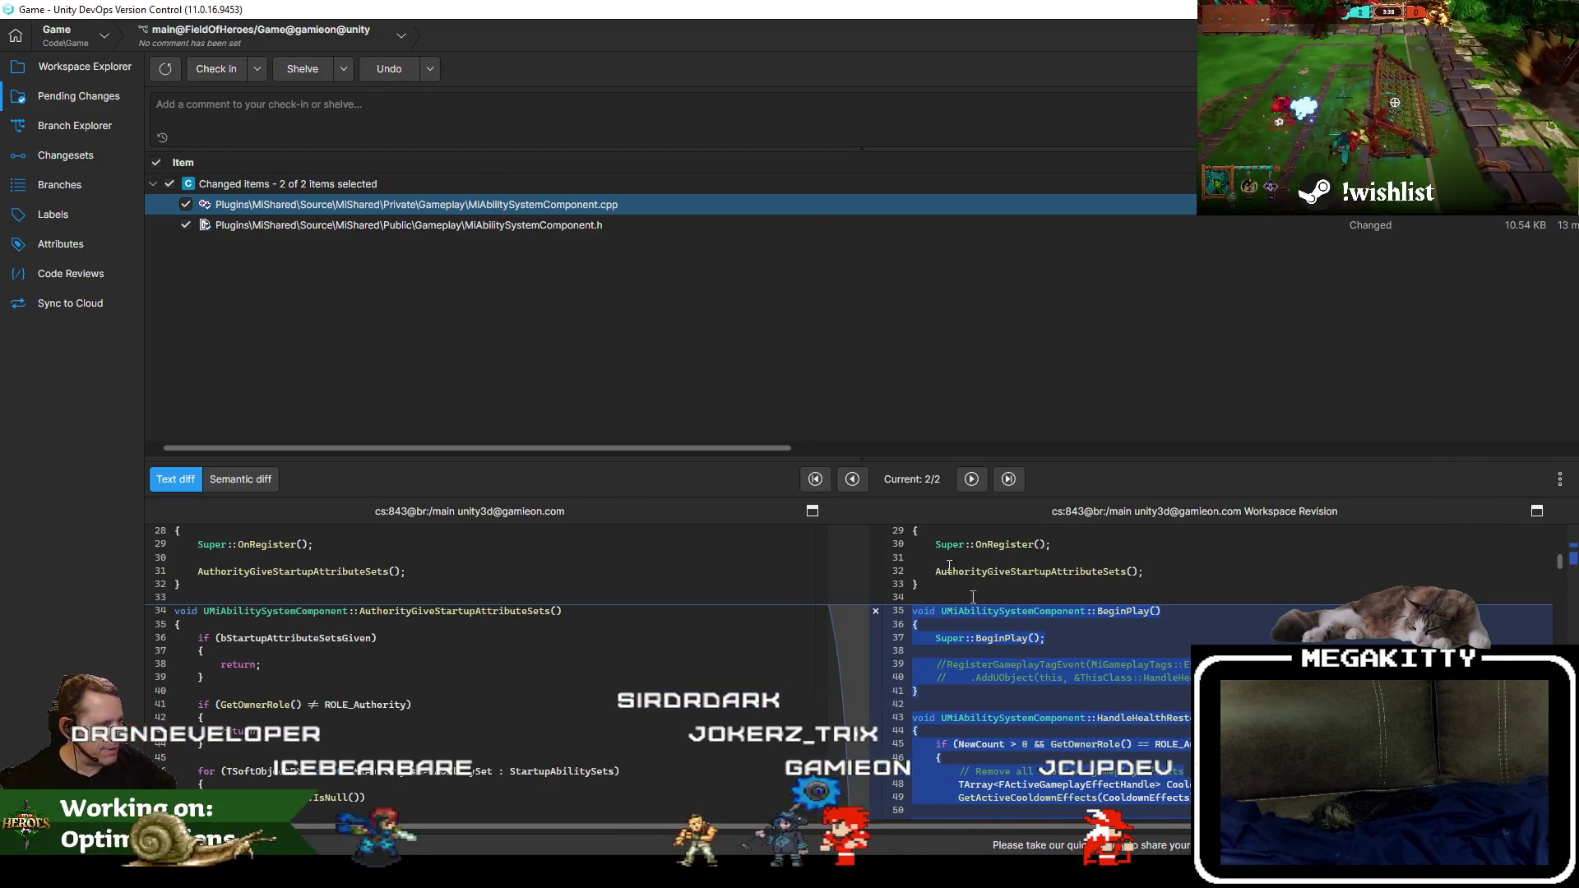
# Review the MiAbilitySystemComponent.h differences, including the added BeginPlay/EndPlay declarations, and launch Notepad++.
pyautogui.click(609, 223)
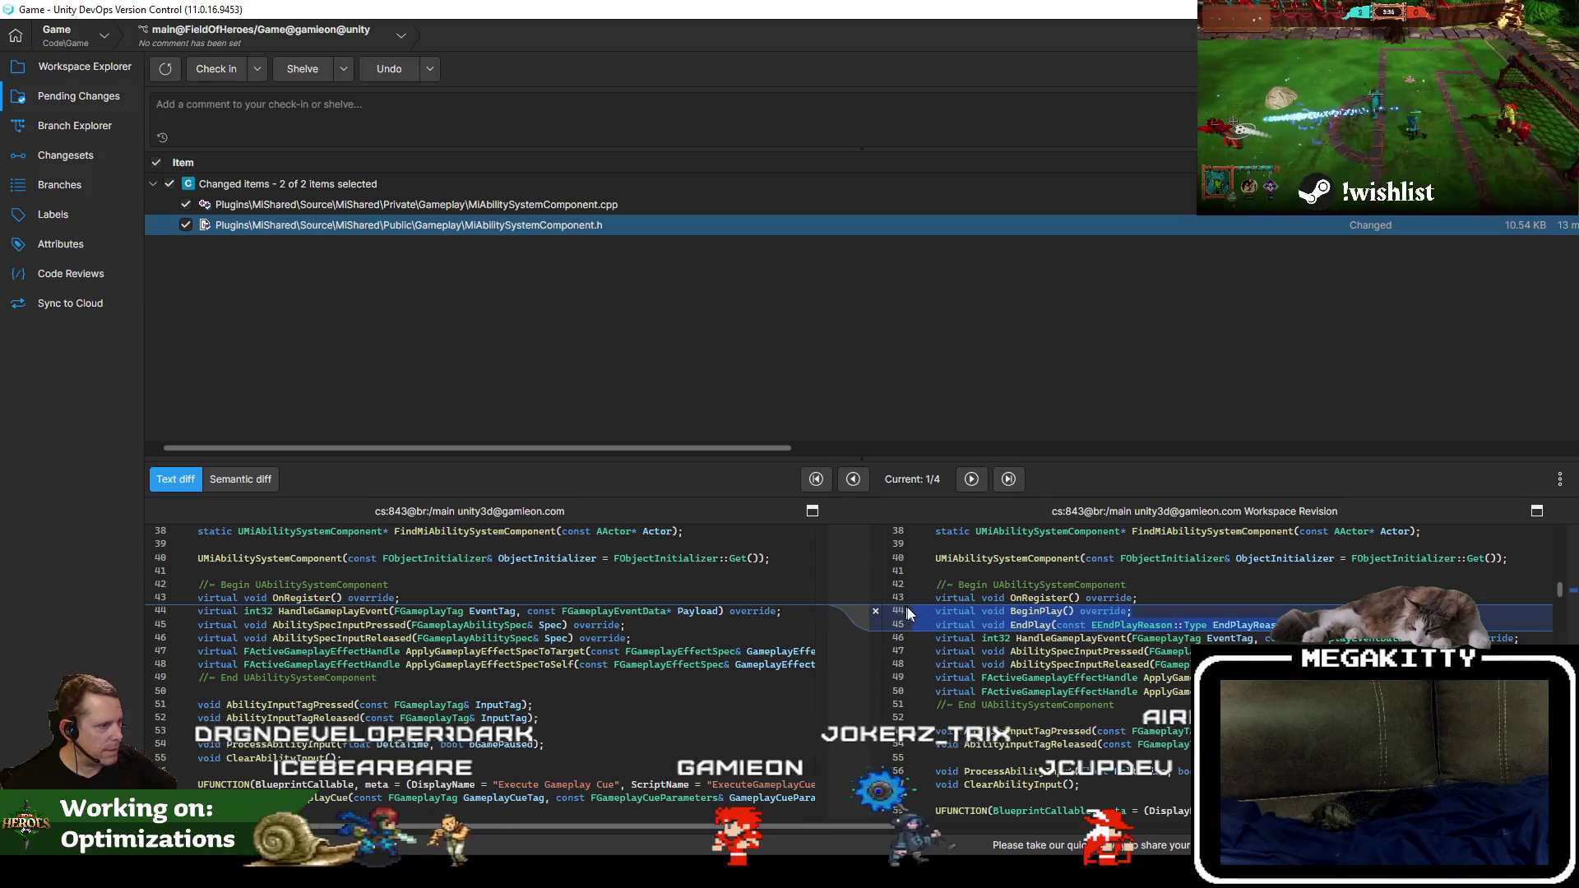
pyautogui.moveTo(913, 610); pyautogui.dragTo(912, 638)
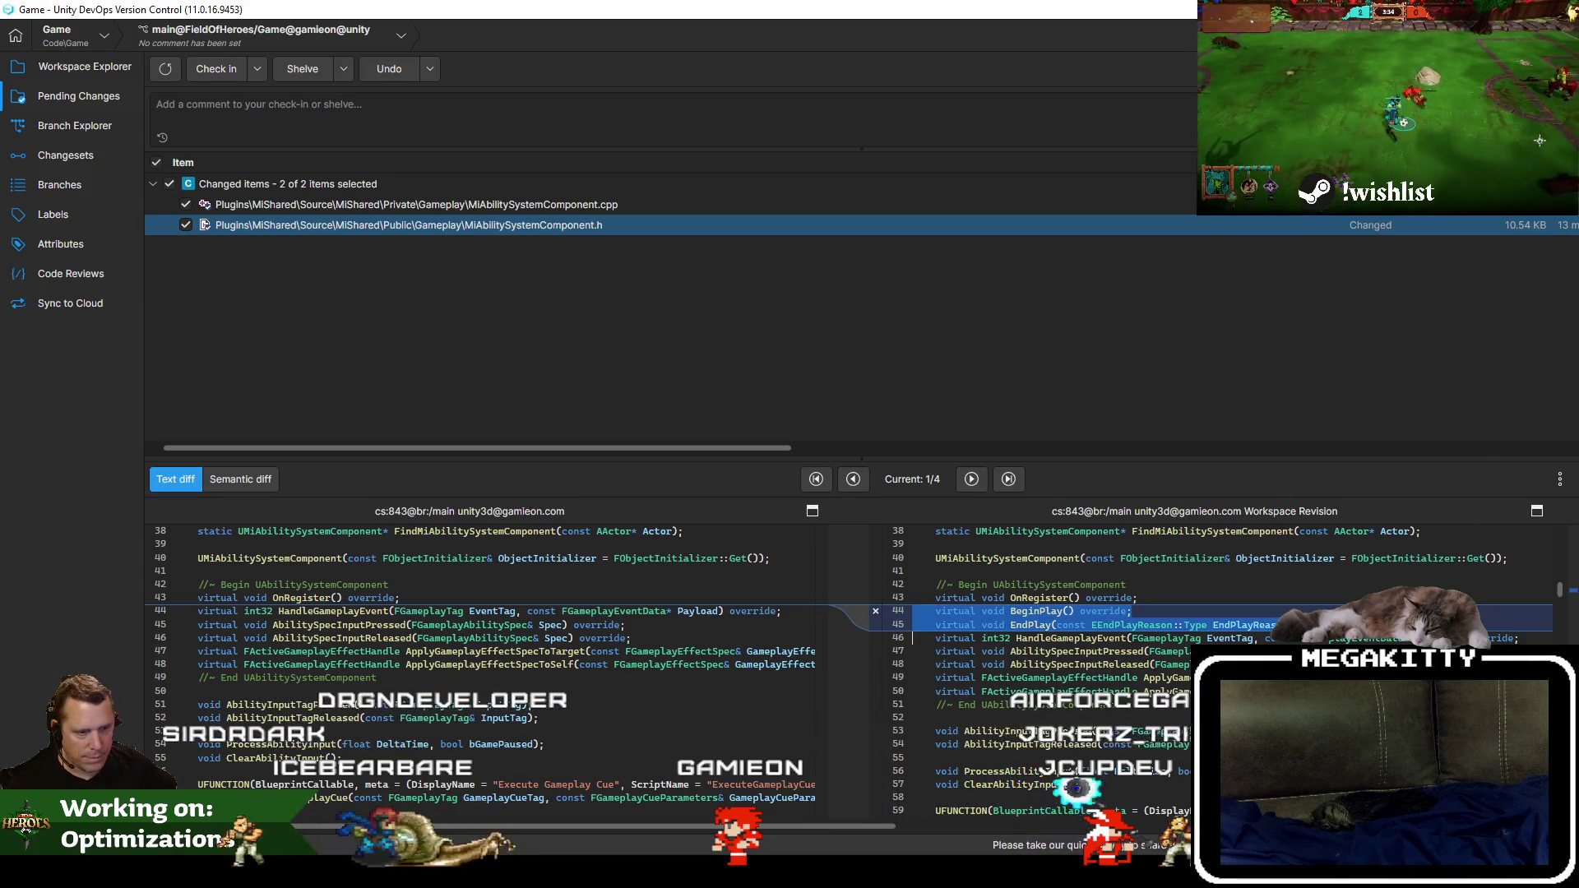
pyautogui.press('super')
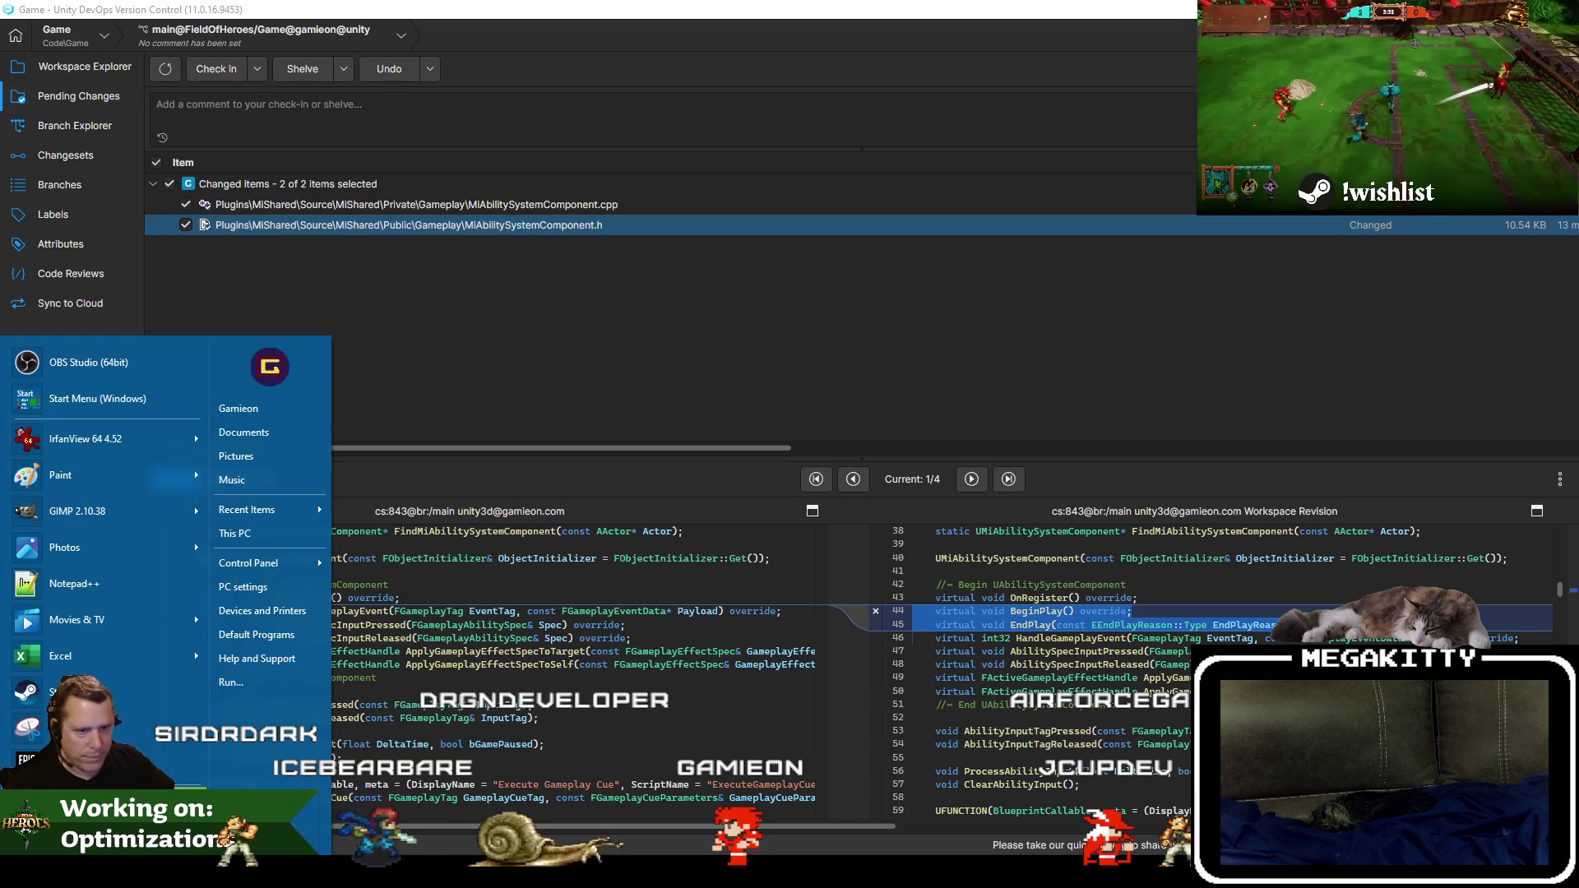
pyautogui.write('notepad')
pyautogui.press('Return')
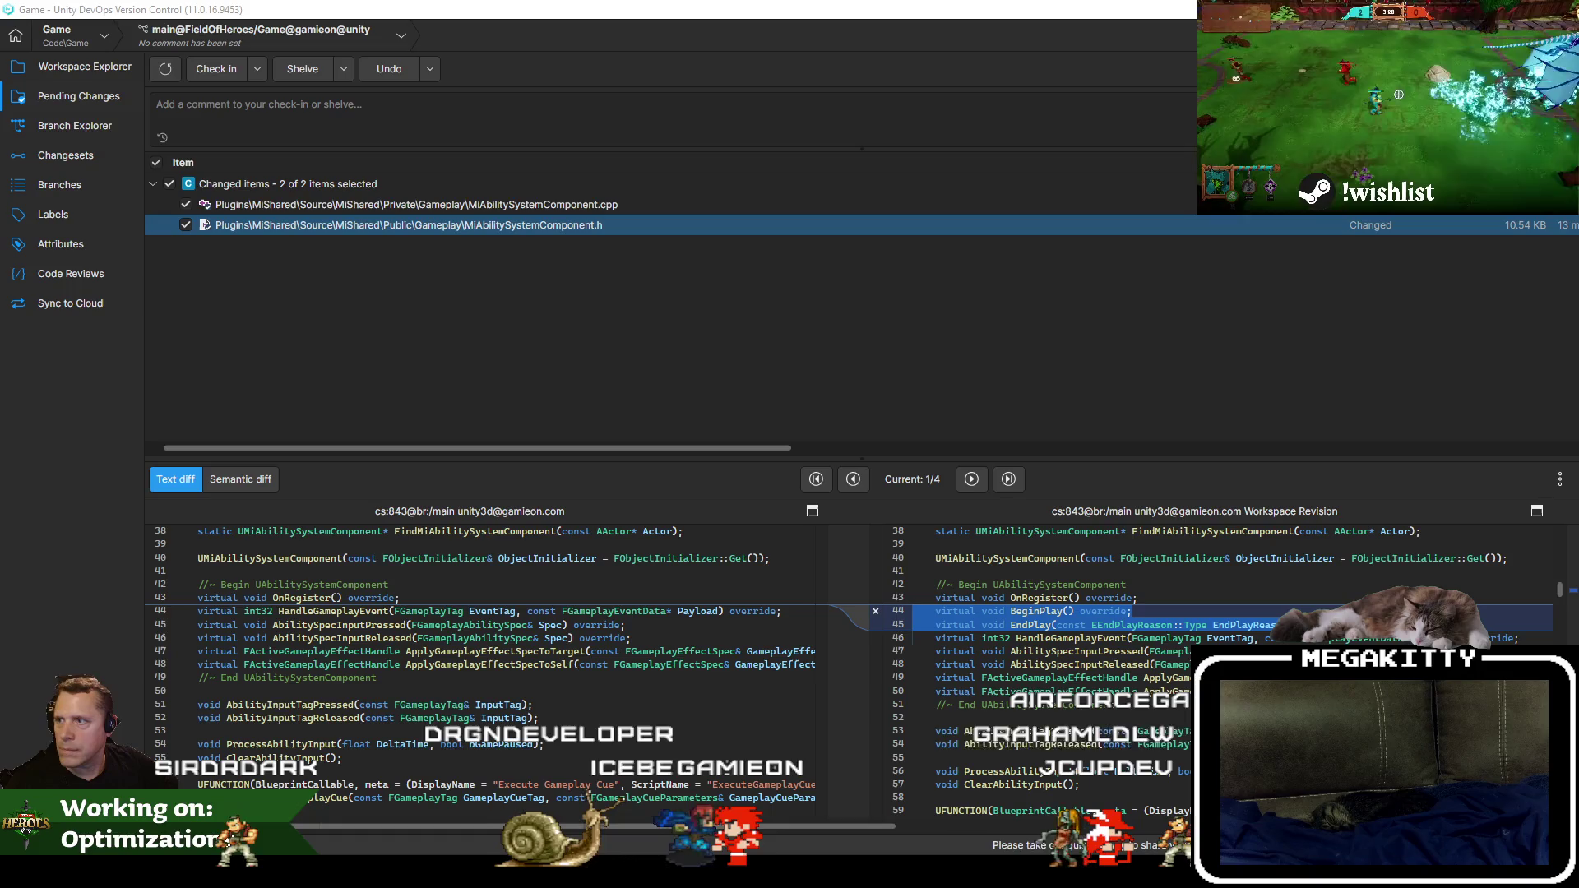
pyautogui.click(973, 480)
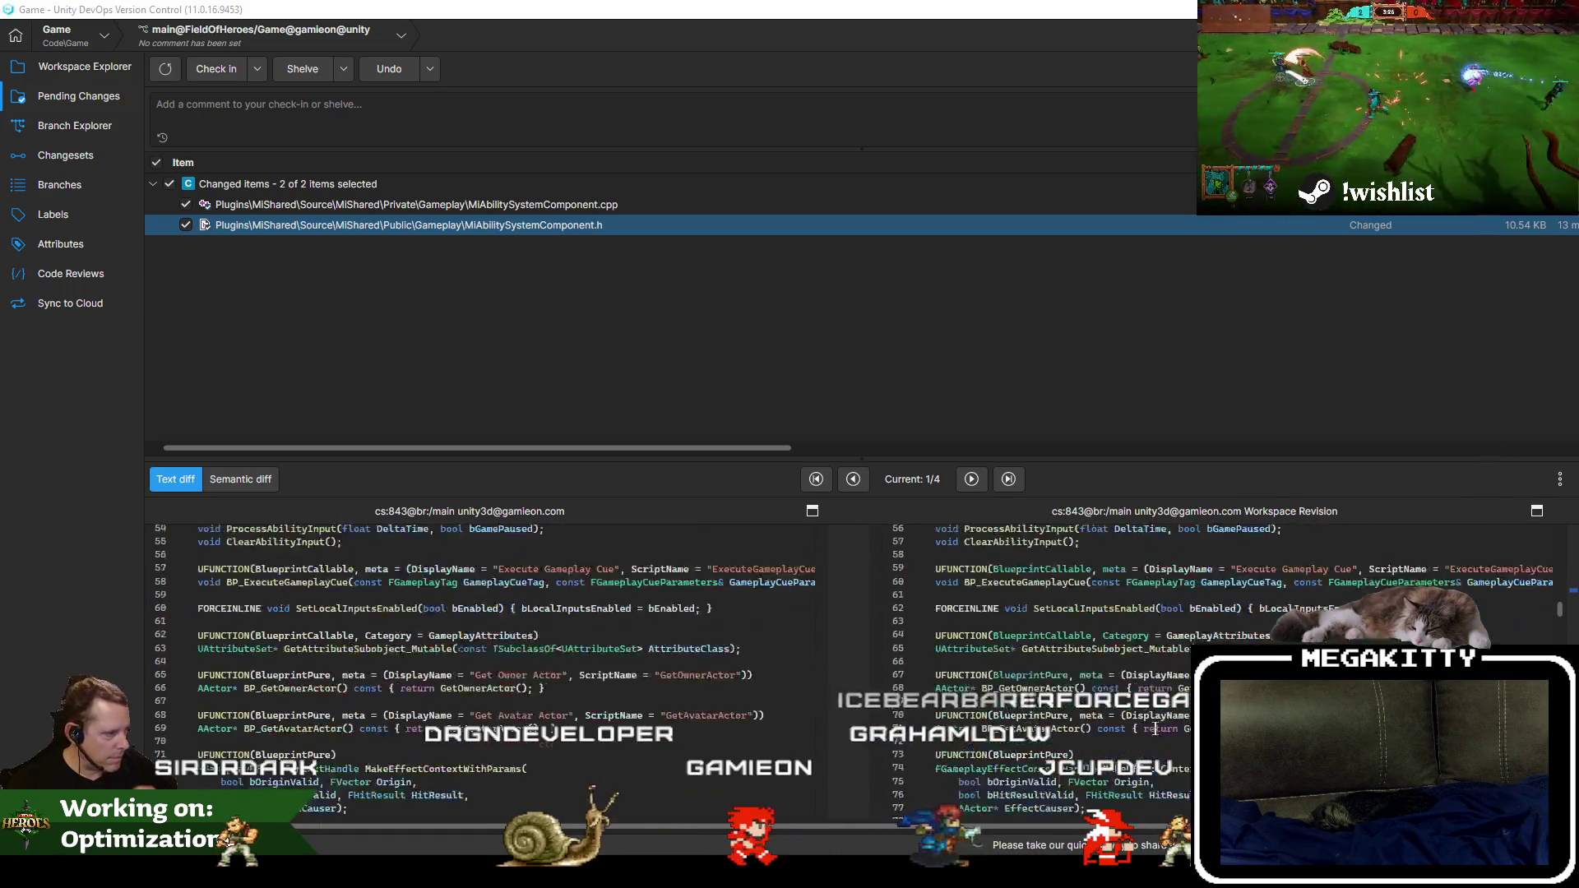
pyautogui.click(980, 478)
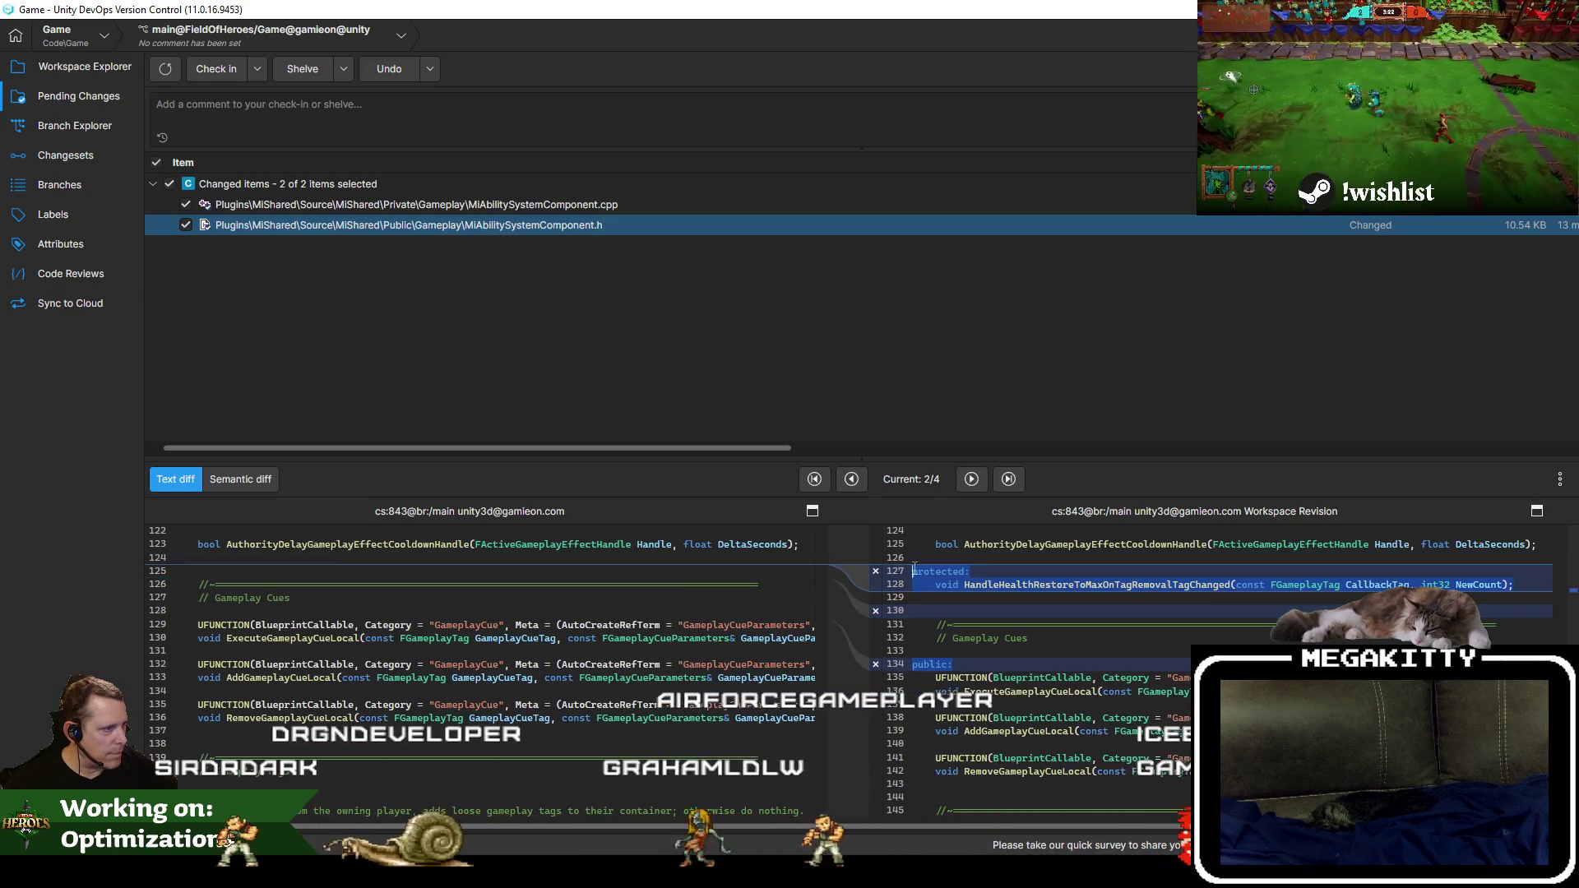
pyautogui.click(914, 599)
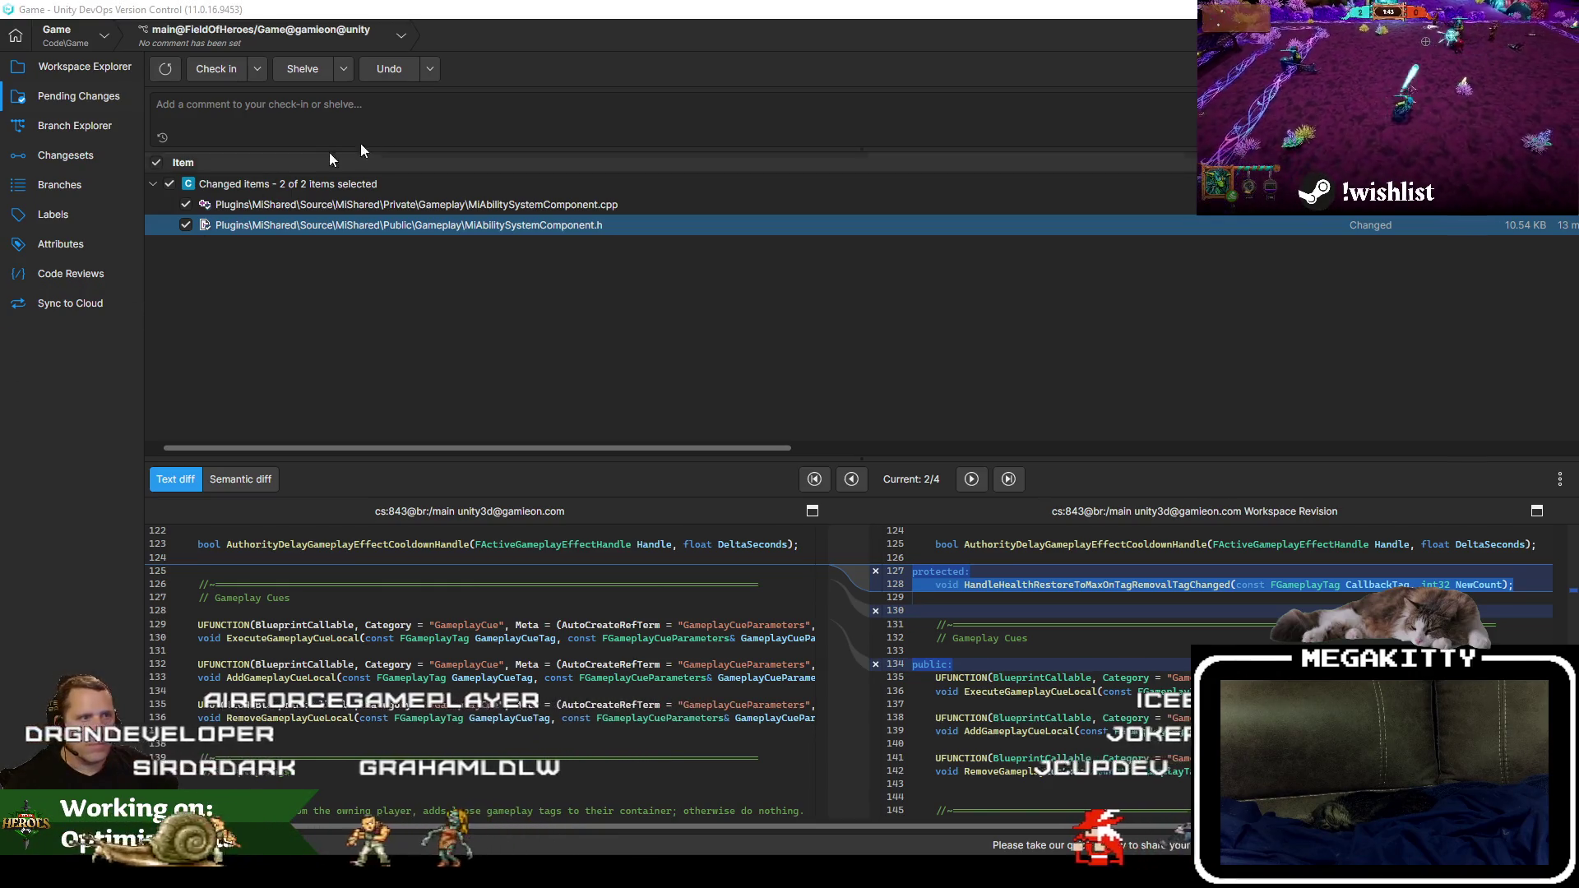
# Review the .cpp differences, including the added MiSharedGameplayTags.h include line.
pyautogui.click(325, 204)
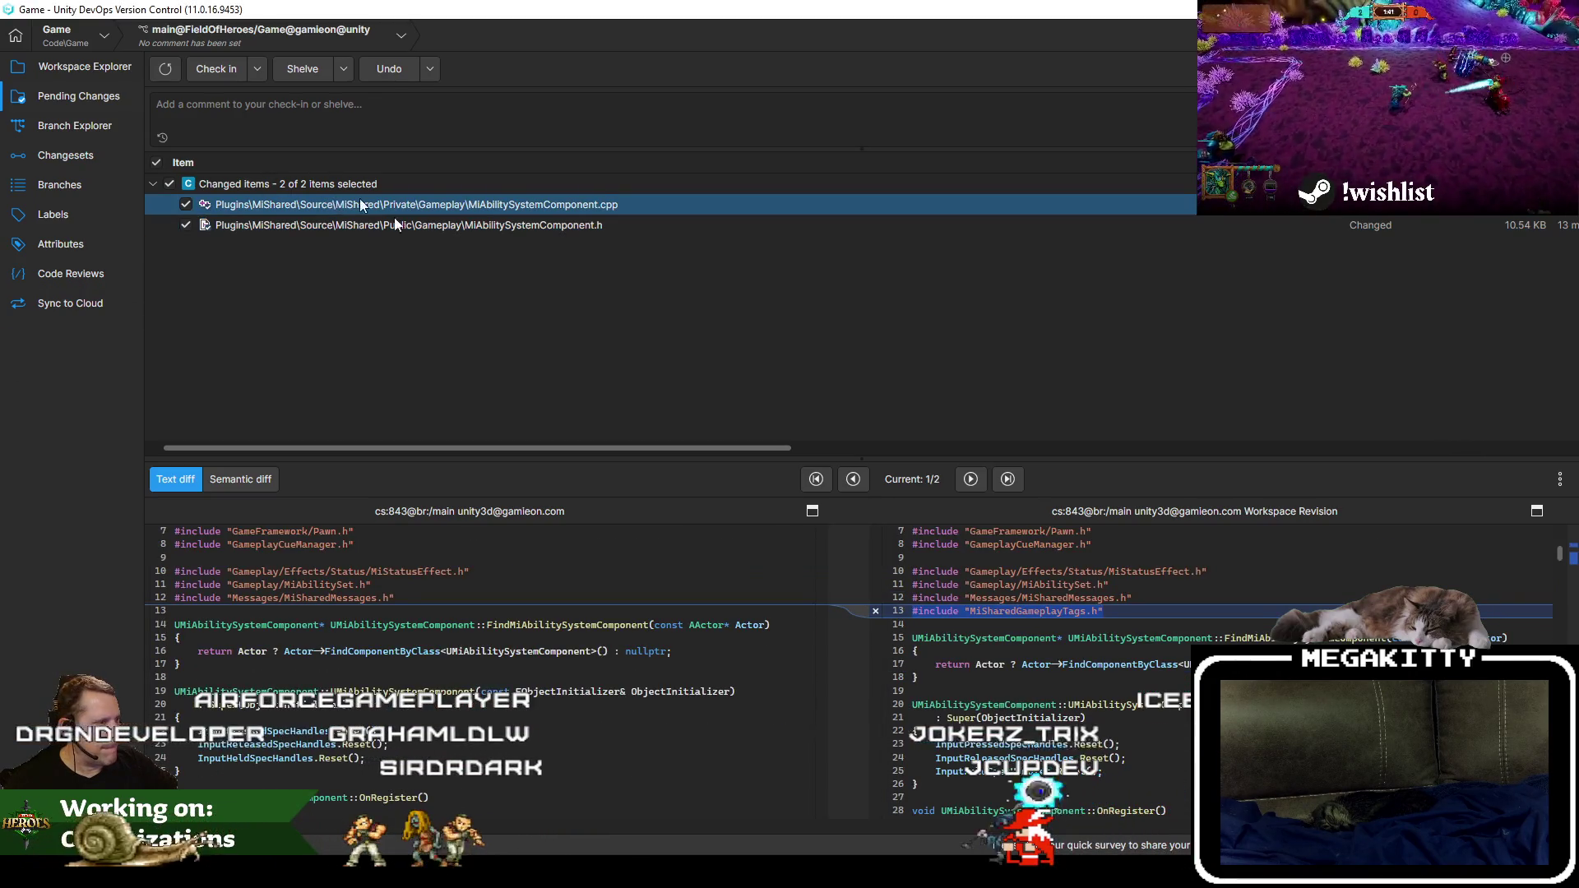
pyautogui.moveTo(915, 613); pyautogui.dragTo(1104, 611)
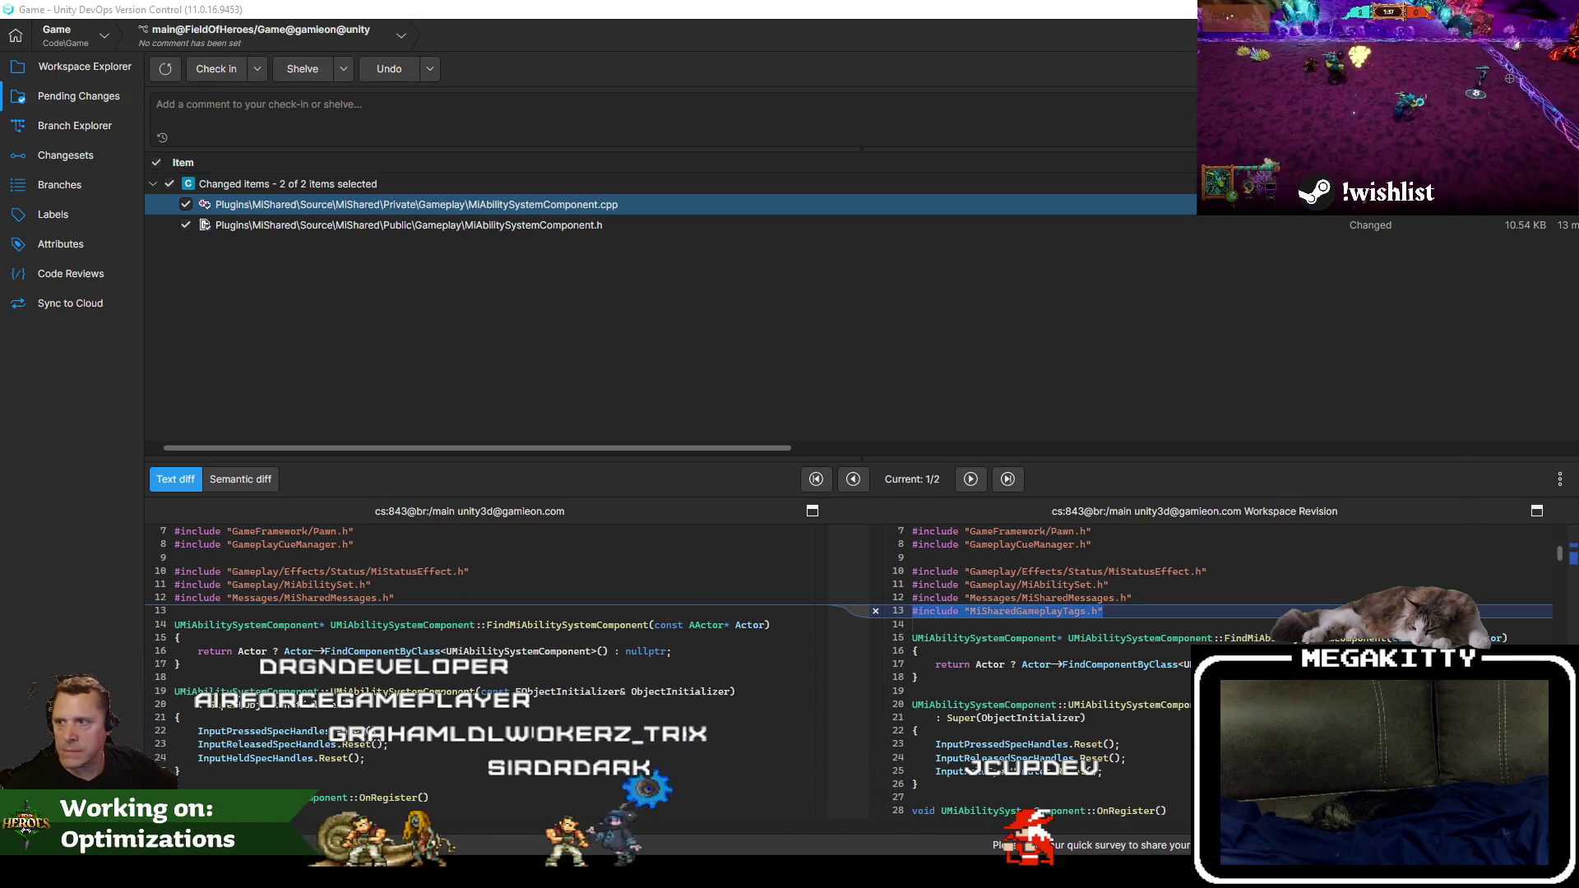
pyautogui.click(970, 477)
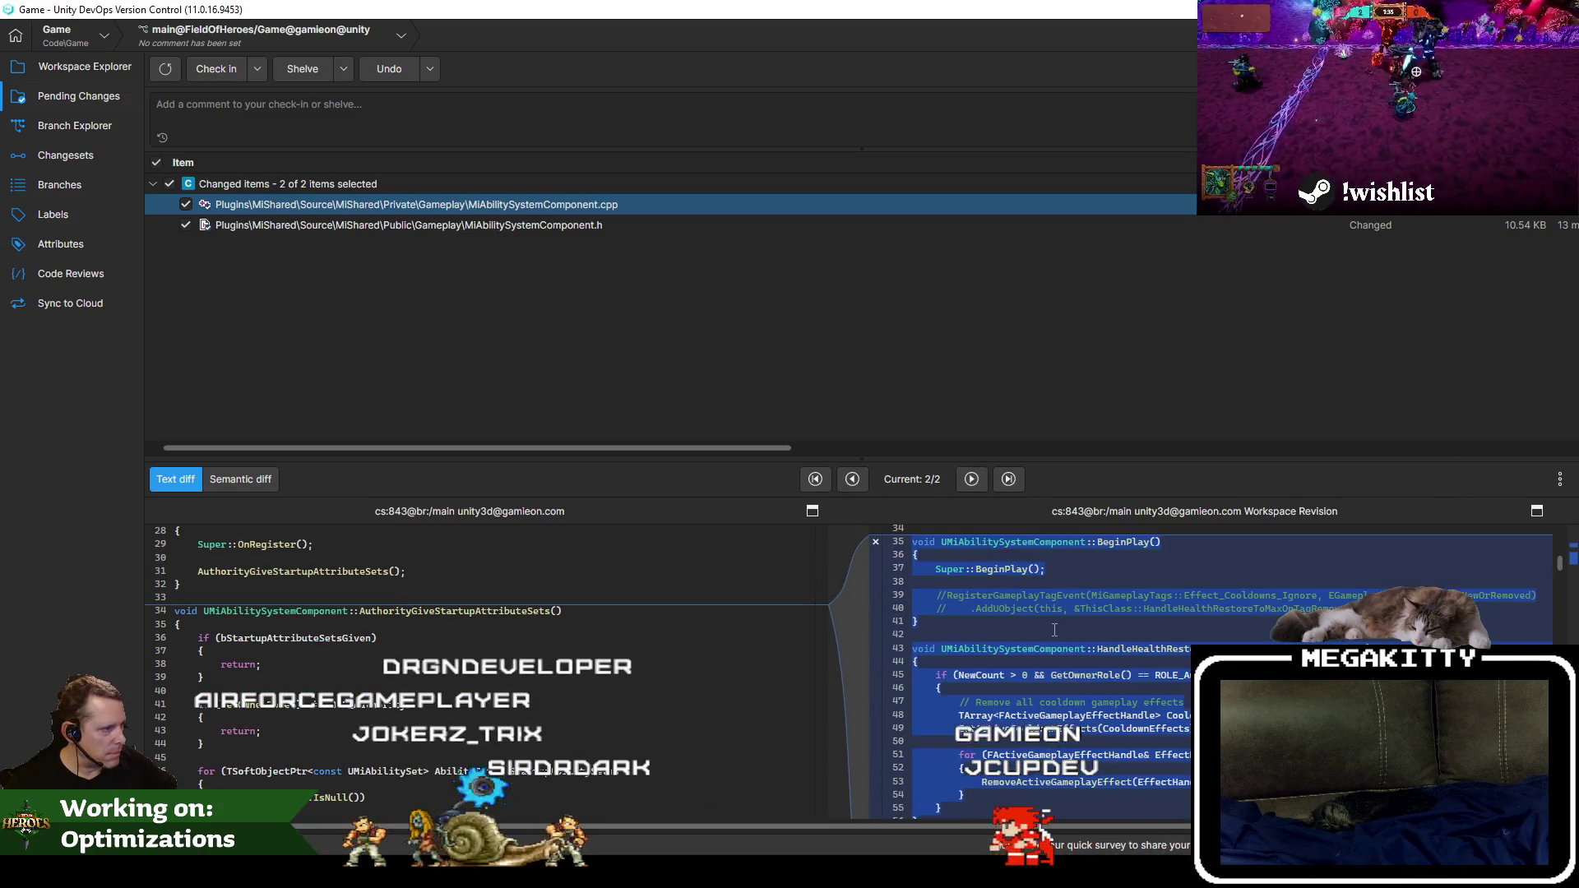
pyautogui.scroll(-1, 1054, 630)
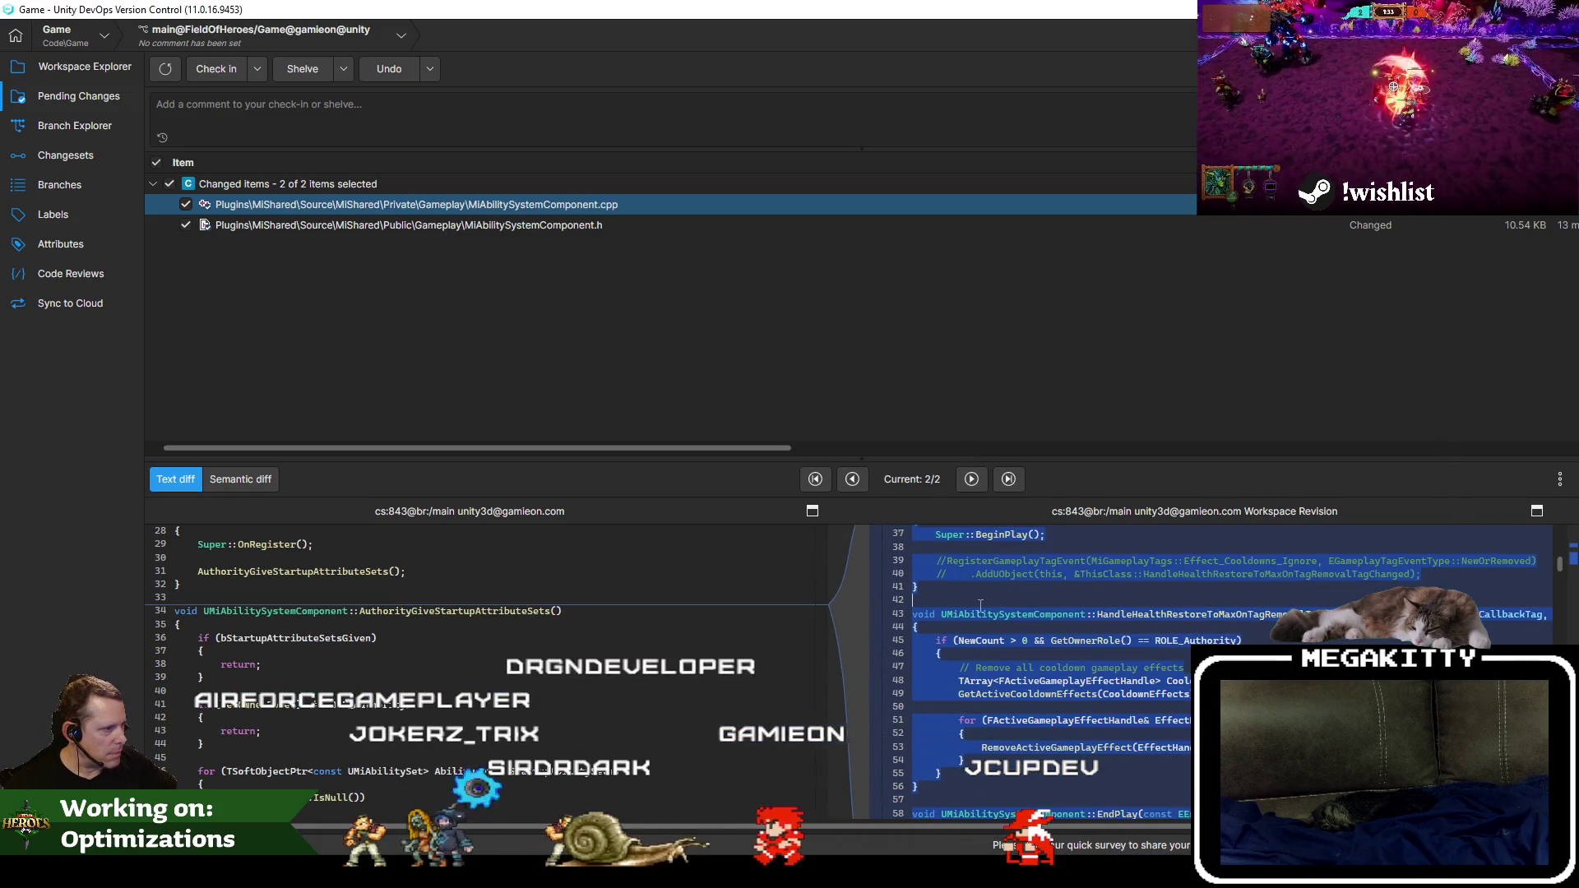
pyautogui.scroll(2, 980, 606)
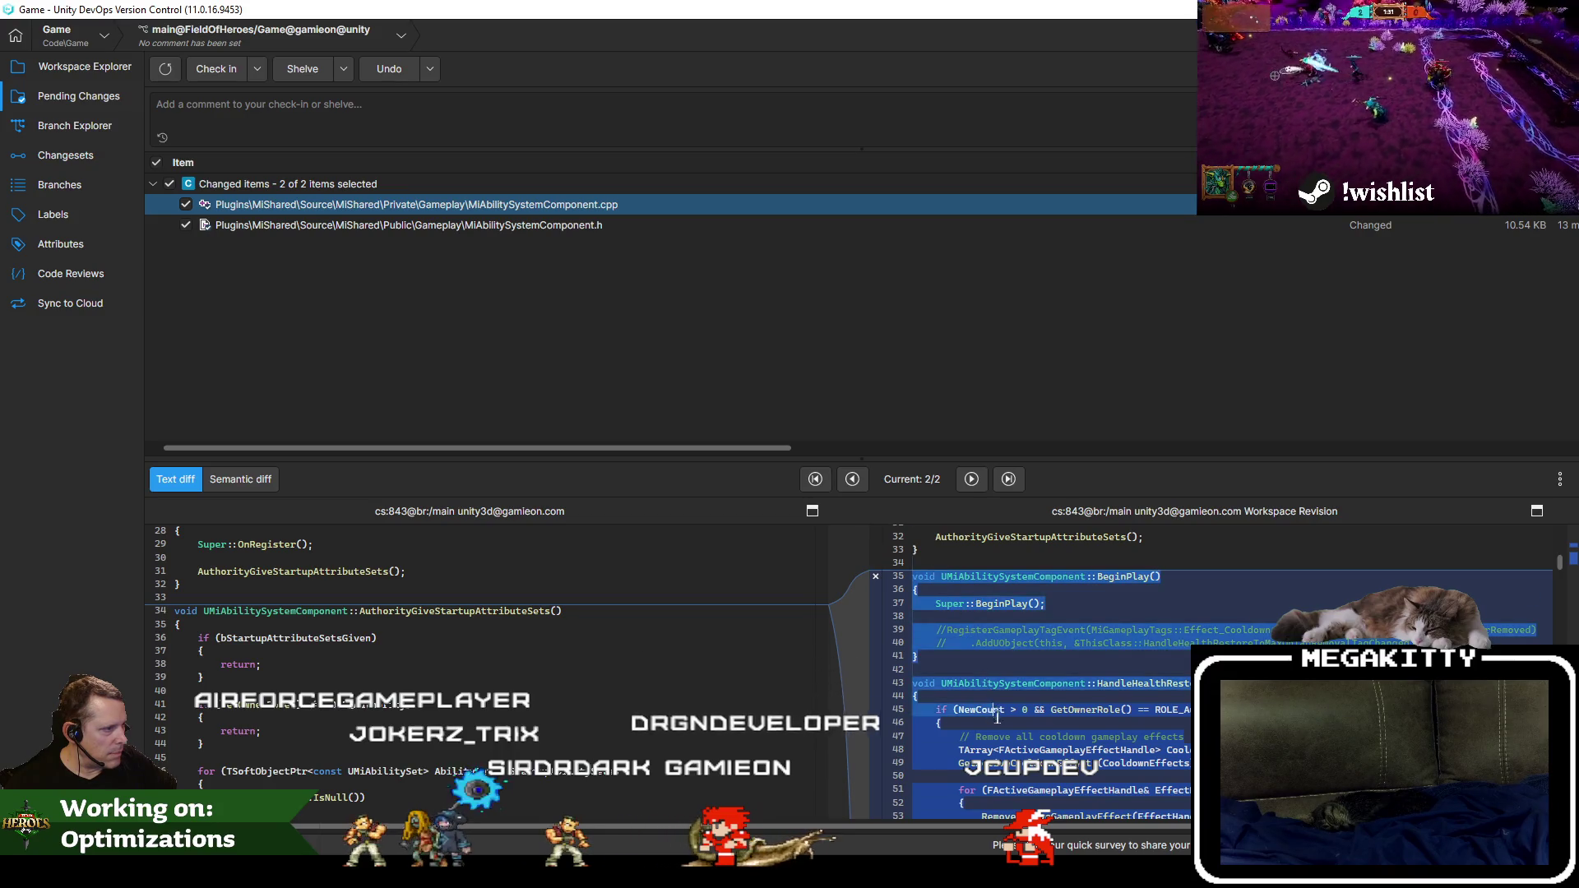
pyautogui.scroll(-4, 971, 642)
pyautogui.scroll(-1, 998, 720)
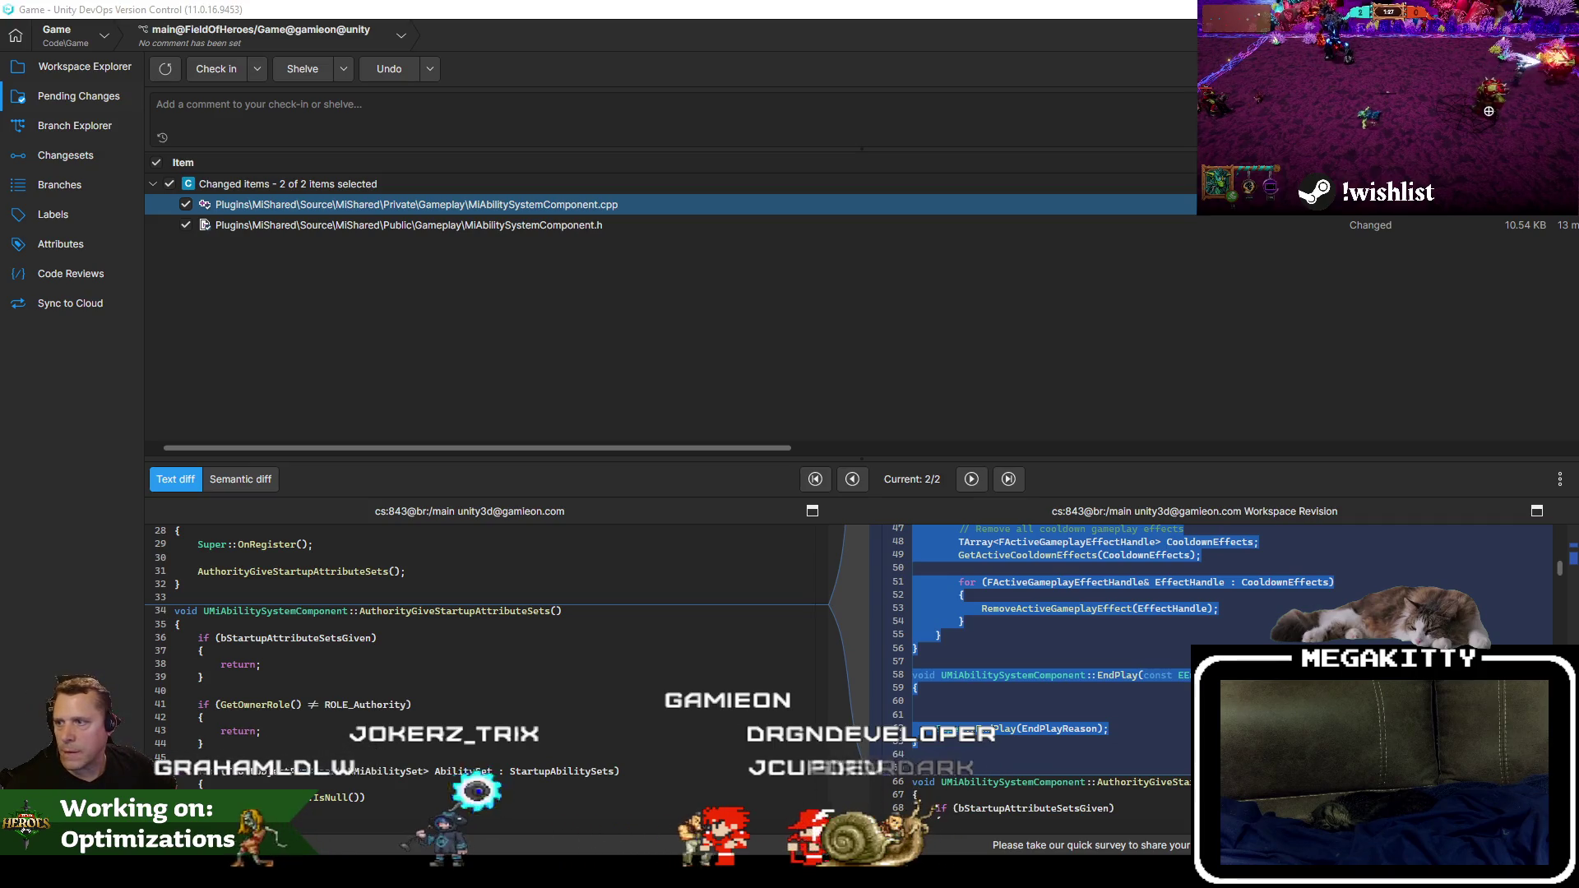
# Undo the pending changes to both MiAbilitySystemComponent files and confirm the discard.
pyautogui.click(600, 226)
pyautogui.keyDown('shift'); pyautogui.click(600, 205); pyautogui.keyUp('shift')
pyautogui.rightClick(599, 205)
pyautogui.click(666, 279)
pyautogui.click(863, 455)
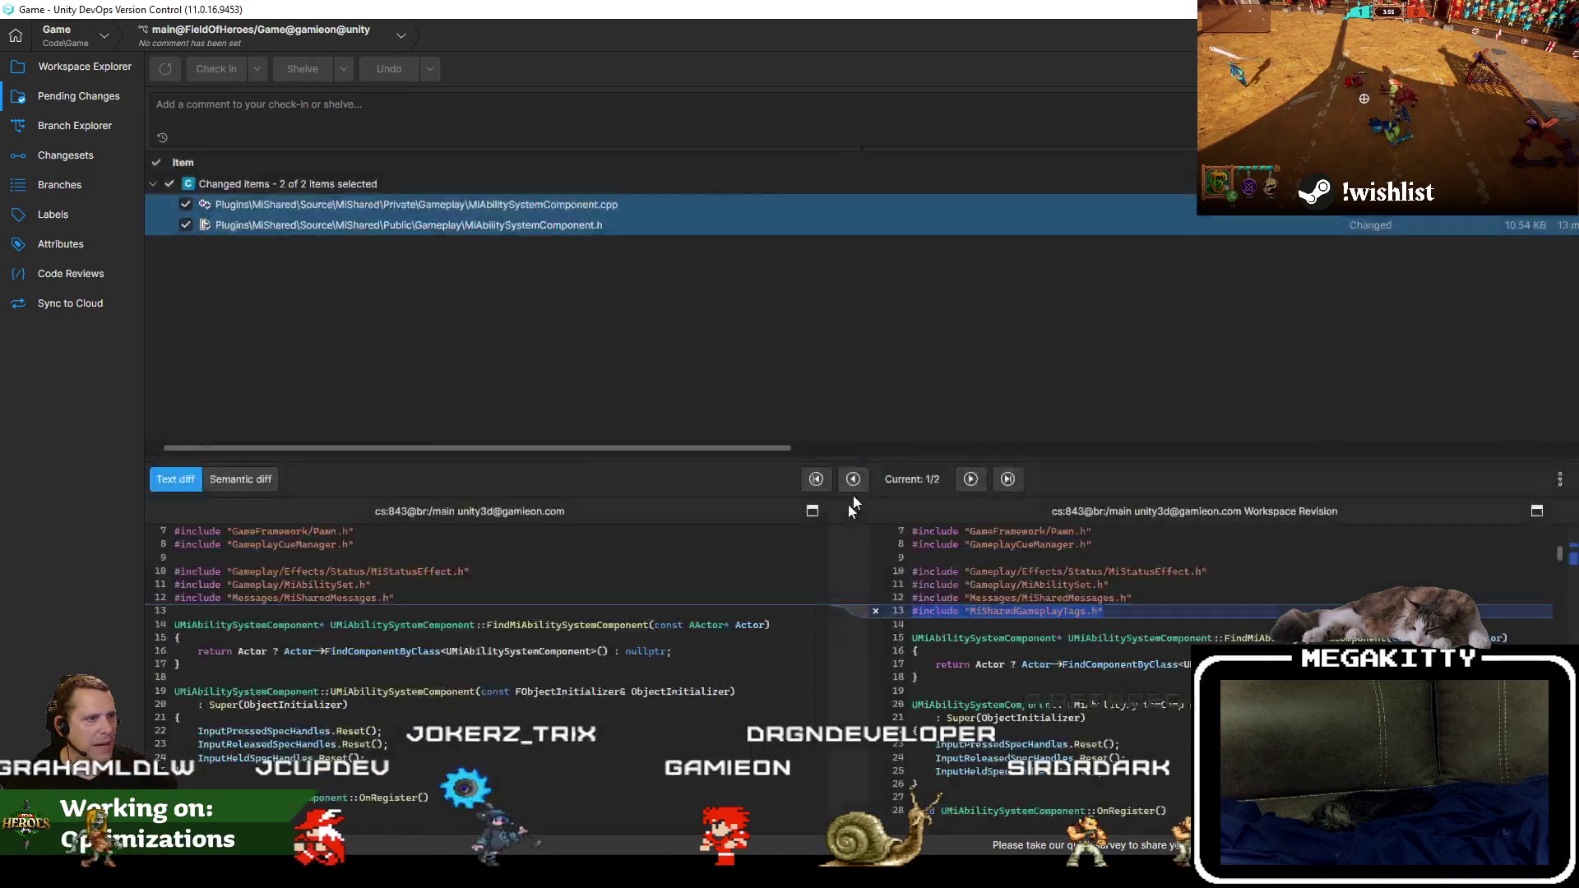
# Build the FieldOfHeroes project in Visual Studio.
pyautogui.hotkey('alt', 'Tab')
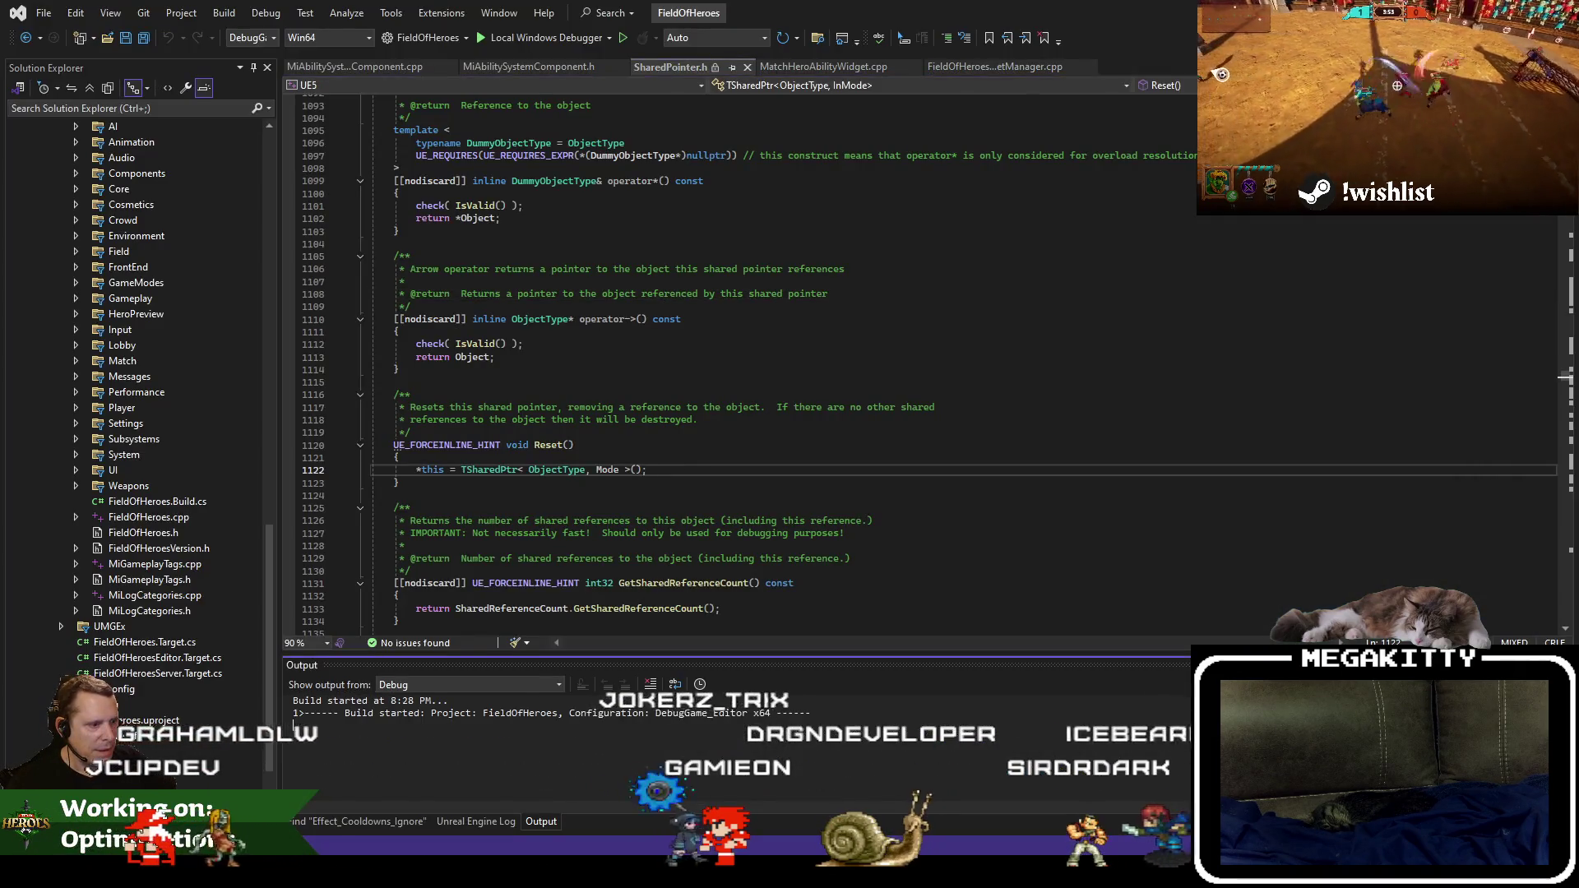
pyautogui.rightClick(698, 441)
pyautogui.click(899, 783)
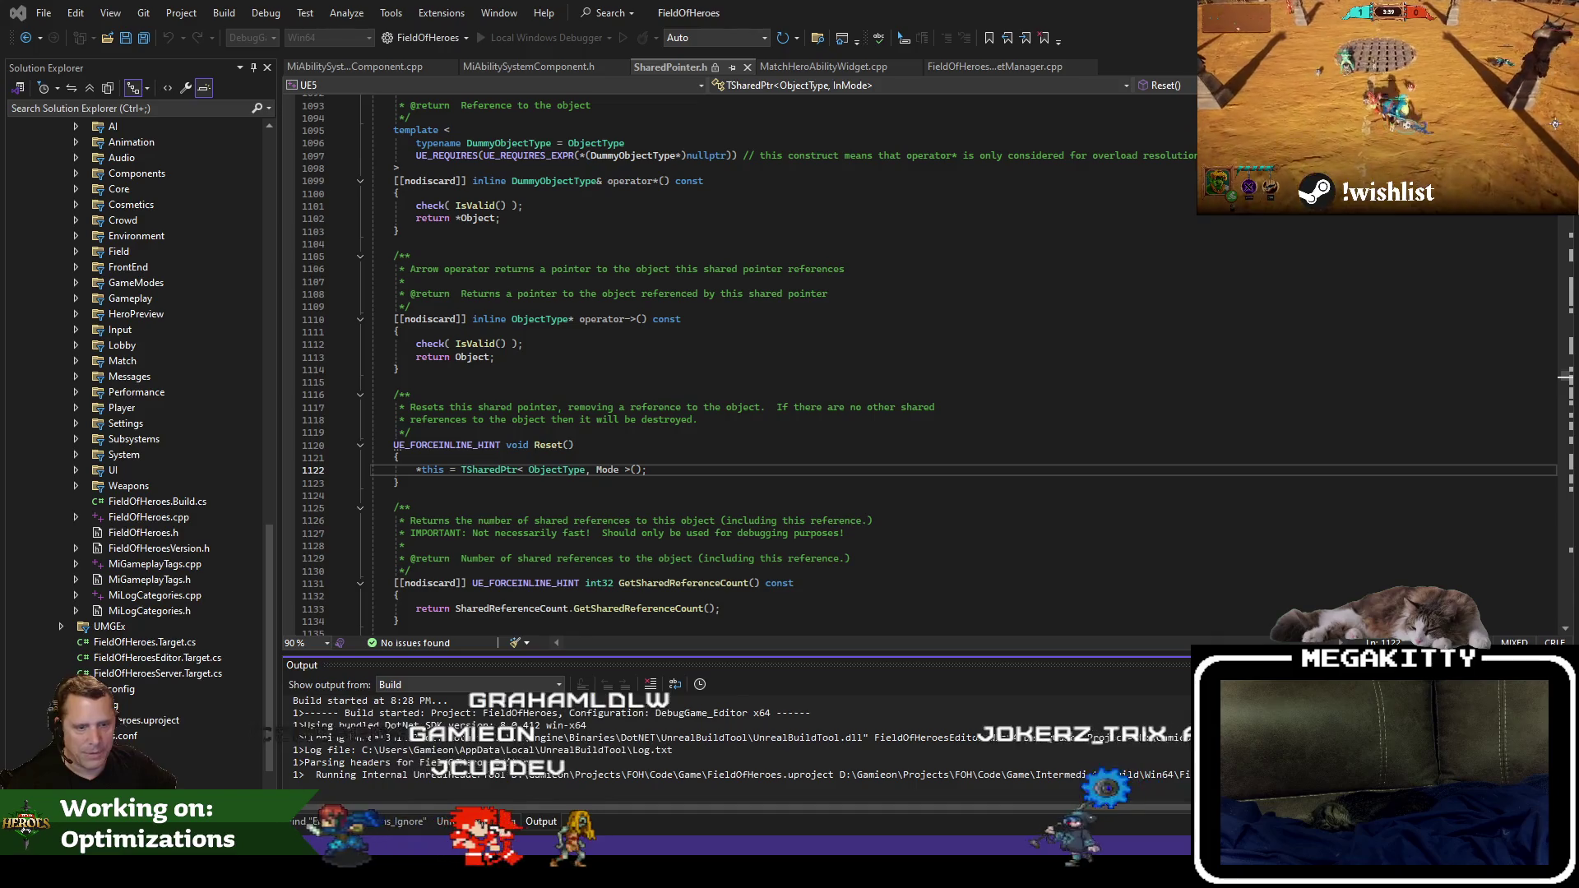
# Search the Start menu for 'status', then dismiss the results.
pyautogui.press('super')
pyautogui.write('status')
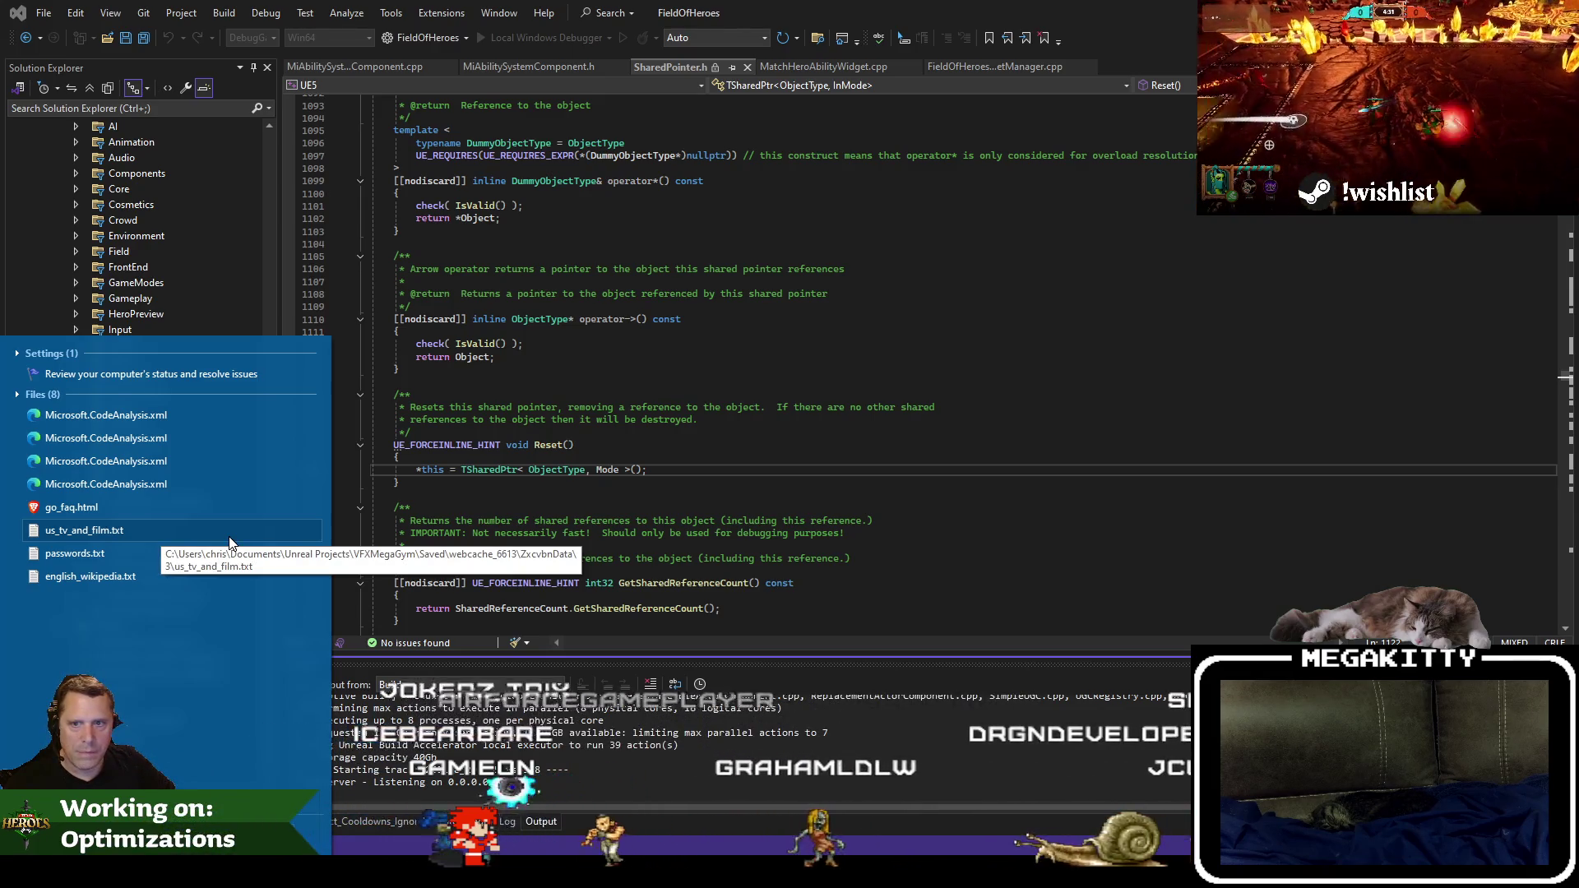
pyautogui.press('Escape')
# Focus the code editor and move the cat video window further left.
pyautogui.click(883, 419)
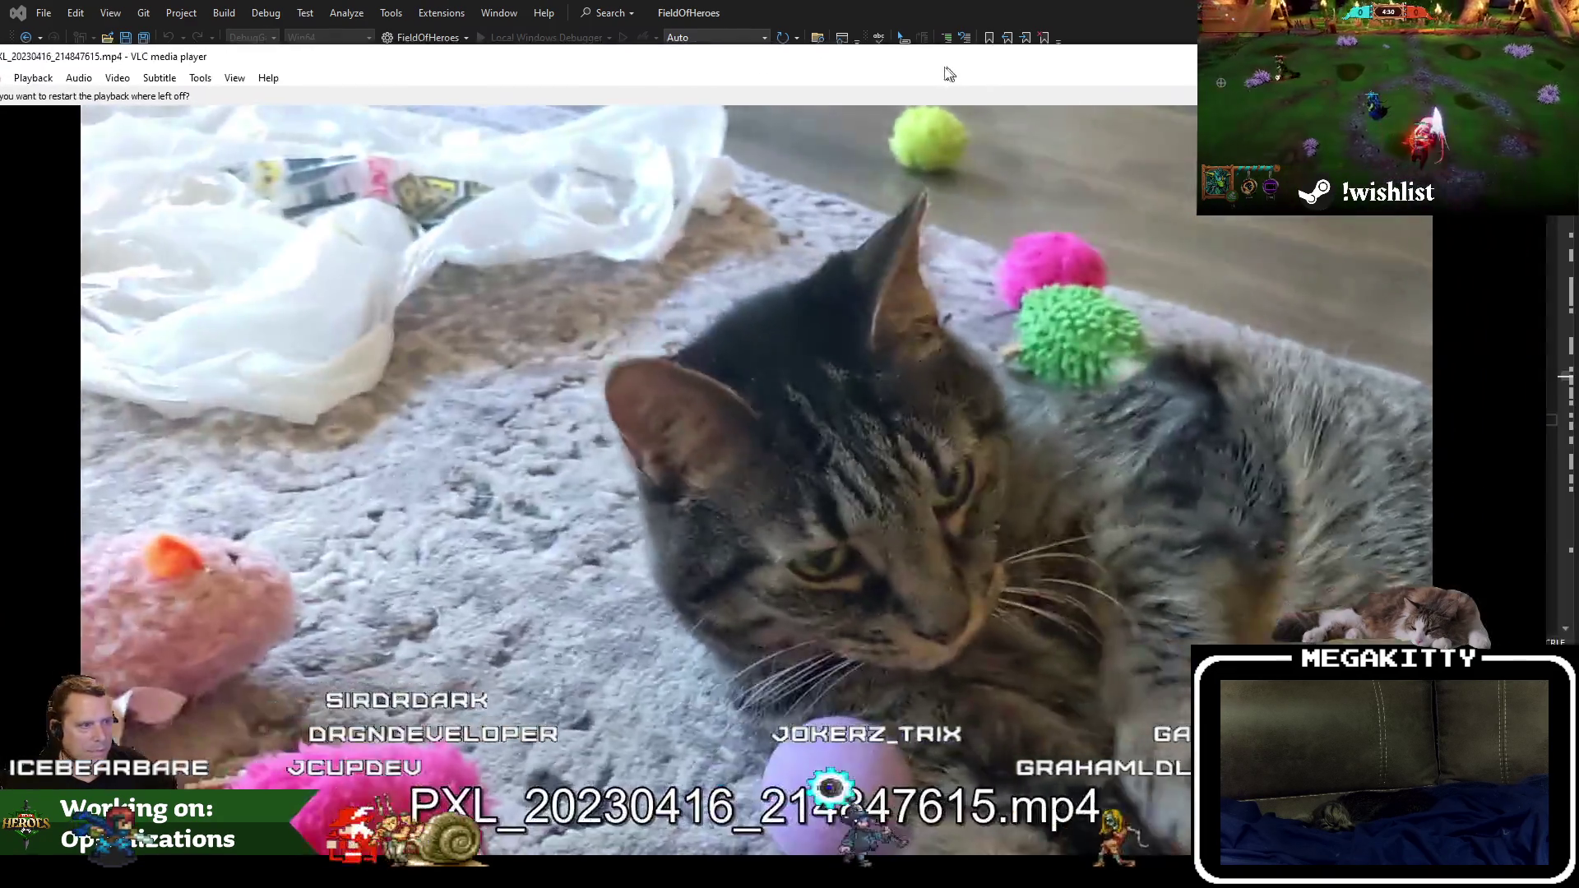
pyautogui.moveTo(950, 74); pyautogui.dragTo(888, 82)
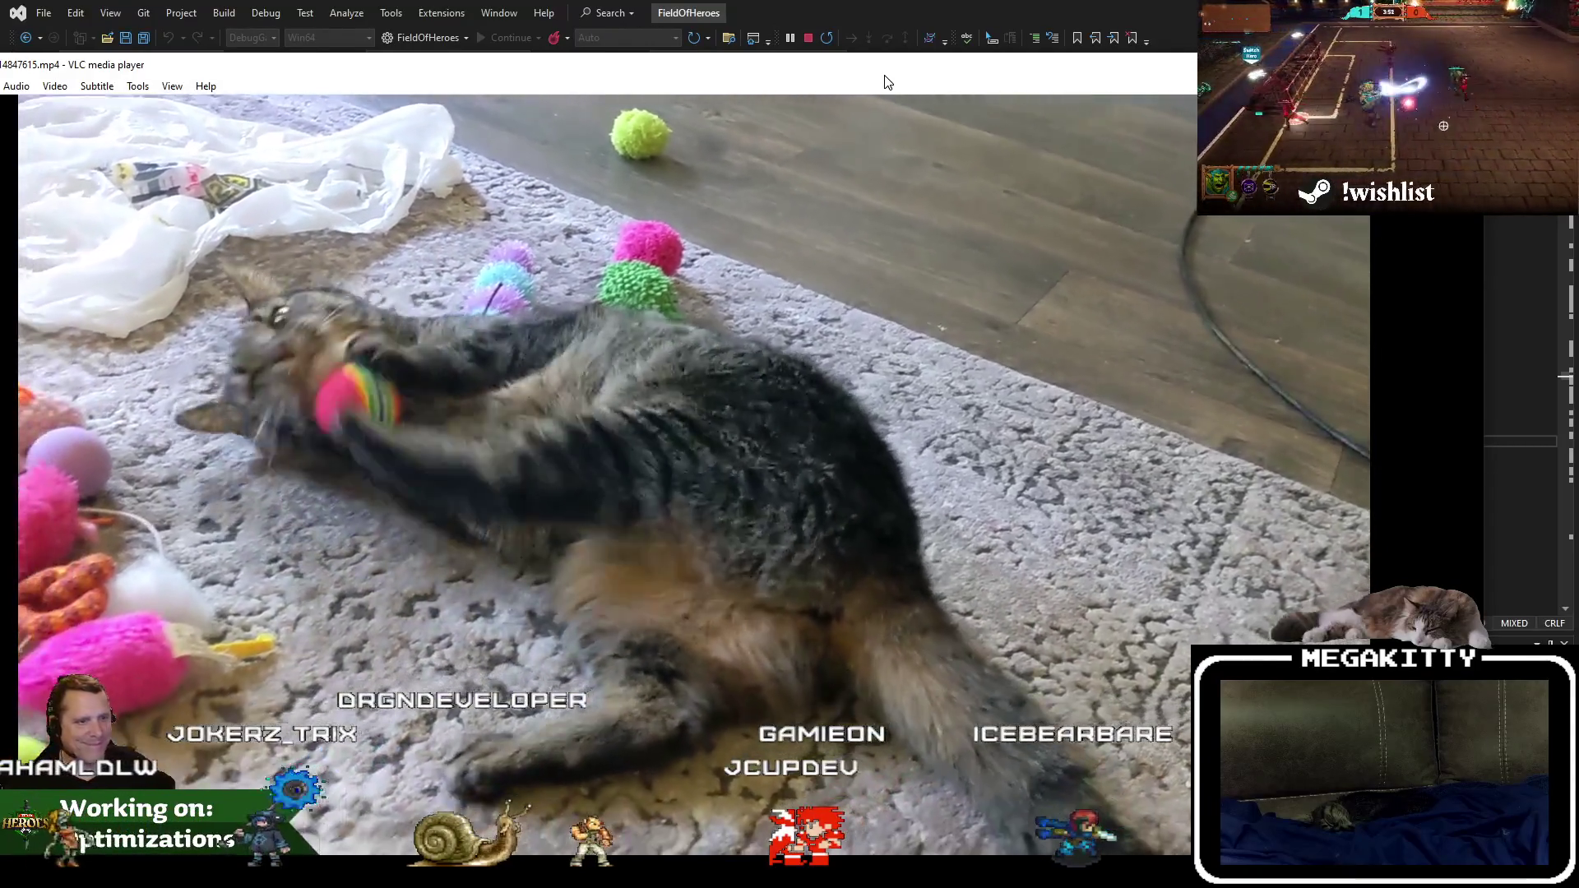
# Close the VLC cat video window with Alt+F4.
pyautogui.press('alt')
pyautogui.hotkey('alt', 'F4')
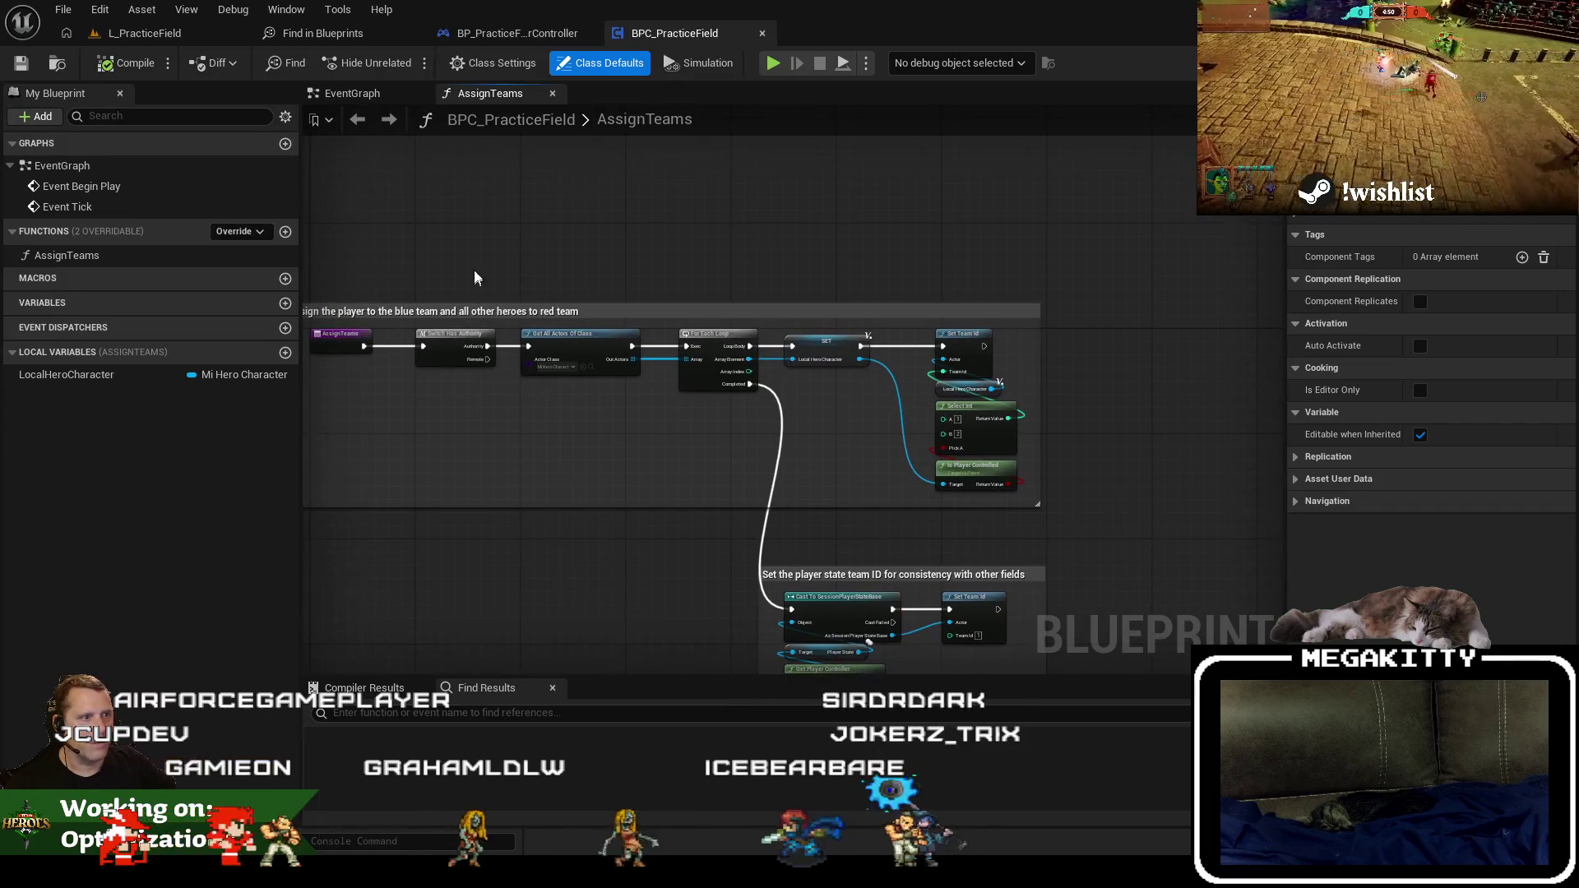
# Switch to the L_PracticeField level tab and start Play In Editor with Alt+P.
pyautogui.click(132, 33)
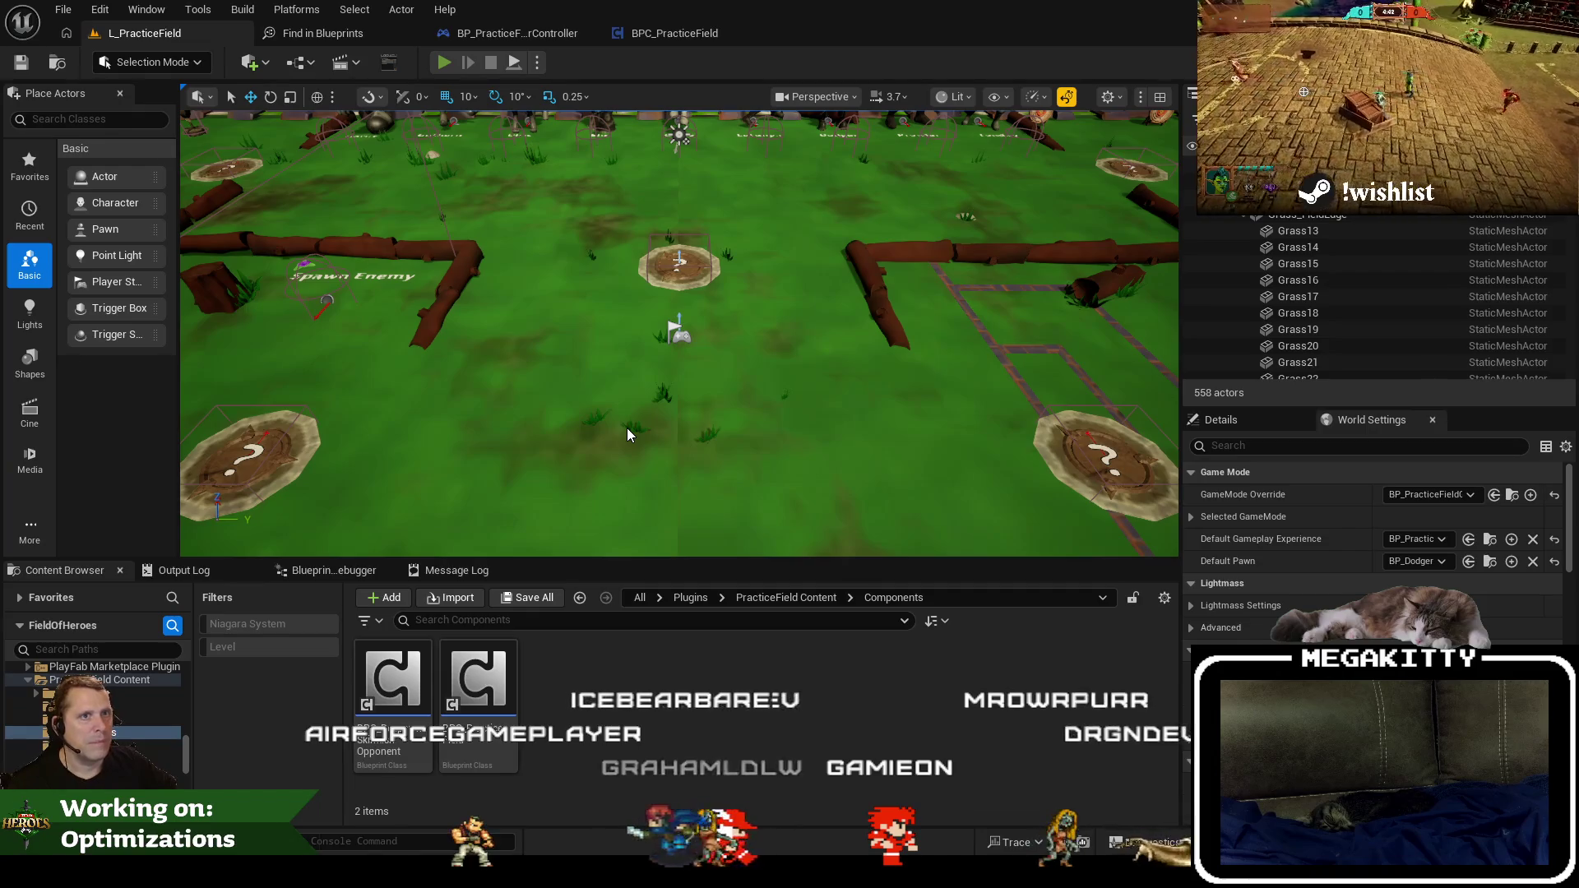
pyautogui.hotkey('alt', 'p')
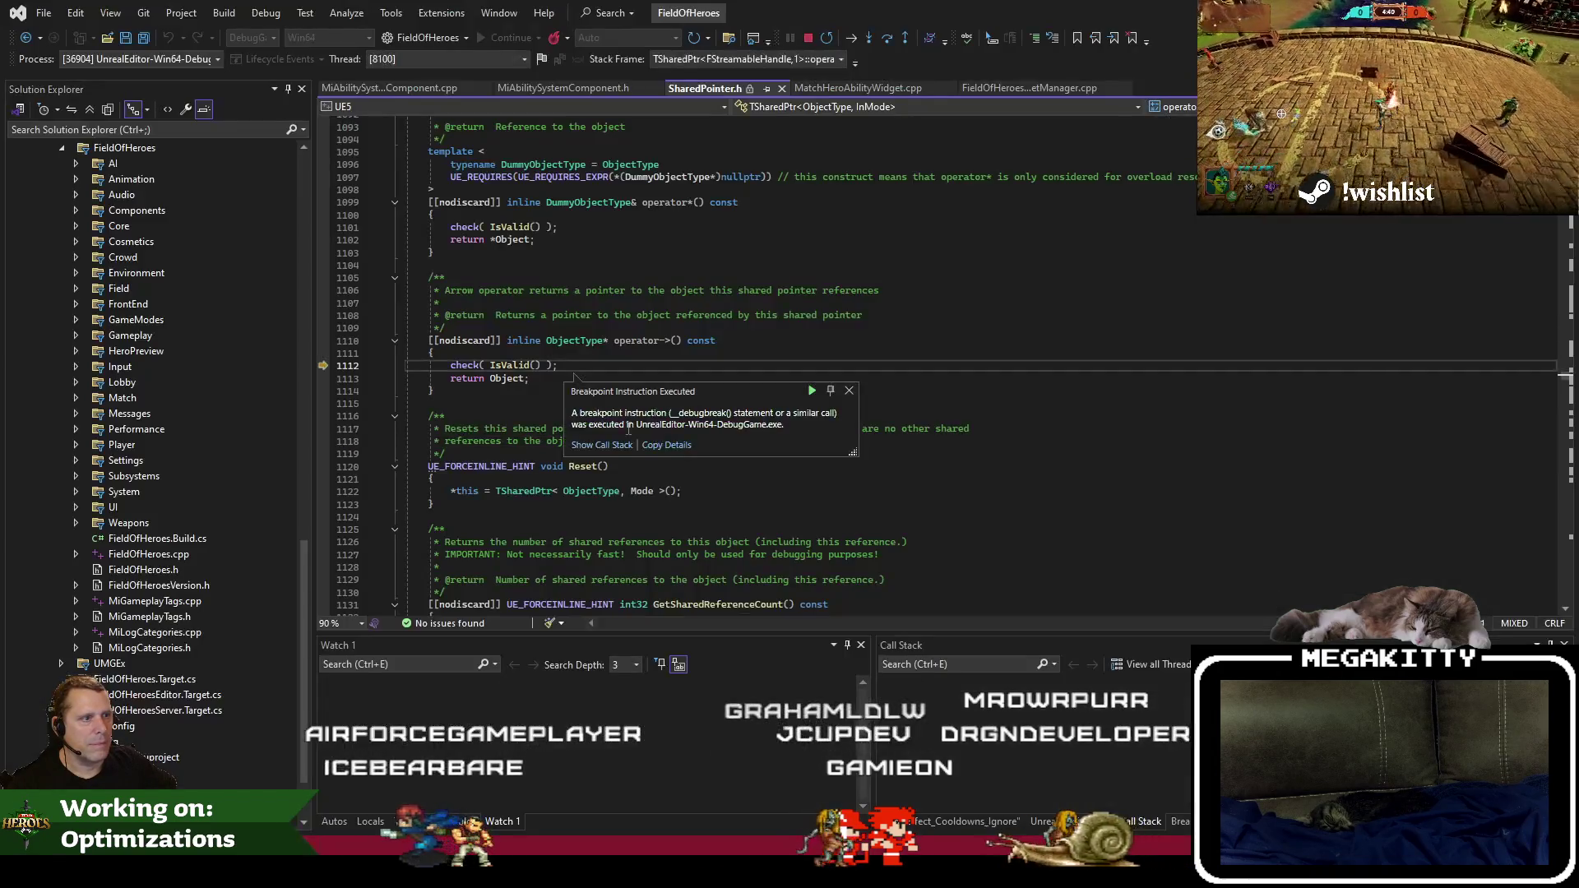
# Dismiss the breakpoint popup and open the code for the fourth call stack frame.
pyautogui.click(849, 391)
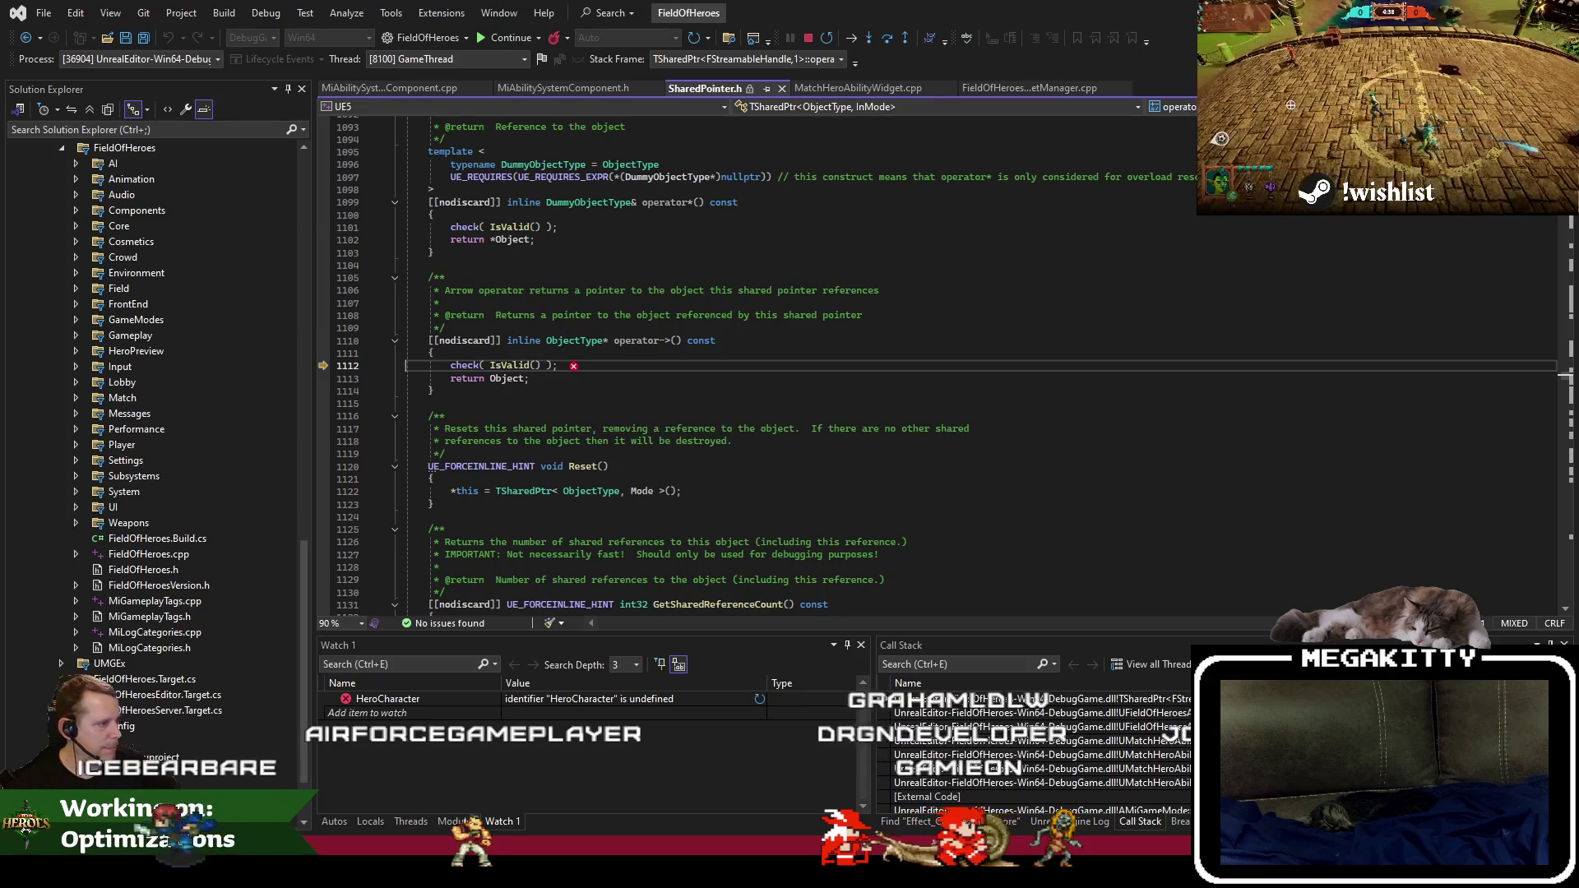
pyautogui.click(987, 713)
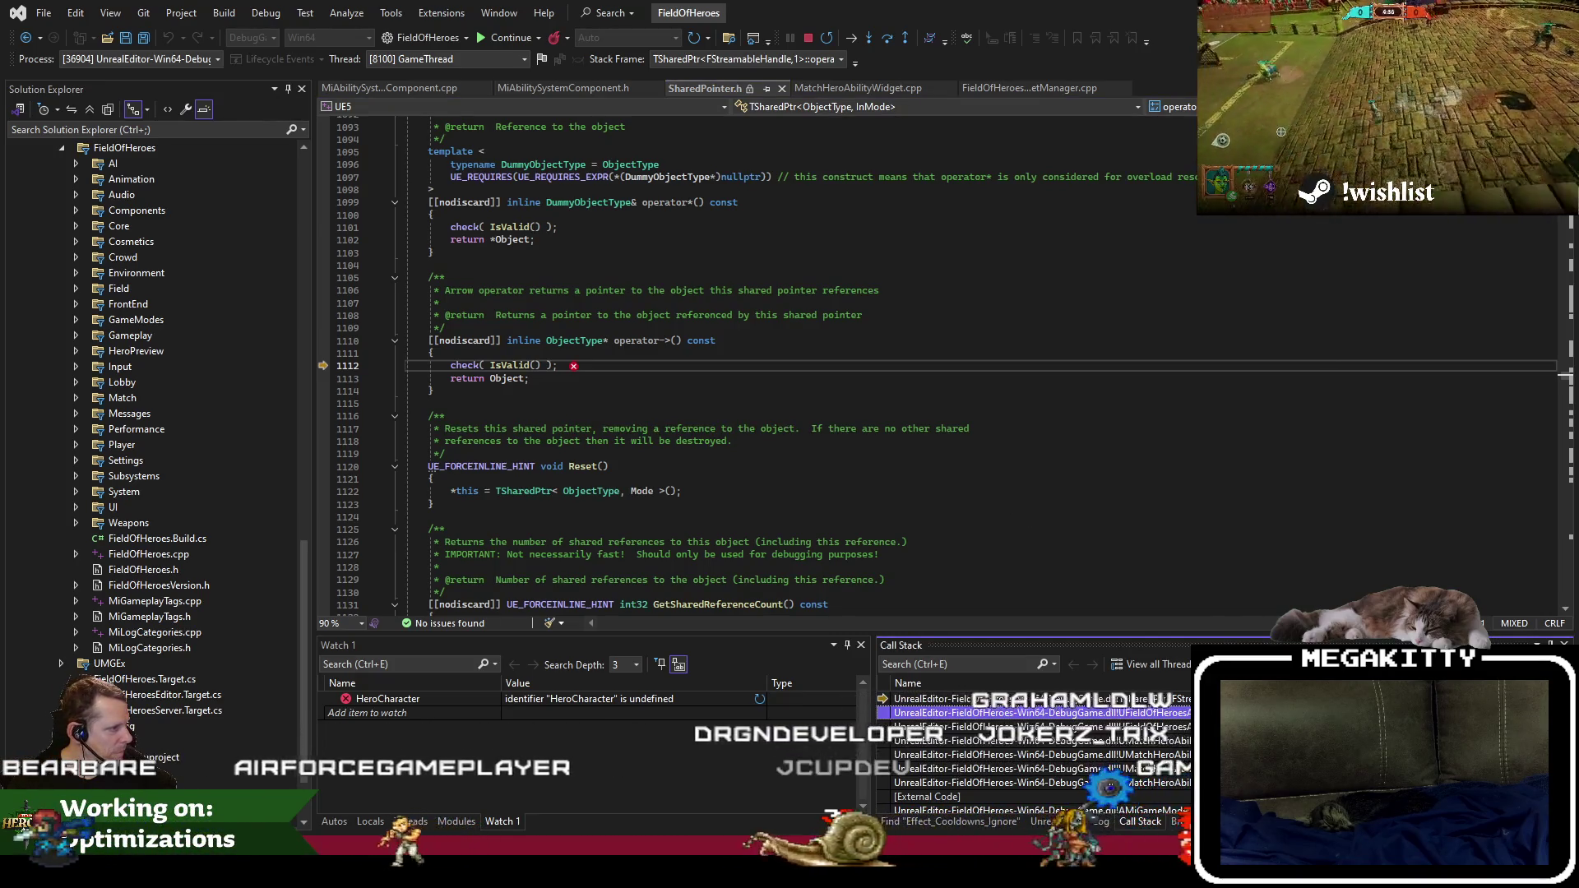
pyautogui.click(987, 740)
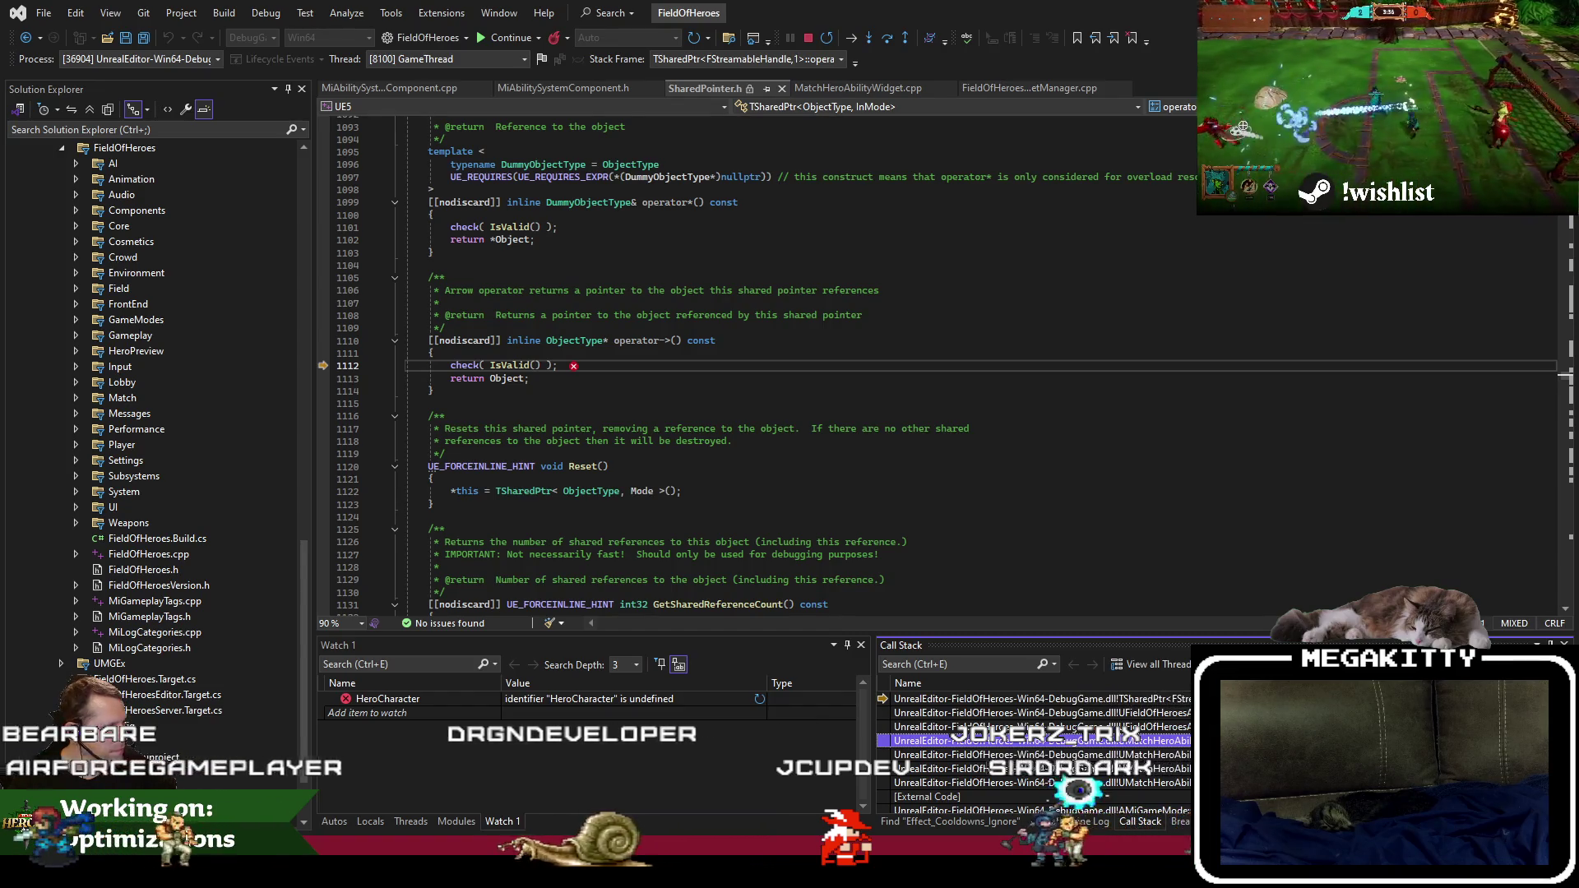
pyautogui.press('Return')
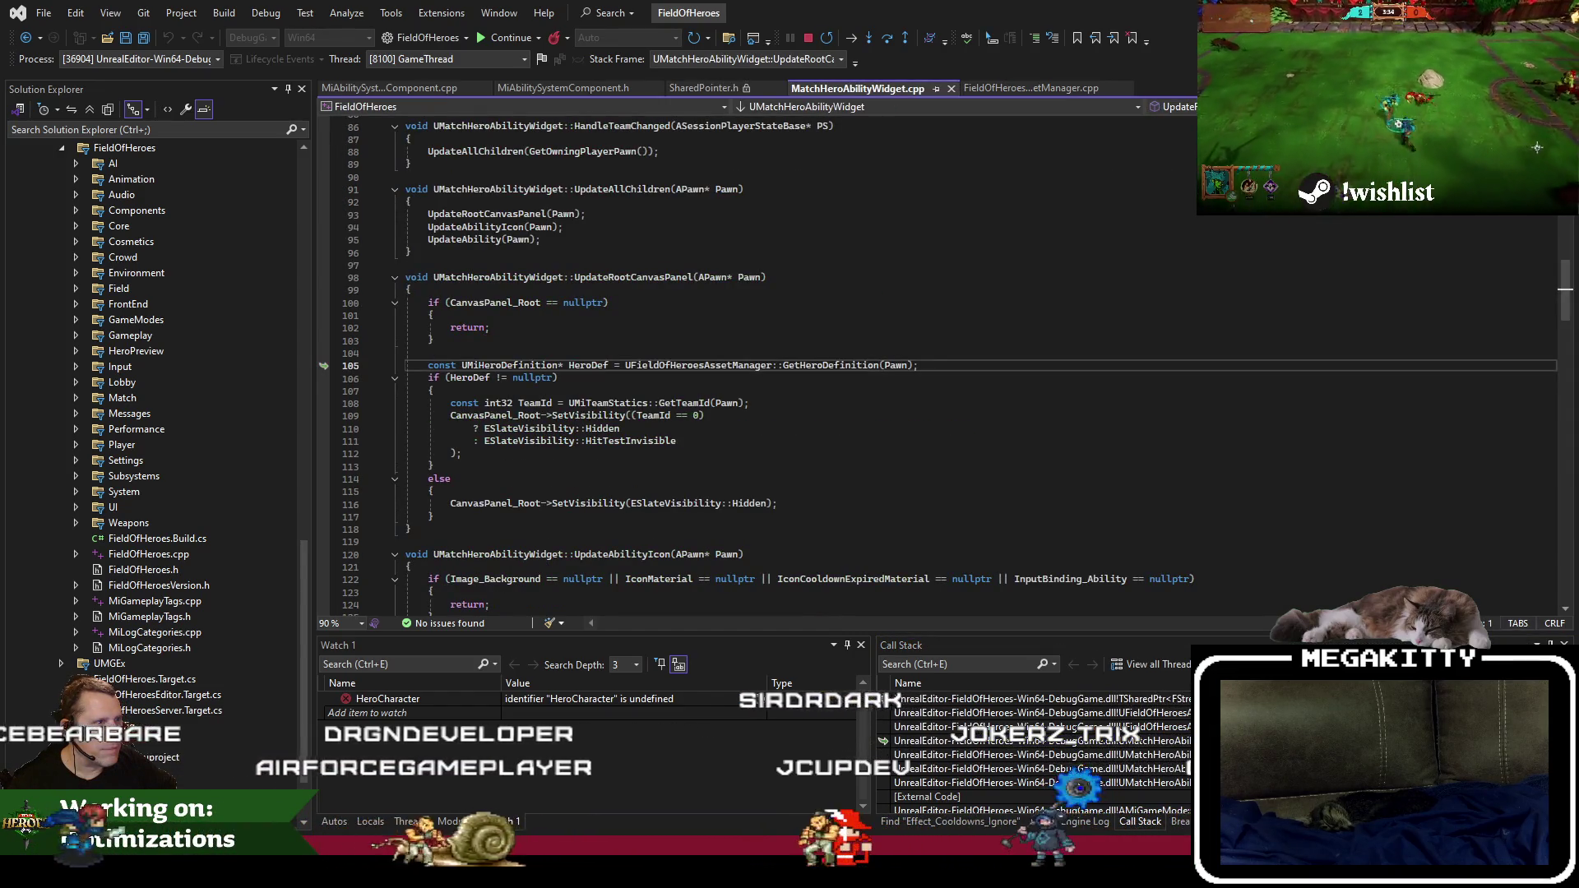
pyautogui.moveTo(898, 368)
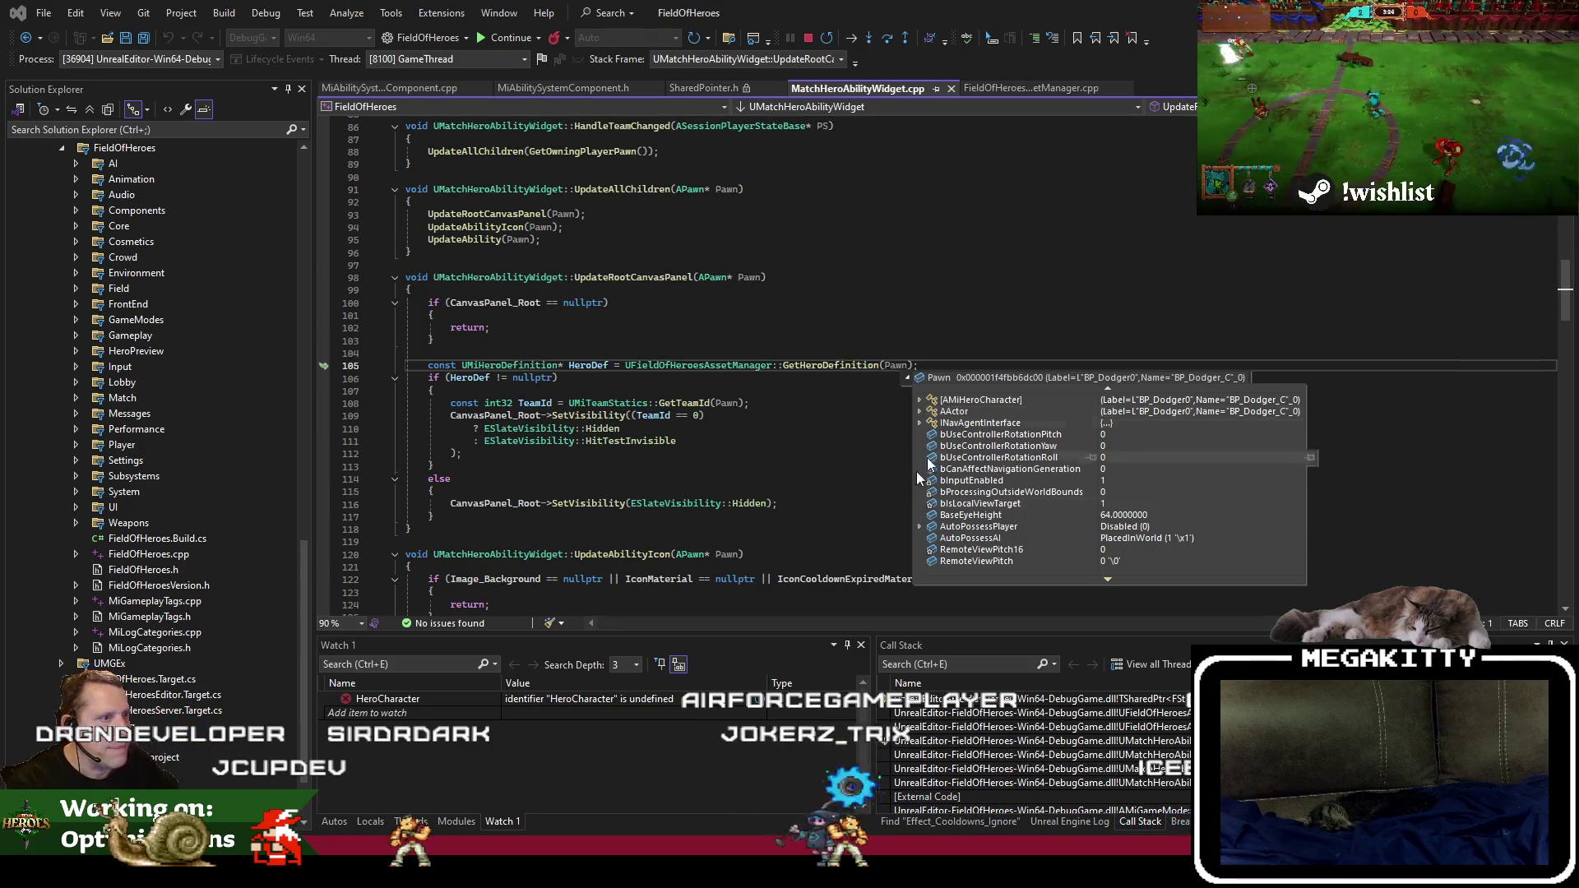
# Check the assertion failure in Output, then open the GetAllHeroDefinitions frame in FieldOfHeroesAssetManager.cpp.
pyautogui.click(1069, 726)
pyautogui.click(1187, 816)
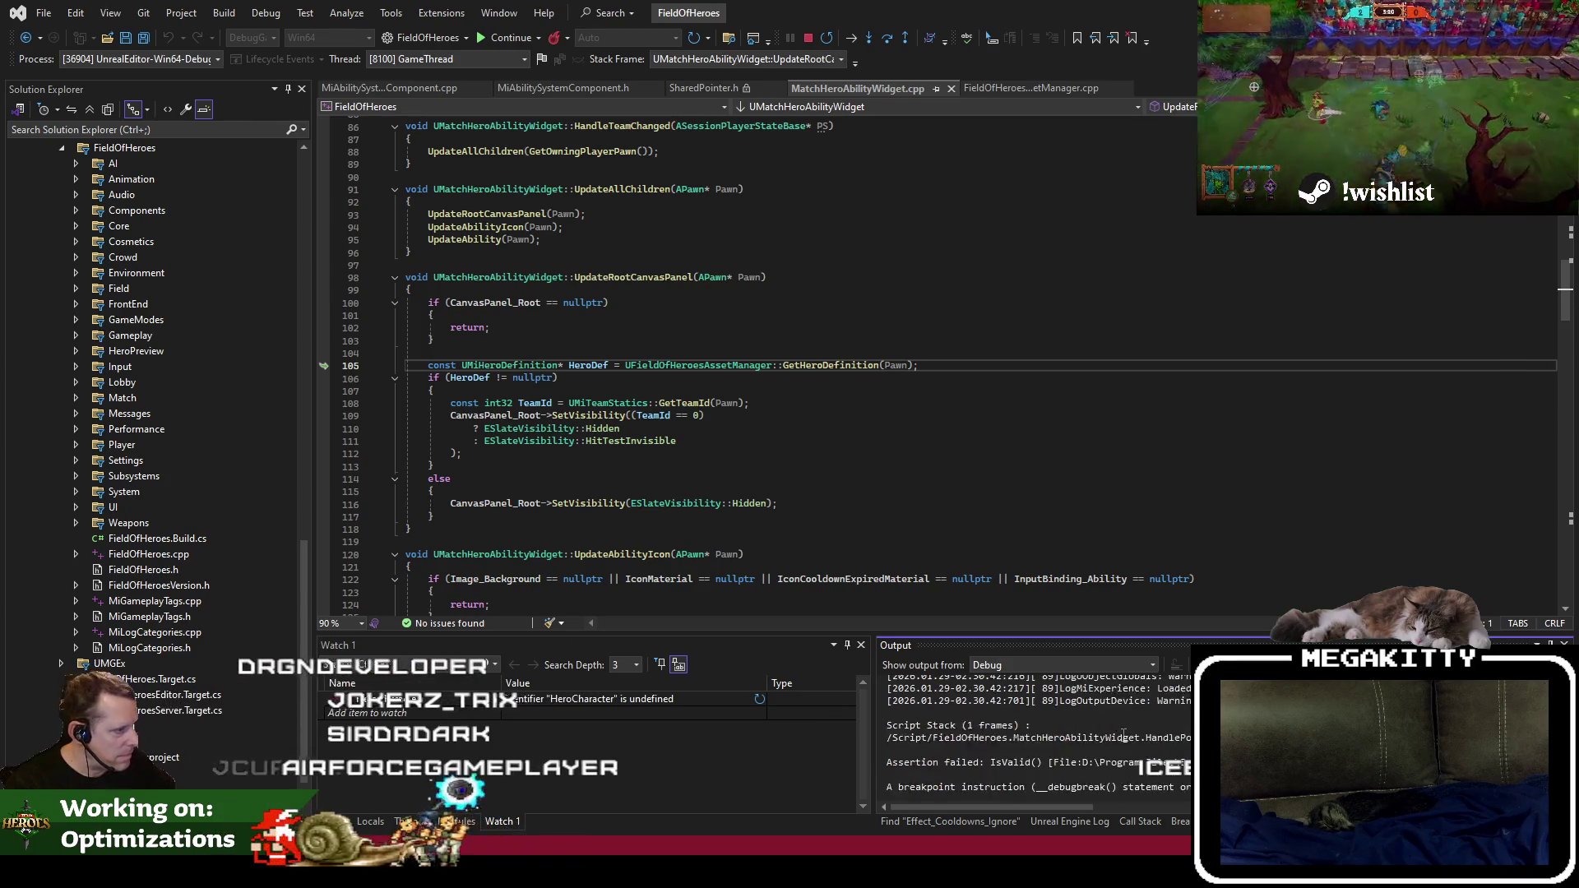
pyautogui.scroll(3, 1111, 731)
pyautogui.scroll(-2, 1118, 732)
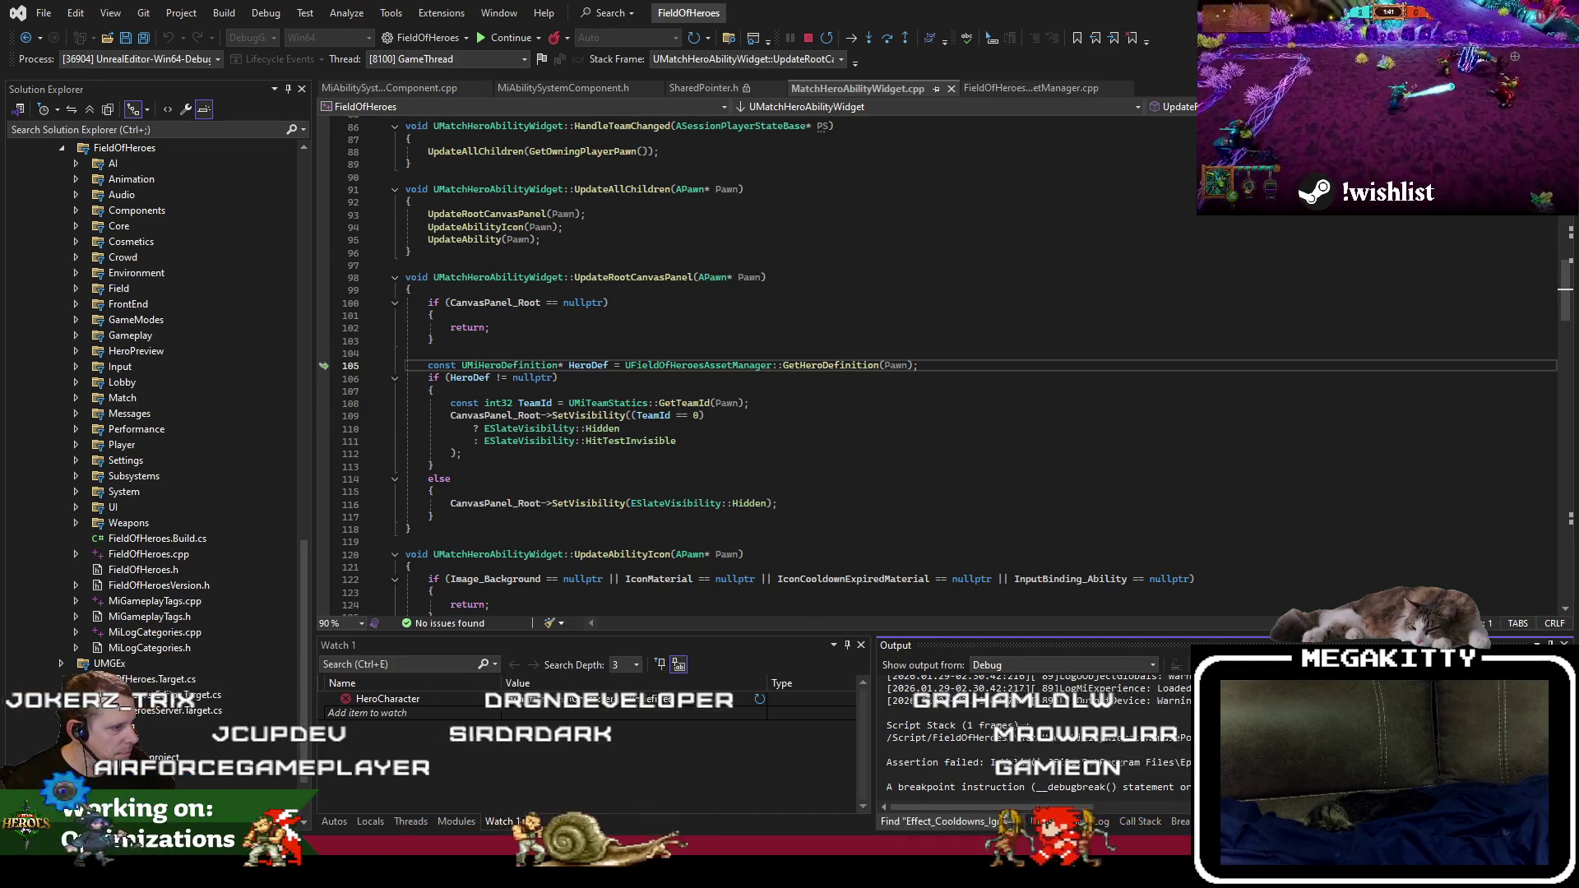
pyautogui.click(1139, 822)
pyautogui.doubleClick(1138, 714)
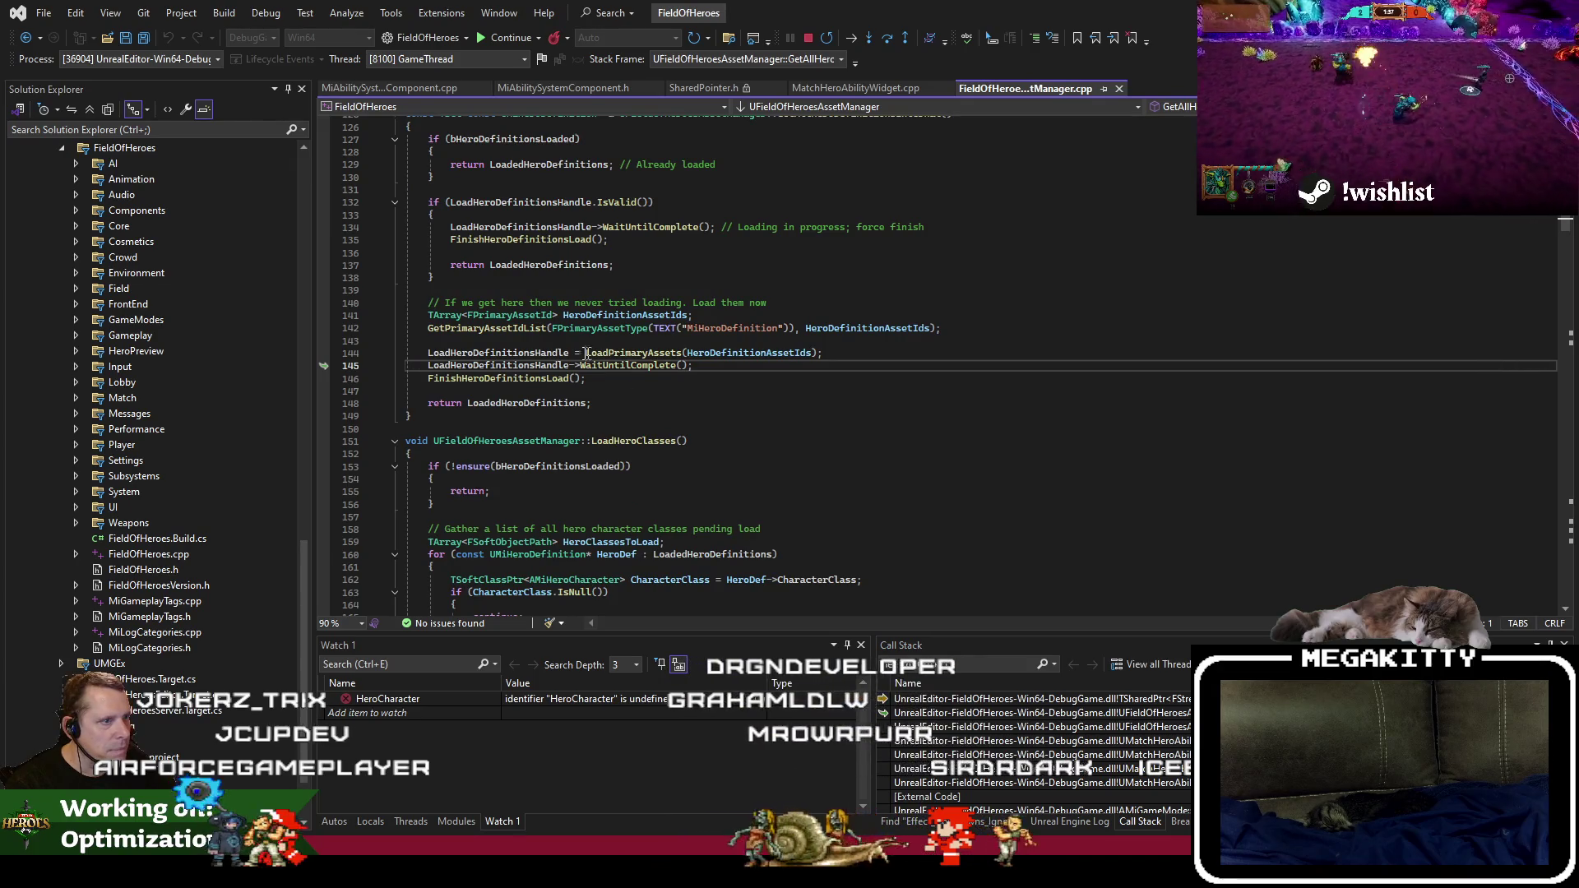
# Set a breakpoint on the LoadPrimaryAssets call at line 144 of FieldOfHeroesAssetManager.cpp.
pyautogui.doubleClick(633, 353)
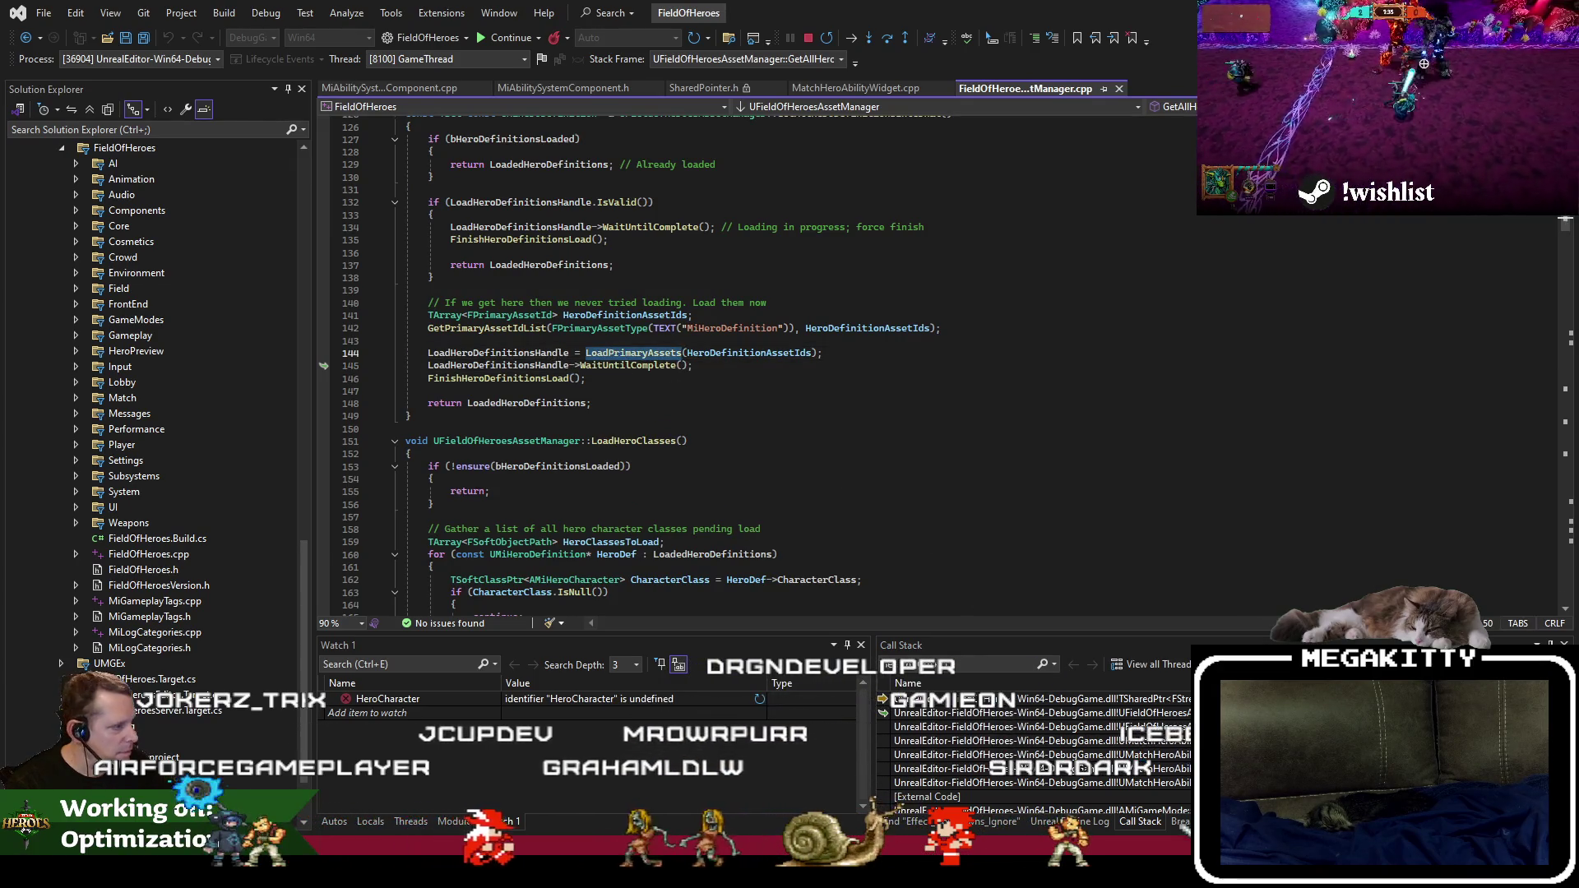
pyautogui.hotkey('ctrl', 'alt', 'o')
pyautogui.scroll(3, 1032, 732)
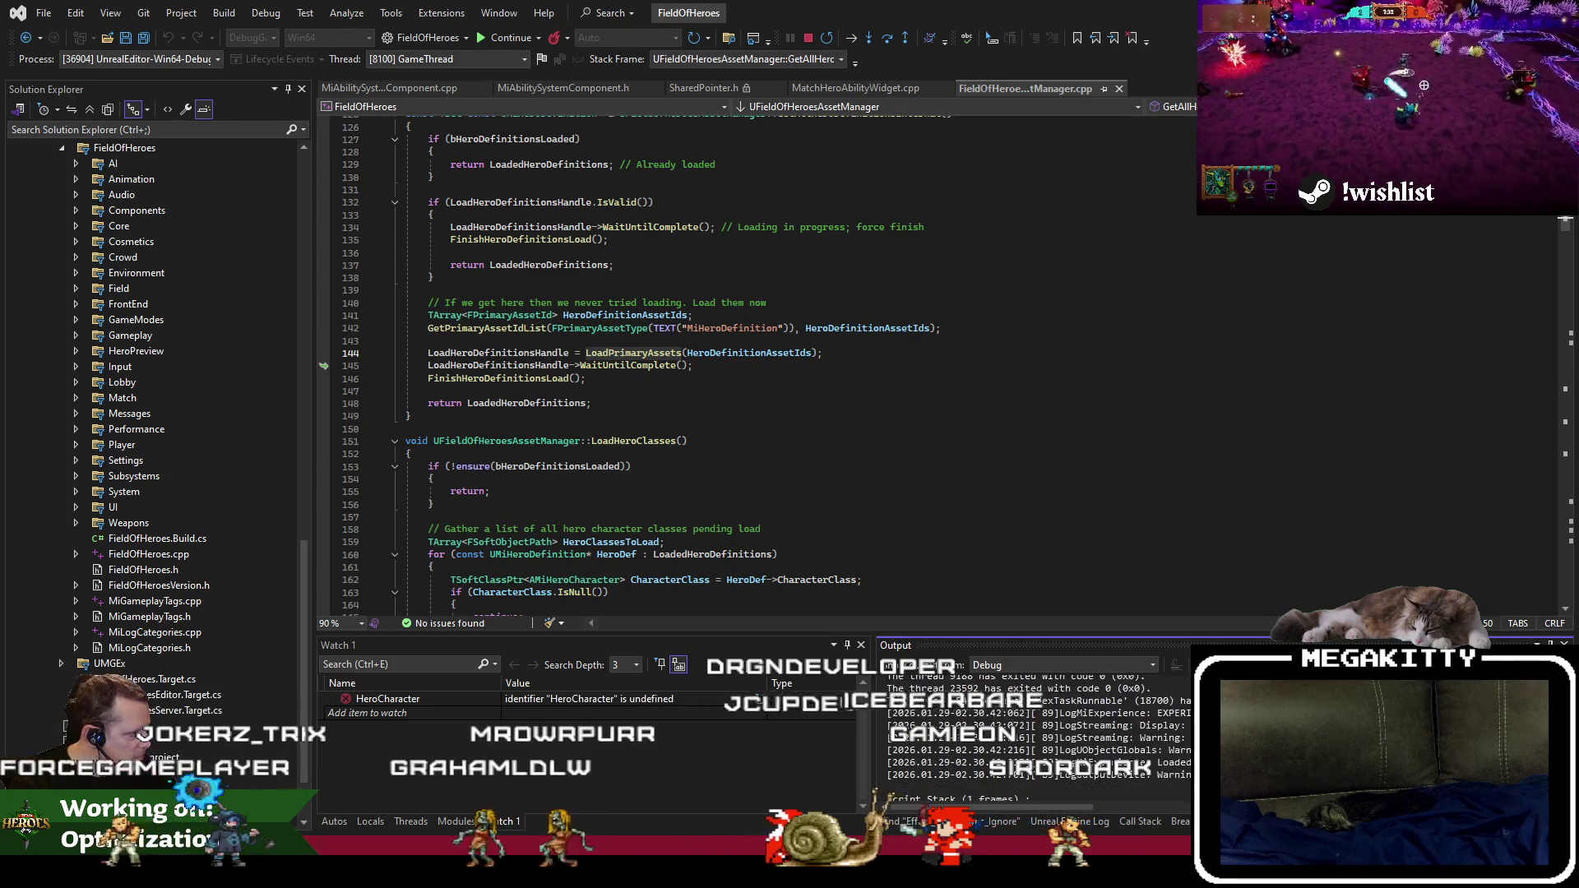
pyautogui.click(518, 328)
pyautogui.click(518, 356)
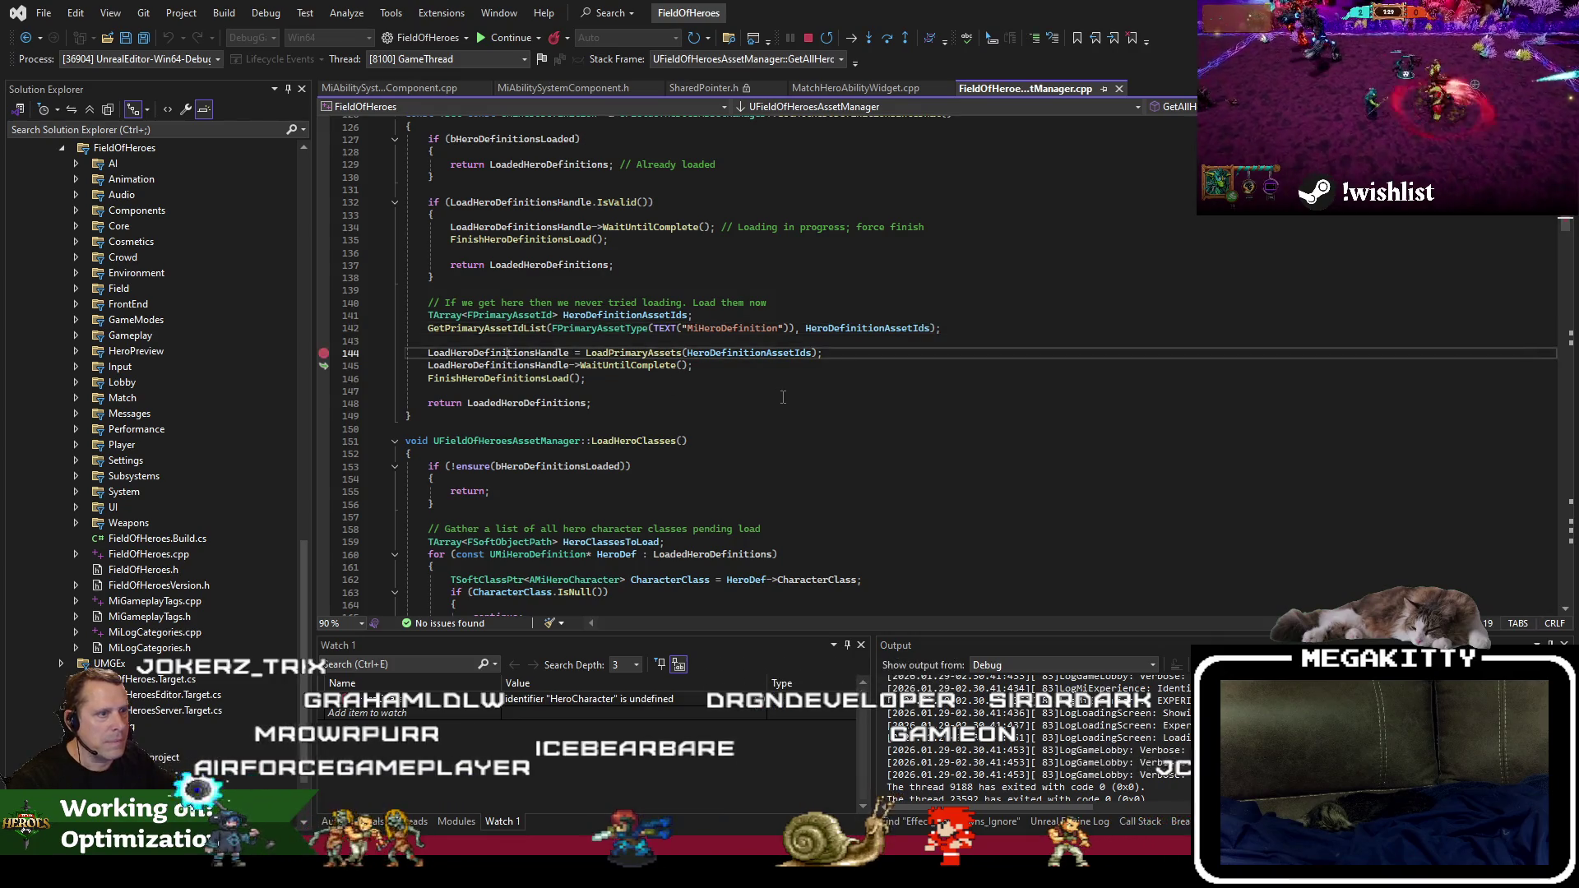
pyautogui.press('F9')
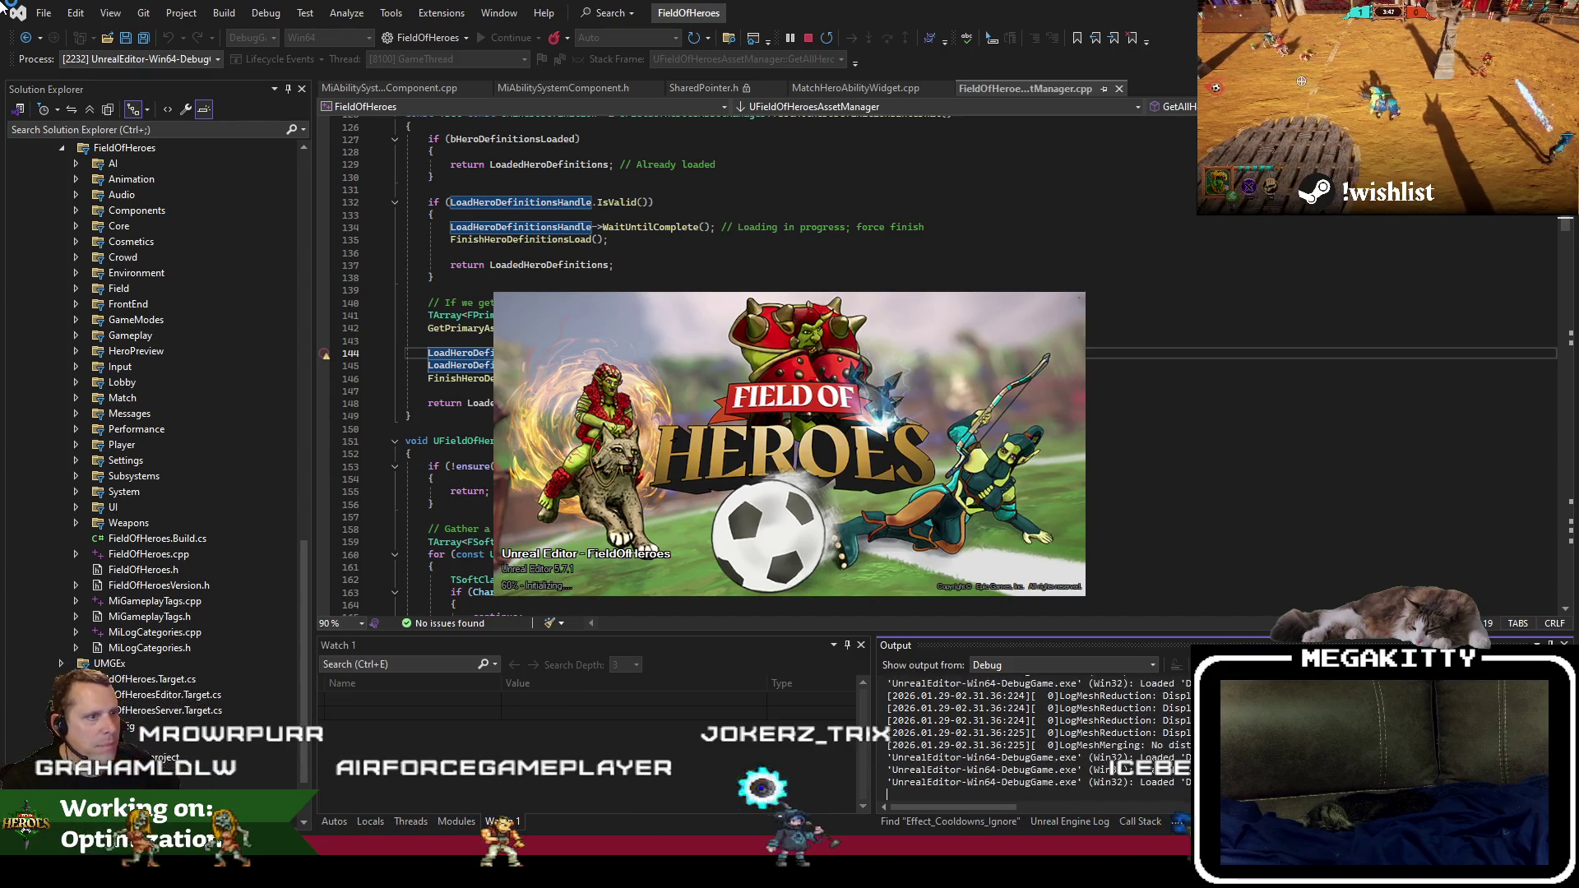
# Let the relaunched editor load with the line 144 breakpoint active, then return to Unreal Editor.
pyautogui.doubleClick(633, 353)
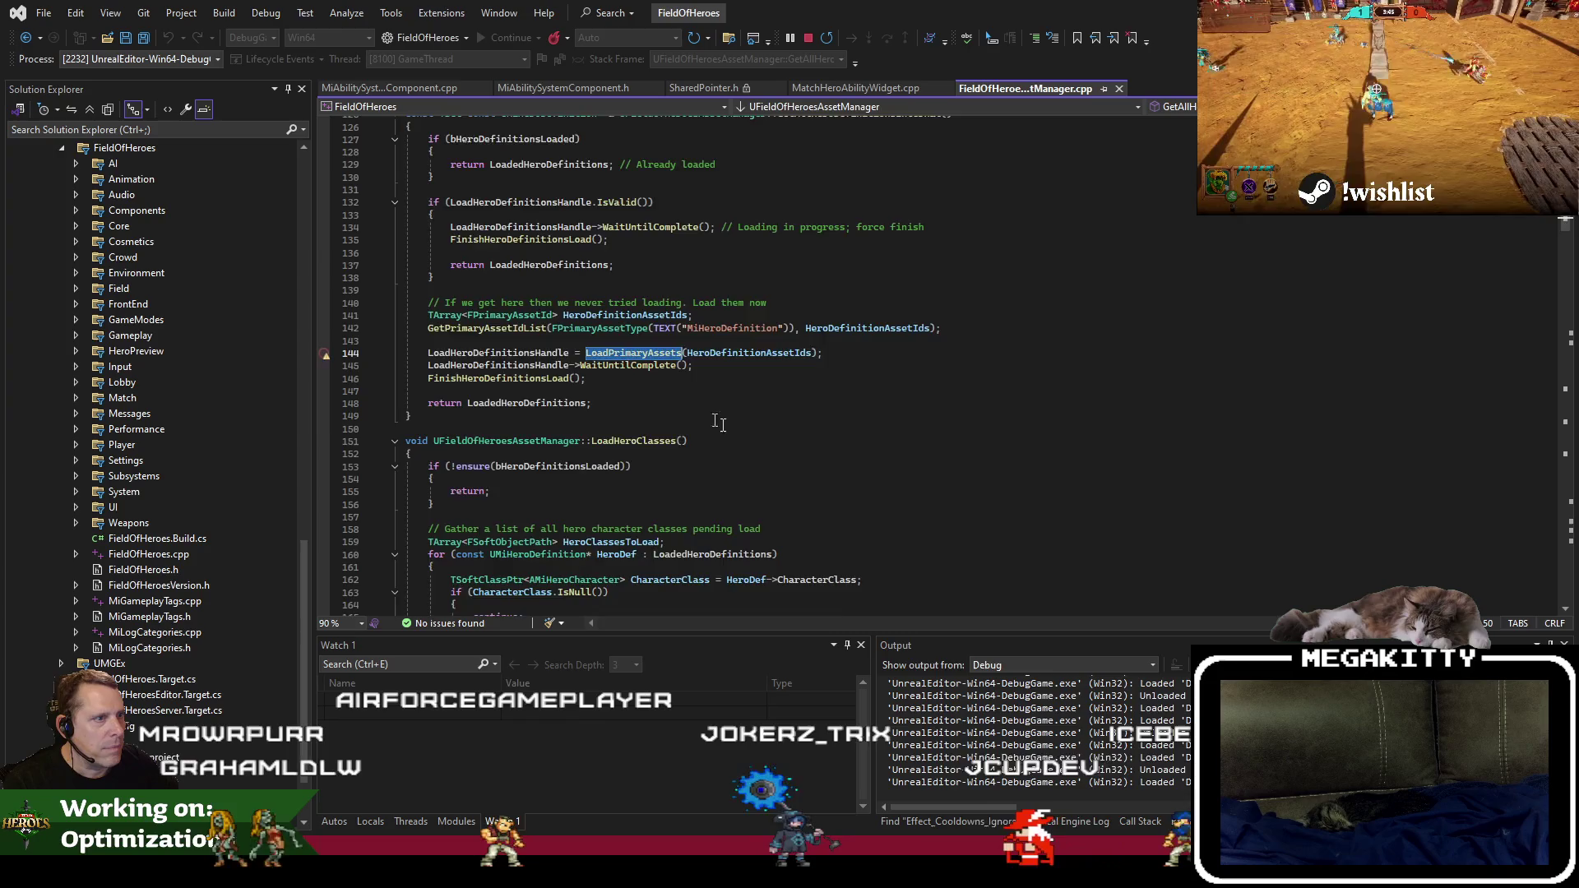
pyautogui.scroll(6, 705, 413)
pyautogui.scroll(-3, 747, 441)
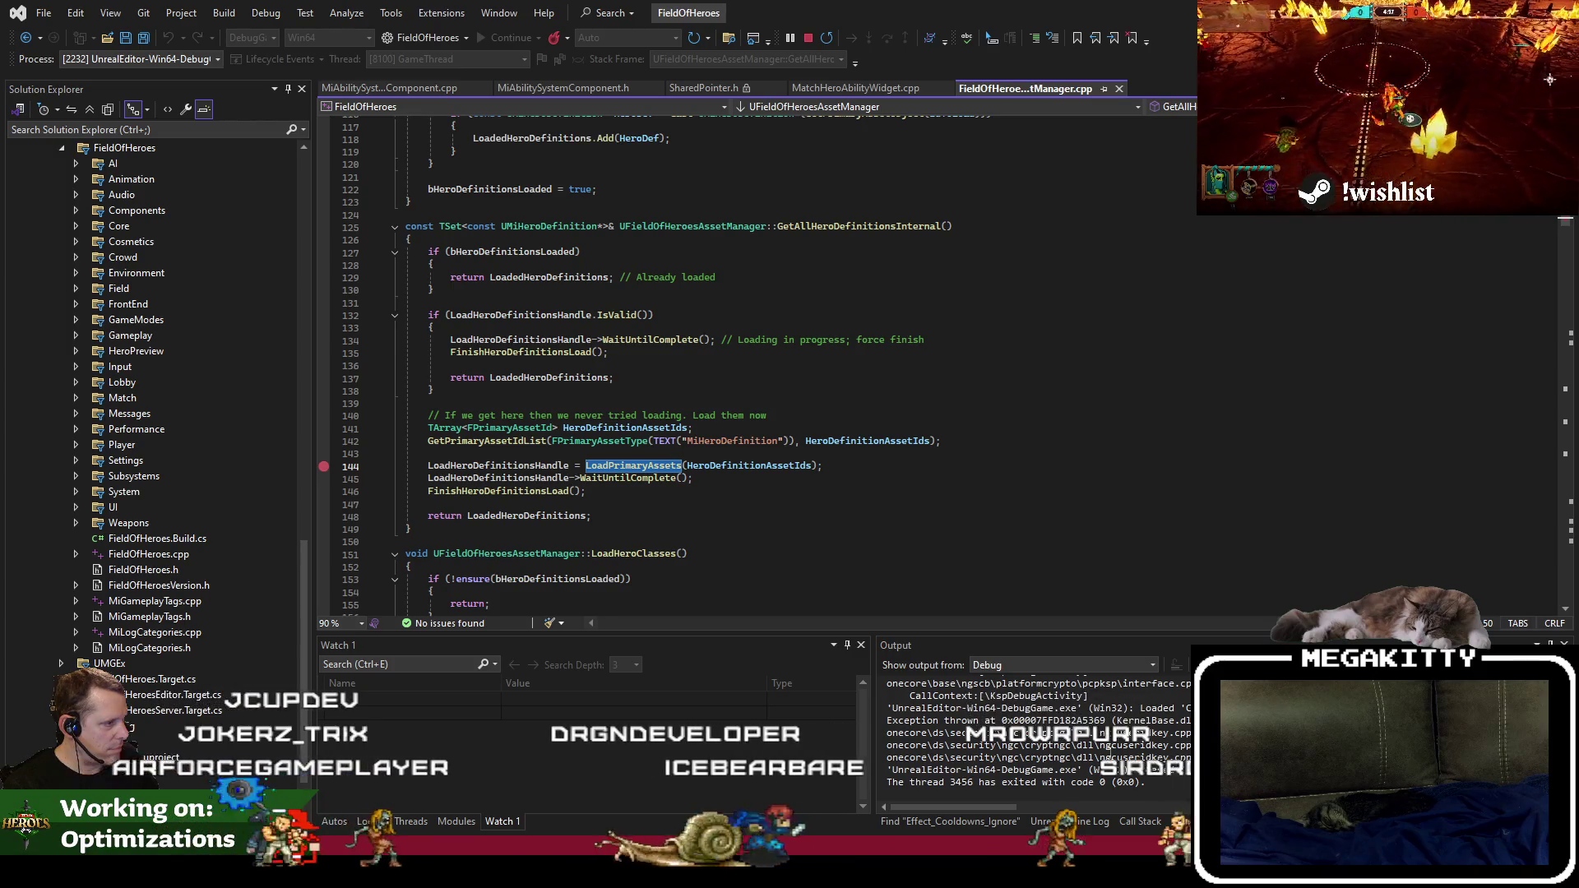
pyautogui.rightClick(1019, 782)
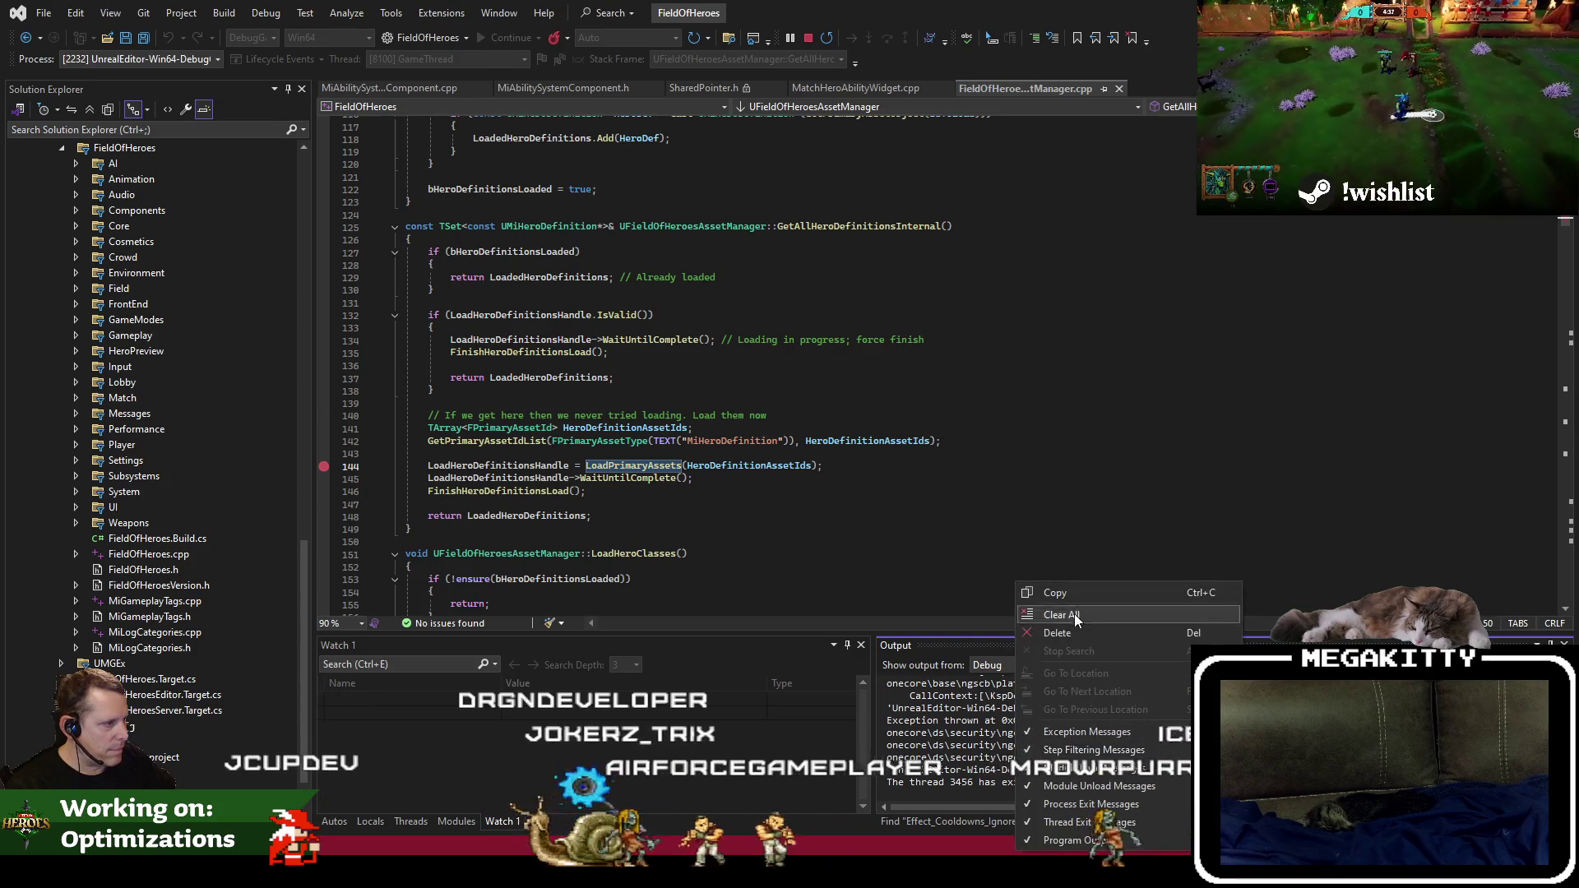
pyautogui.hotkey('alt', 'Tab')
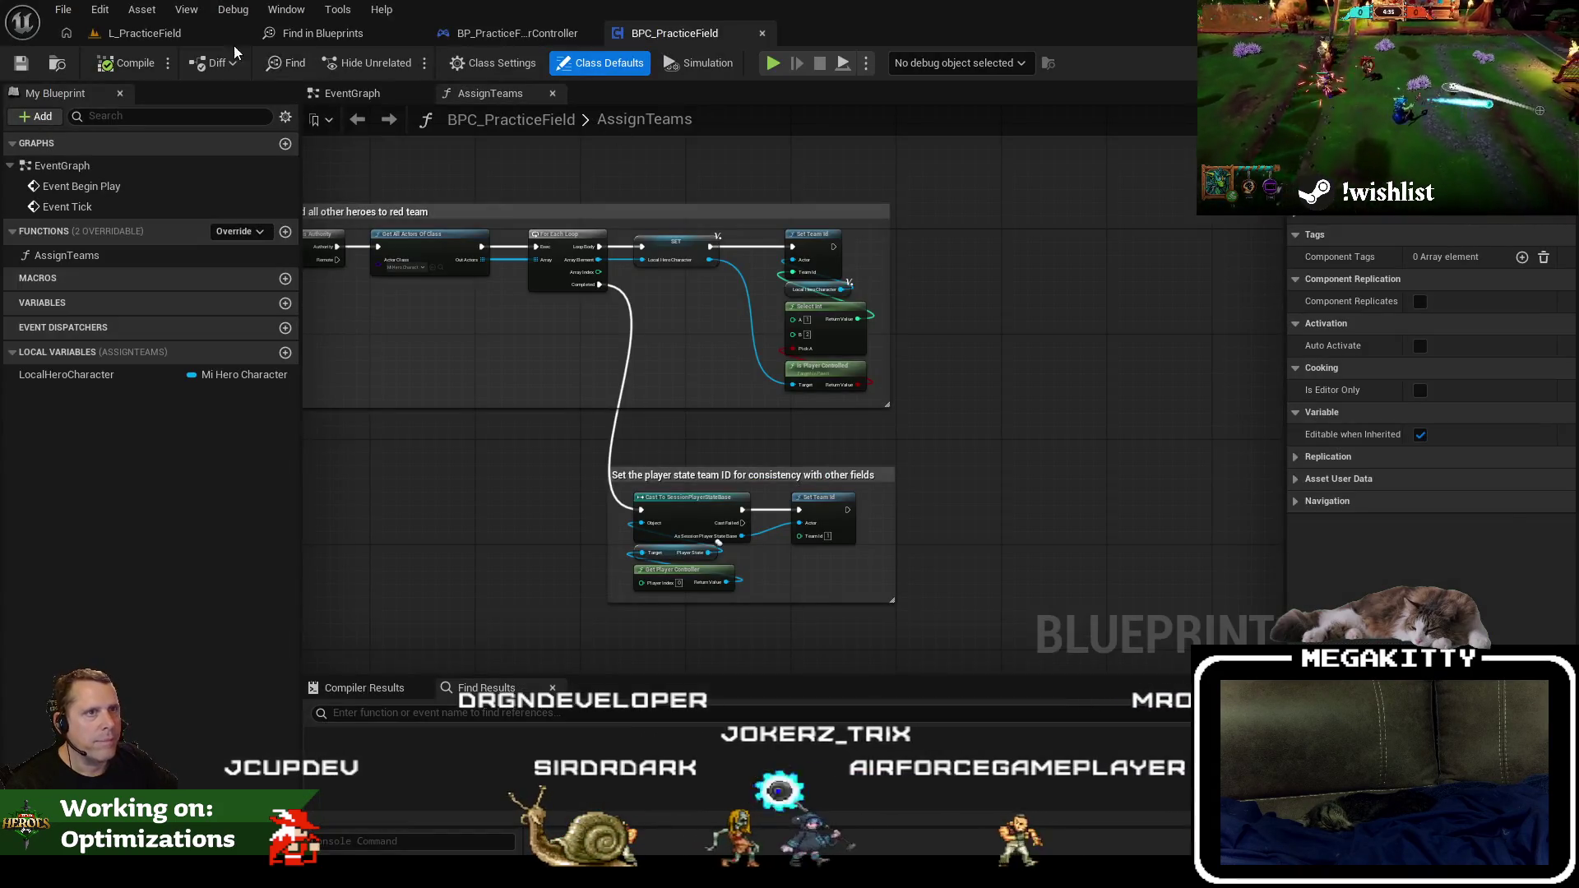
# Switch to the L_PracticeField level and press Play to hit the line 144 breakpoint.
pyautogui.click(238, 35)
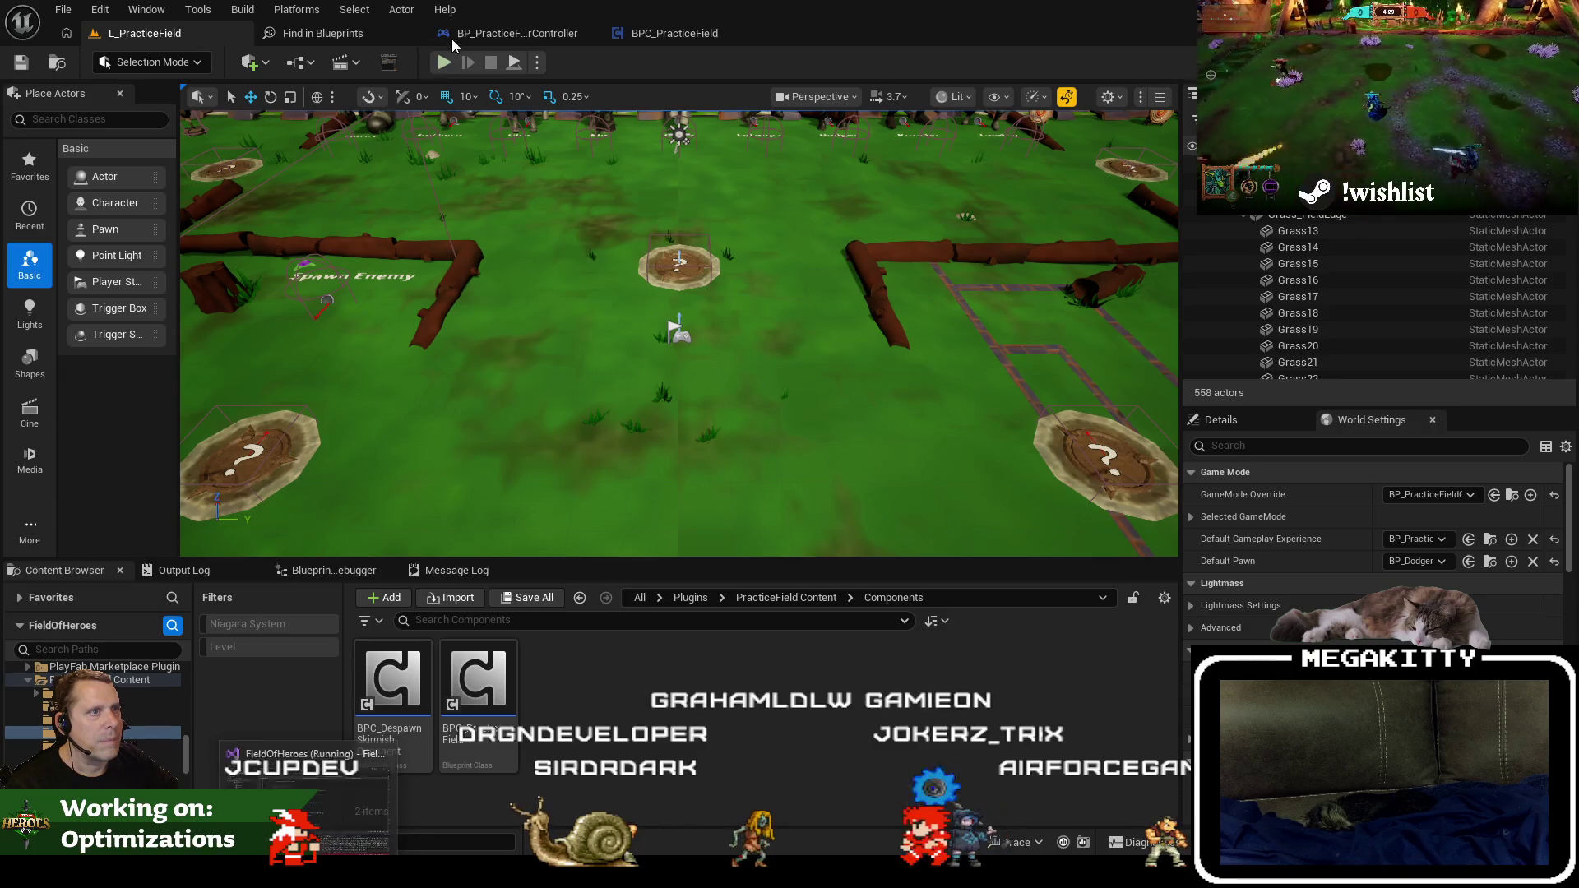
pyautogui.click(443, 63)
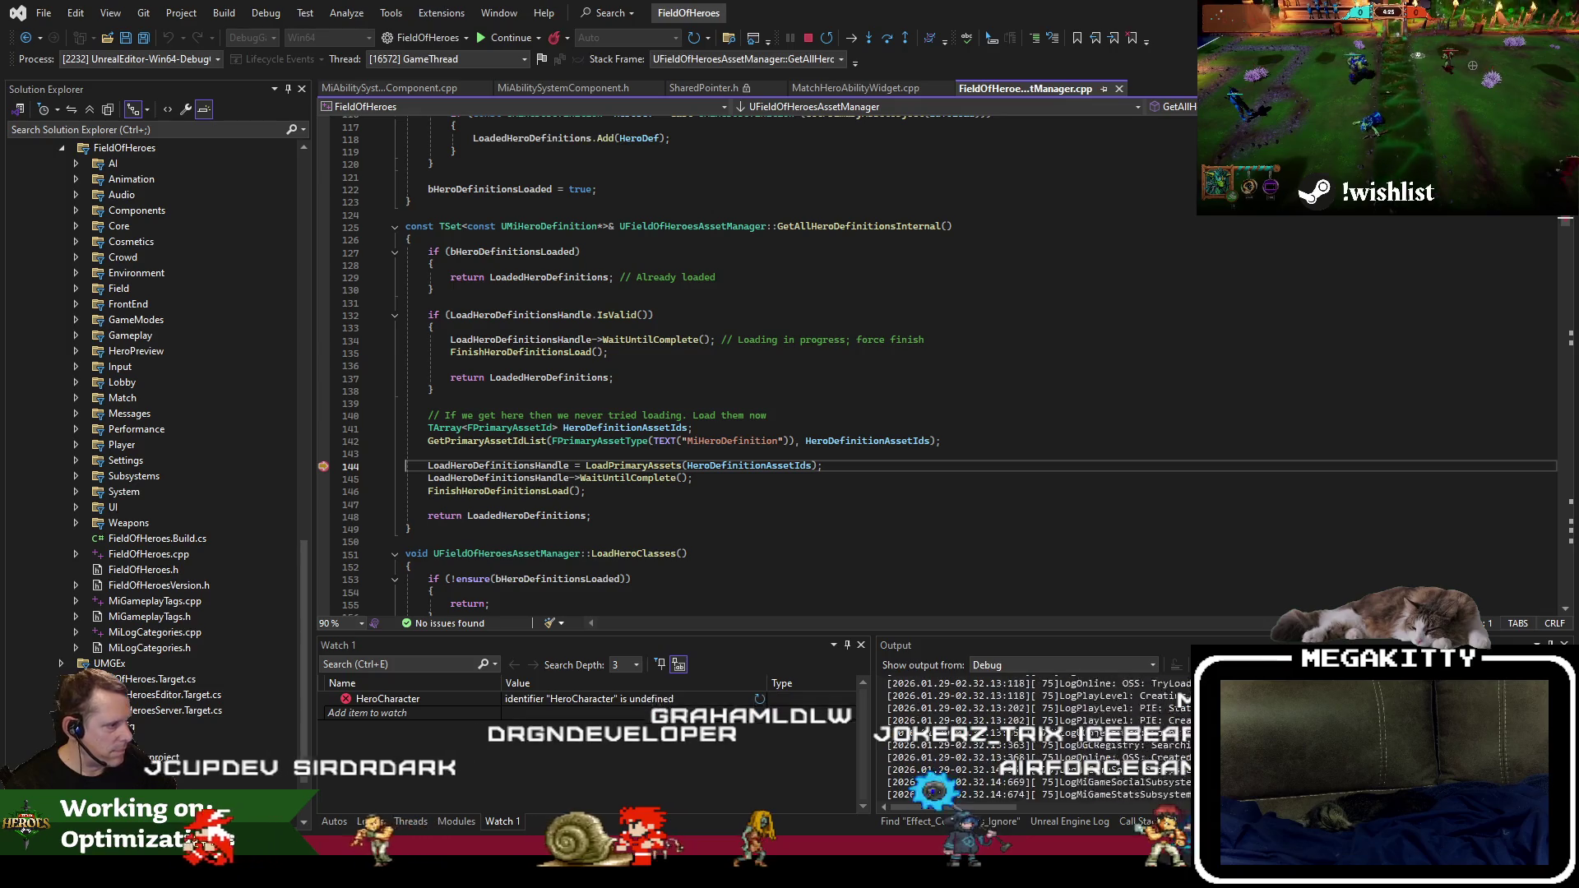
# Clear all text from the Output pane.
pyautogui.rightClick(1149, 750)
pyautogui.click(1234, 613)
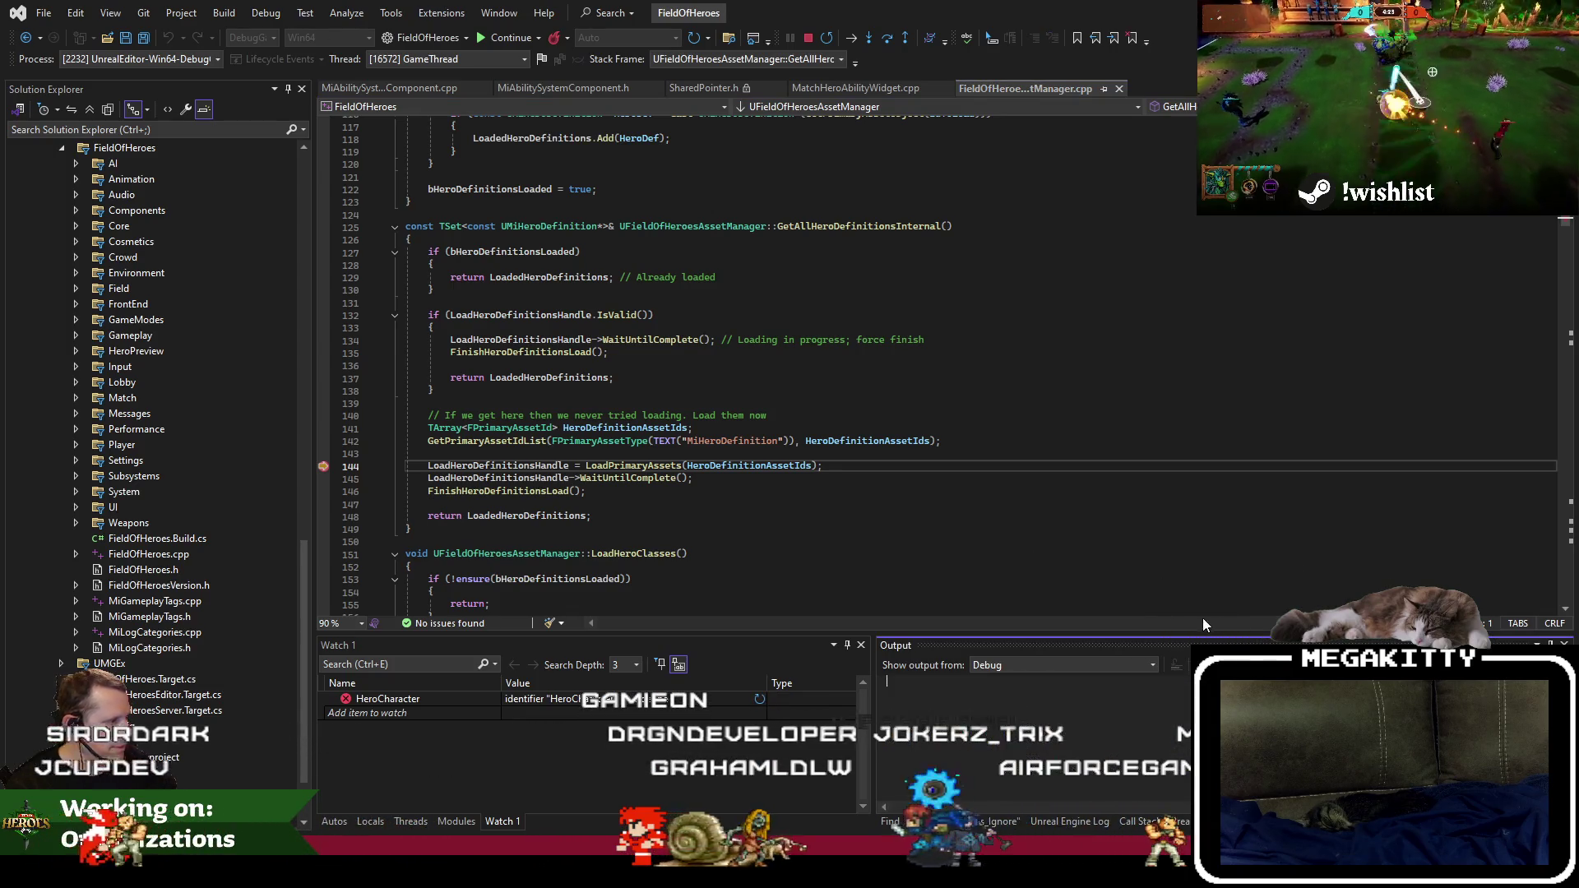
pyautogui.click(711, 519)
# Step into UAssetManager::LoadPrimaryAssets and through its body back out to line 144.
pyautogui.press('F11')
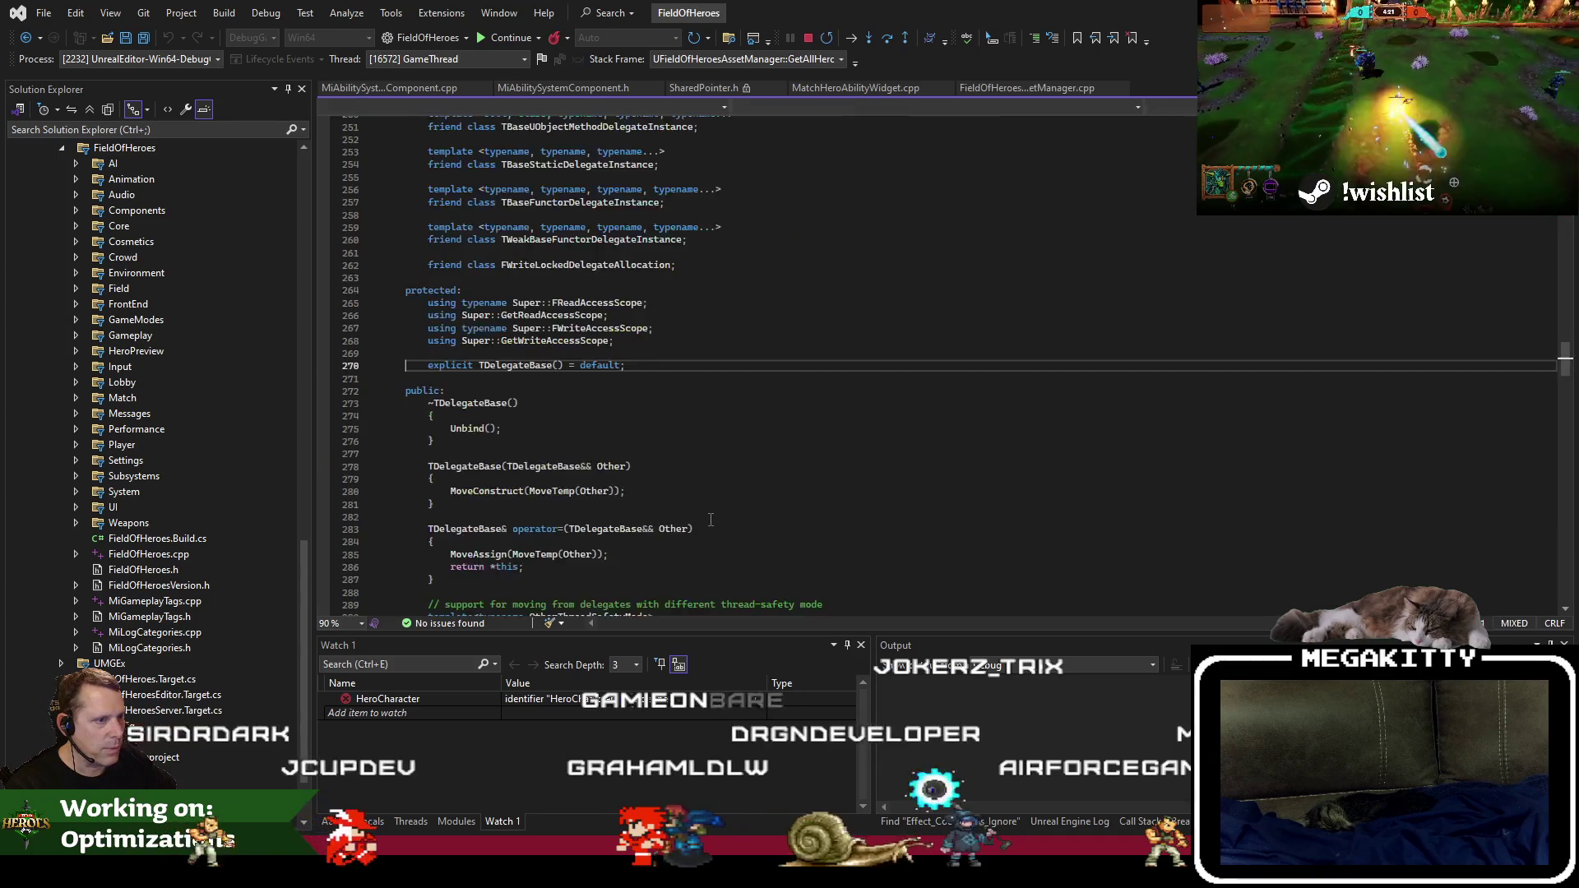
pyautogui.hotkey('shift', 'F11')
pyautogui.press('F11')
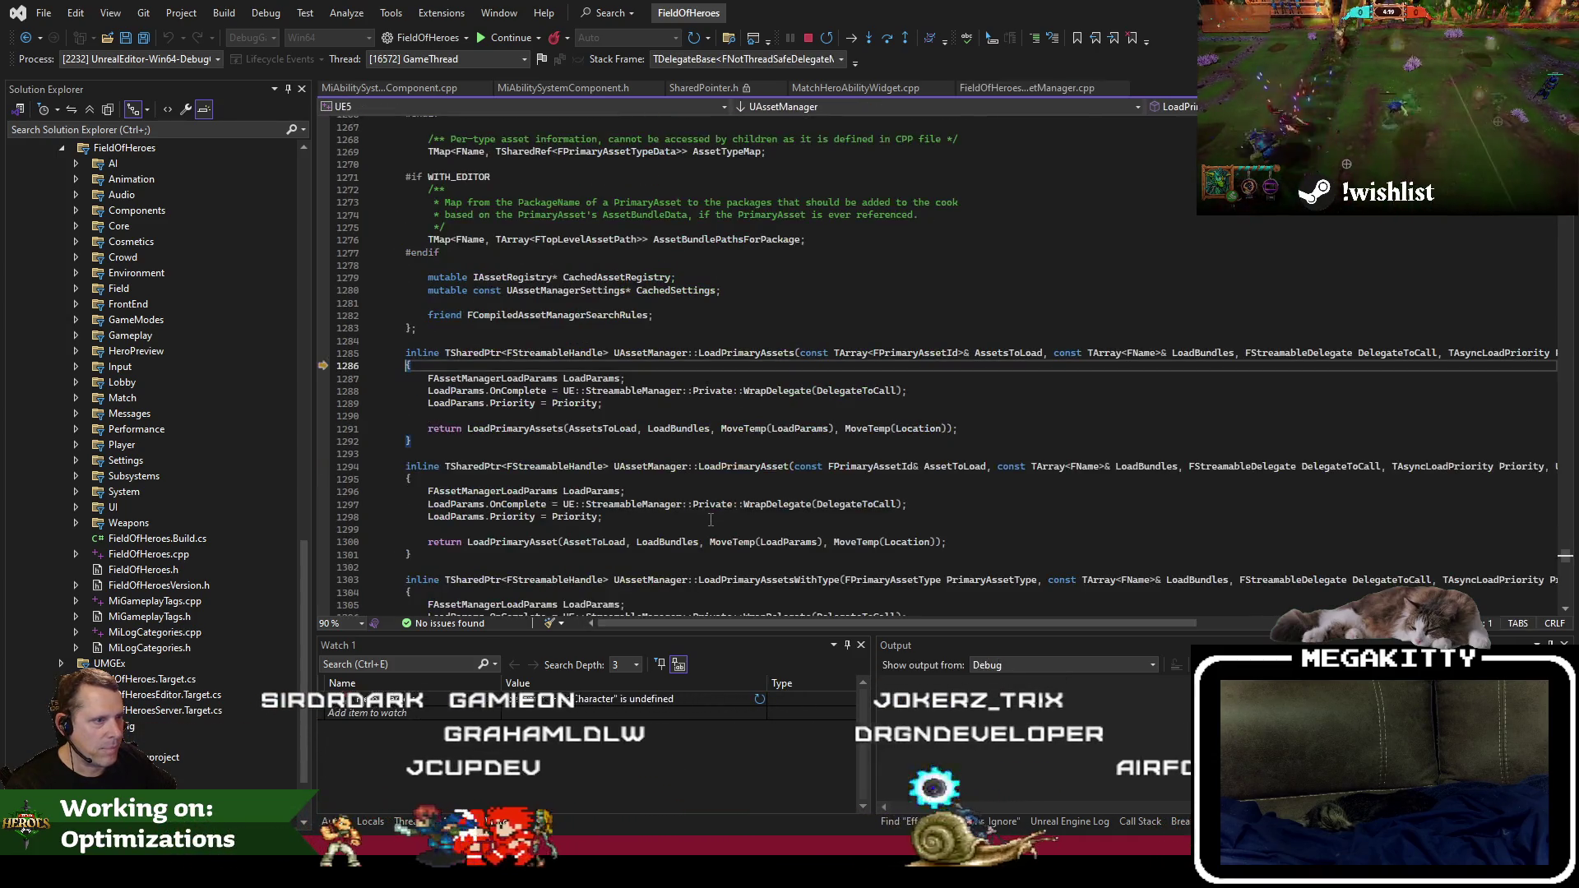
pyautogui.press('F10')
pyautogui.press('F10')
pyautogui.press('F10')
pyautogui.press('F10')
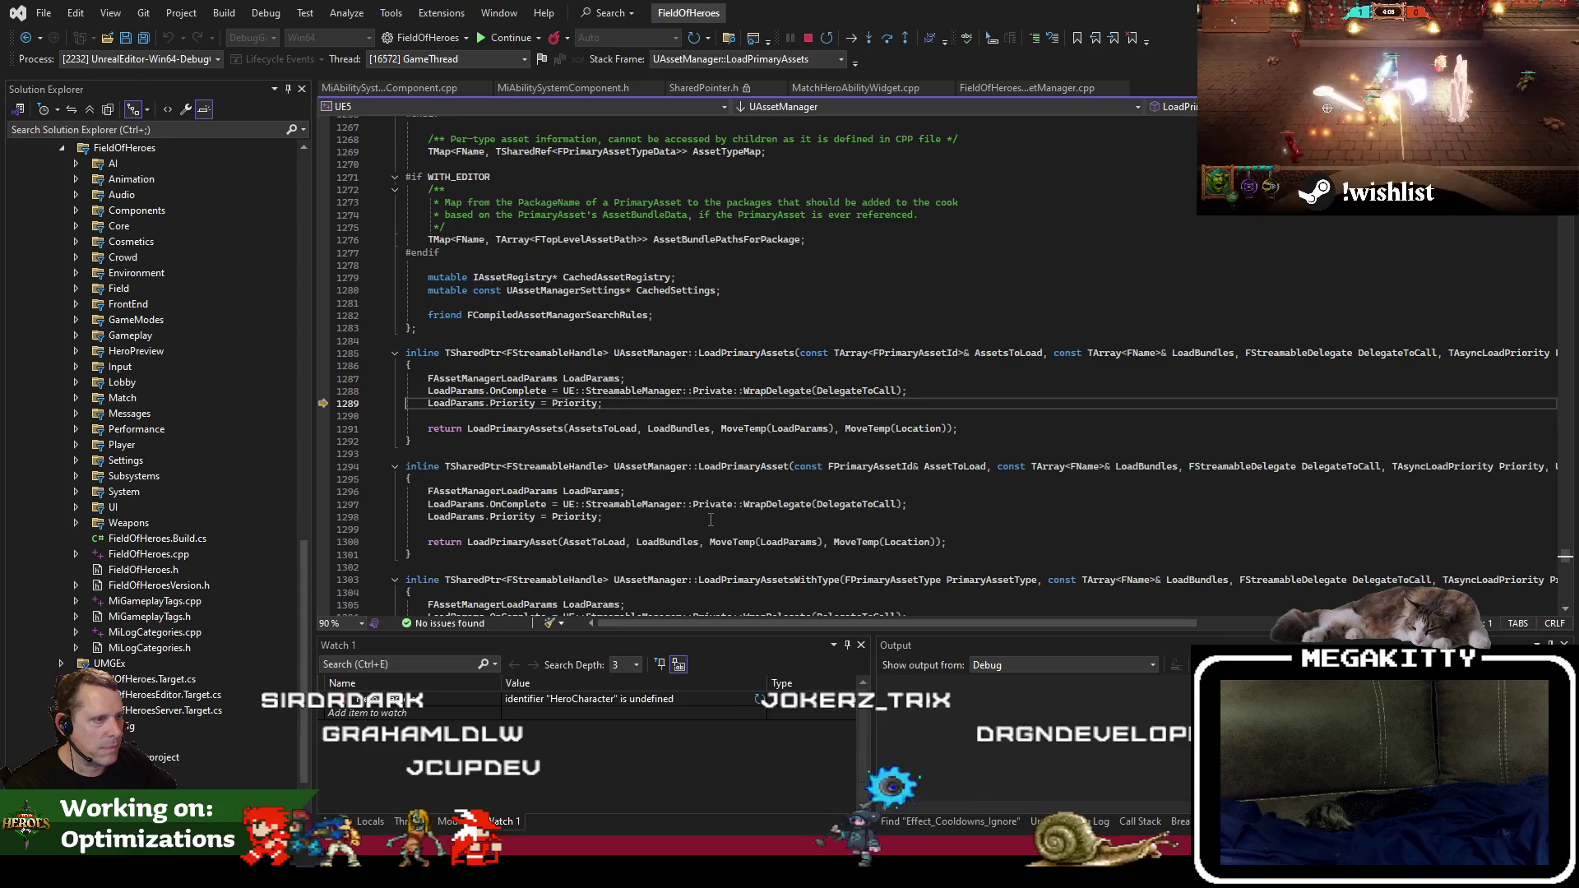
pyautogui.press('F11')
pyautogui.press('F10')
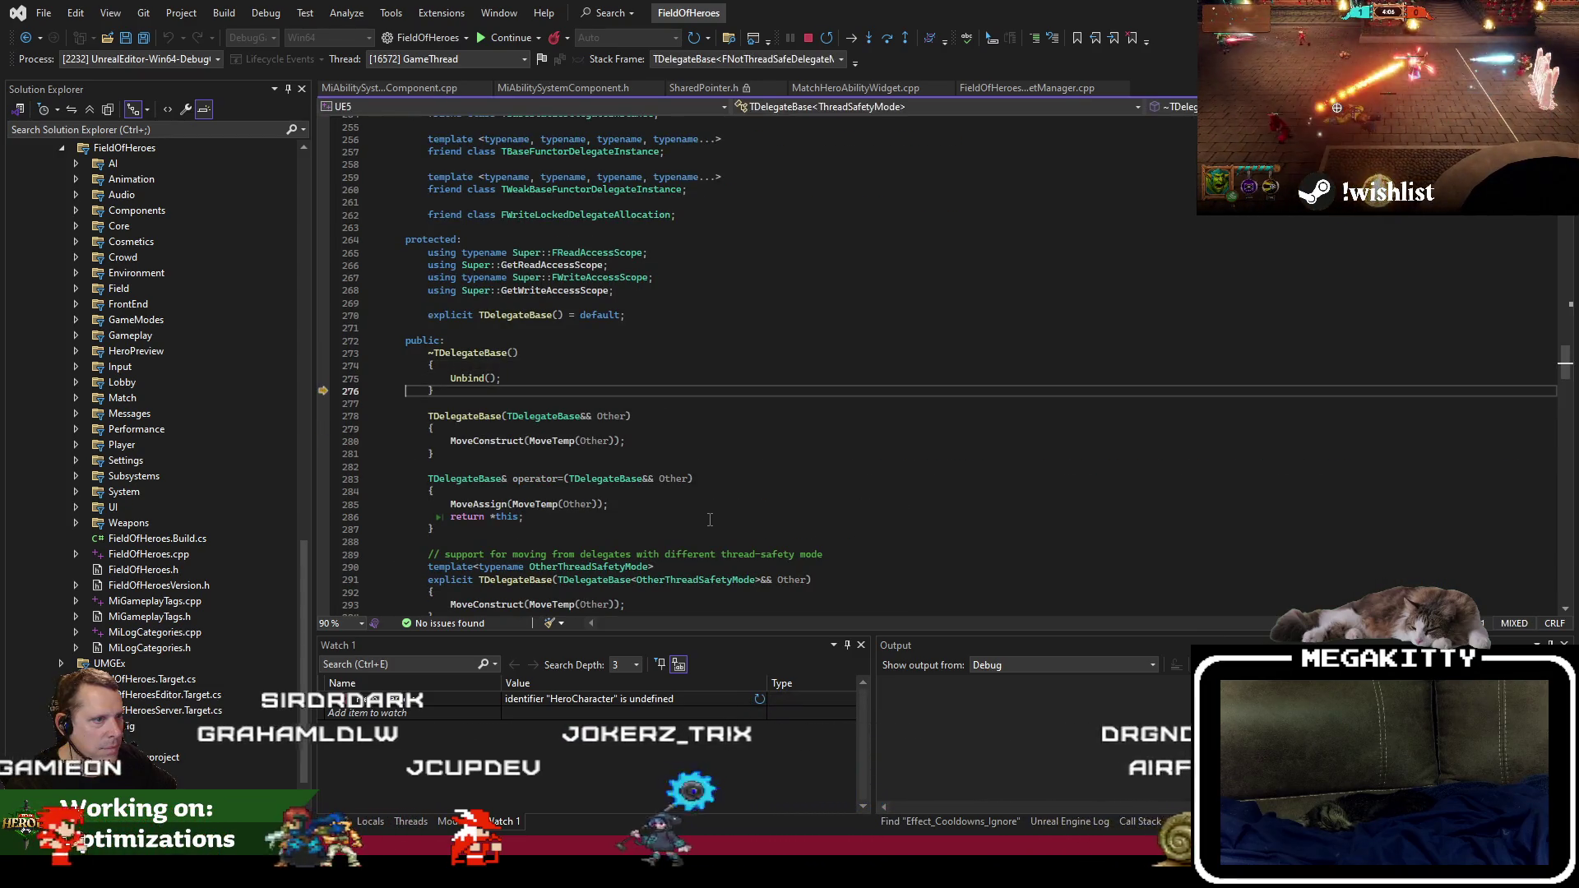
pyautogui.press('F10')
pyautogui.press('F10')
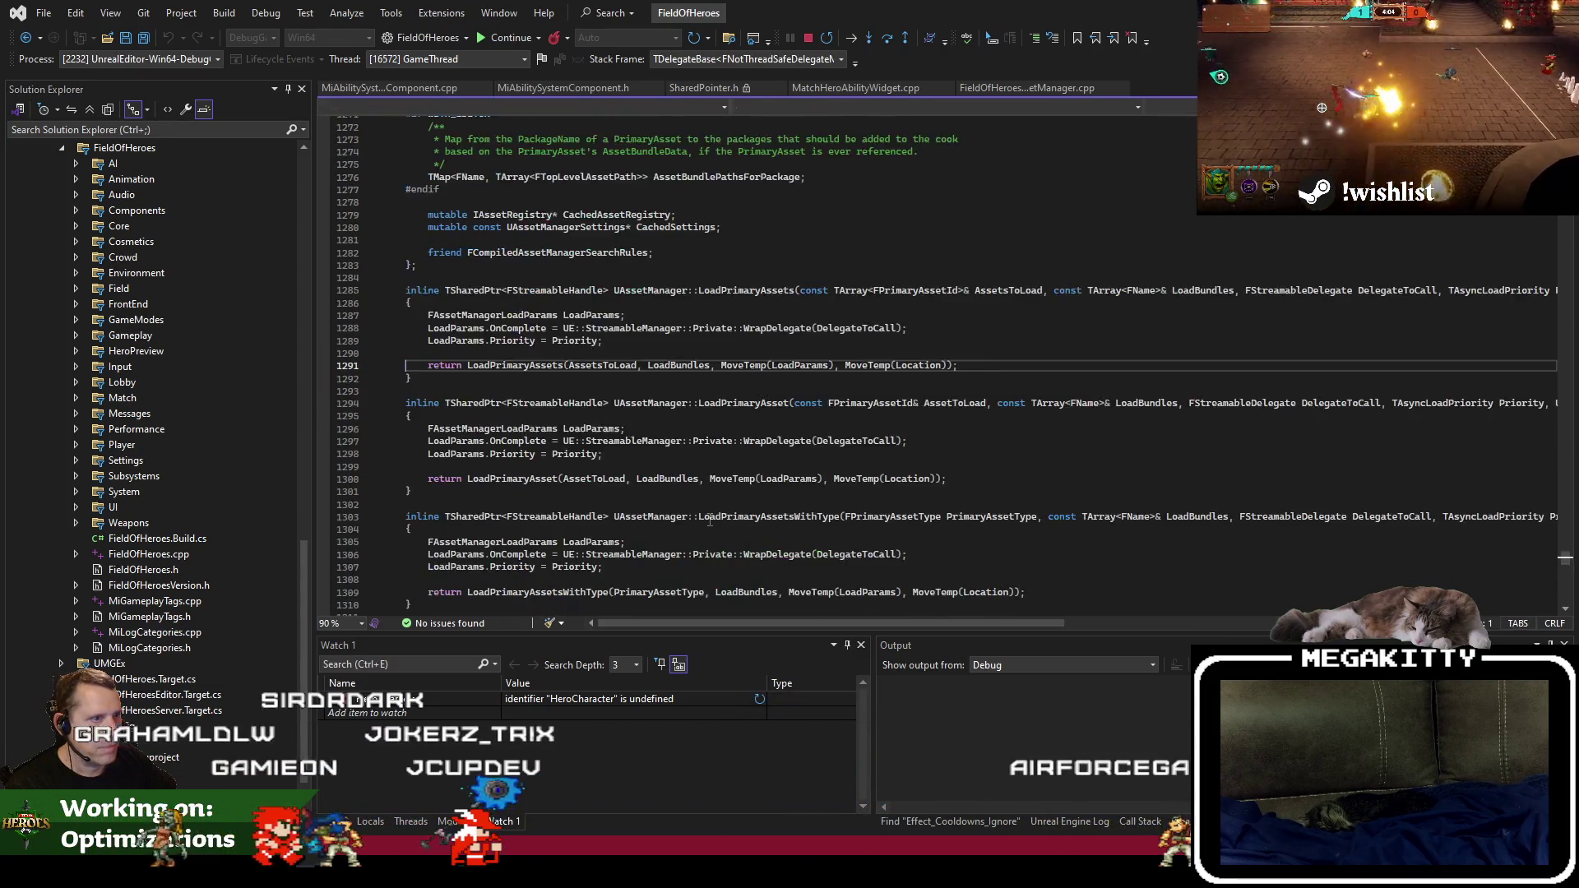
pyautogui.press('F11')
pyautogui.press('F10')
pyautogui.press('F10')
pyautogui.press('F10')
pyautogui.press('F11')
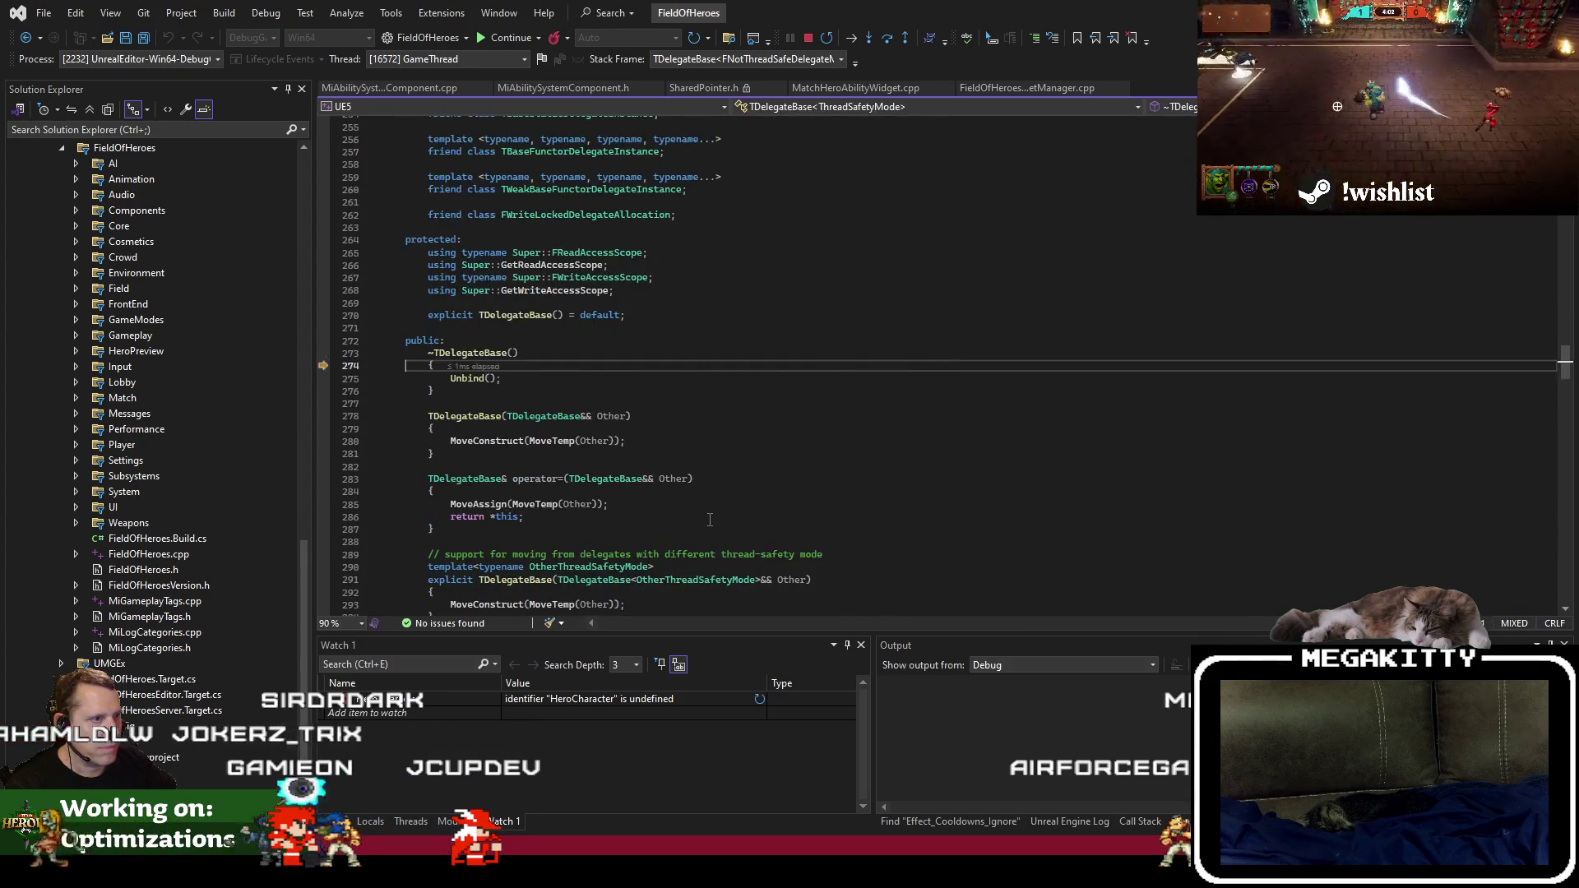
pyautogui.press('F10')
pyautogui.press('F10')
pyautogui.press('F10')
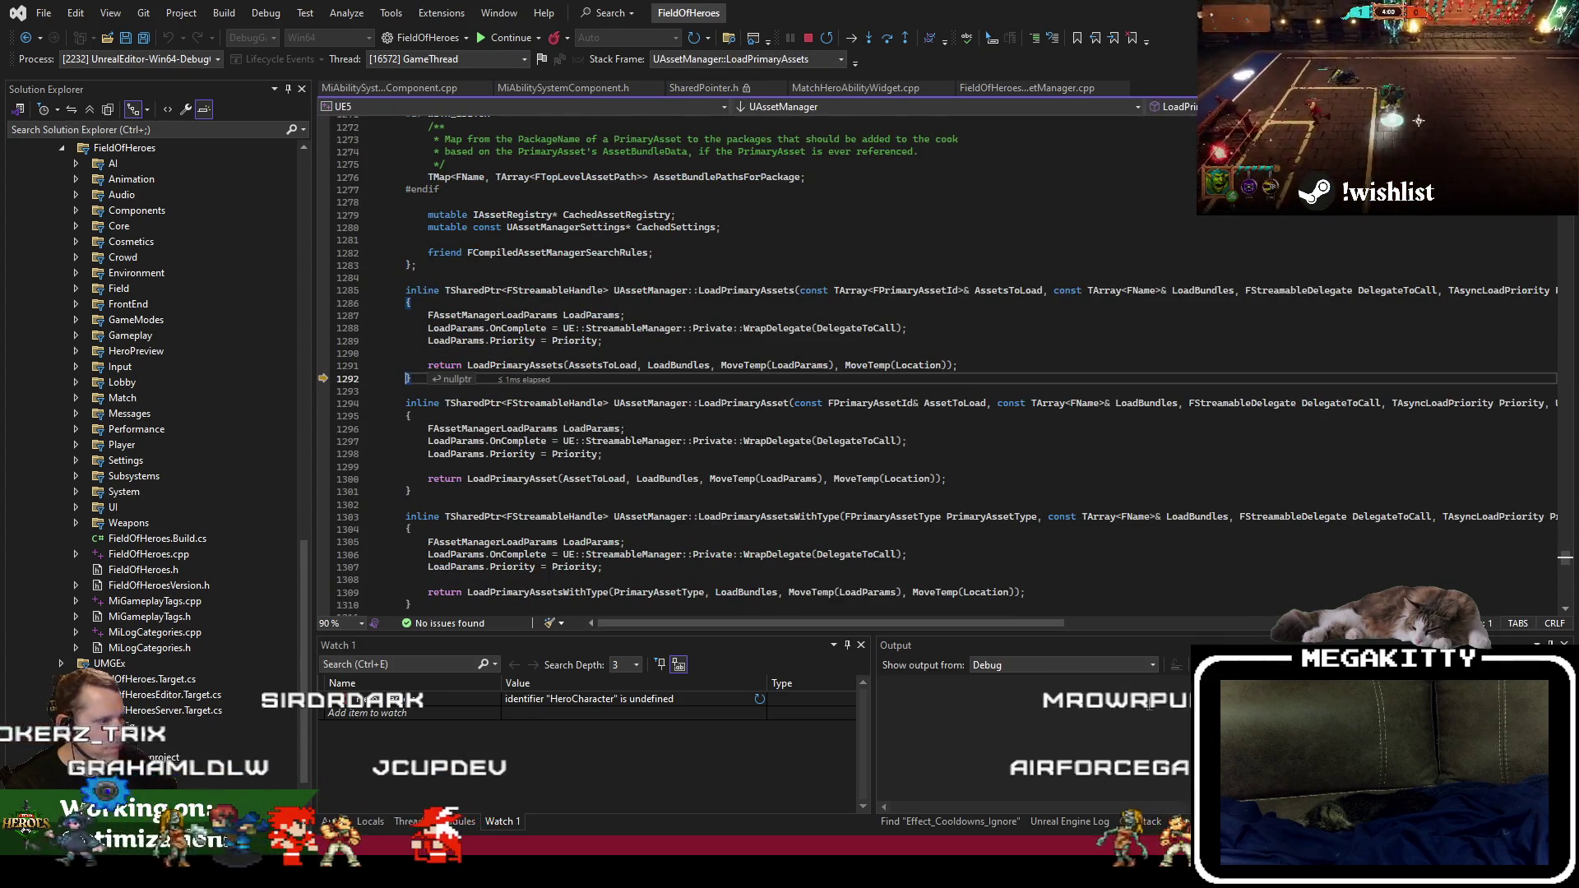
pyautogui.press('F10')
pyautogui.press('F10')
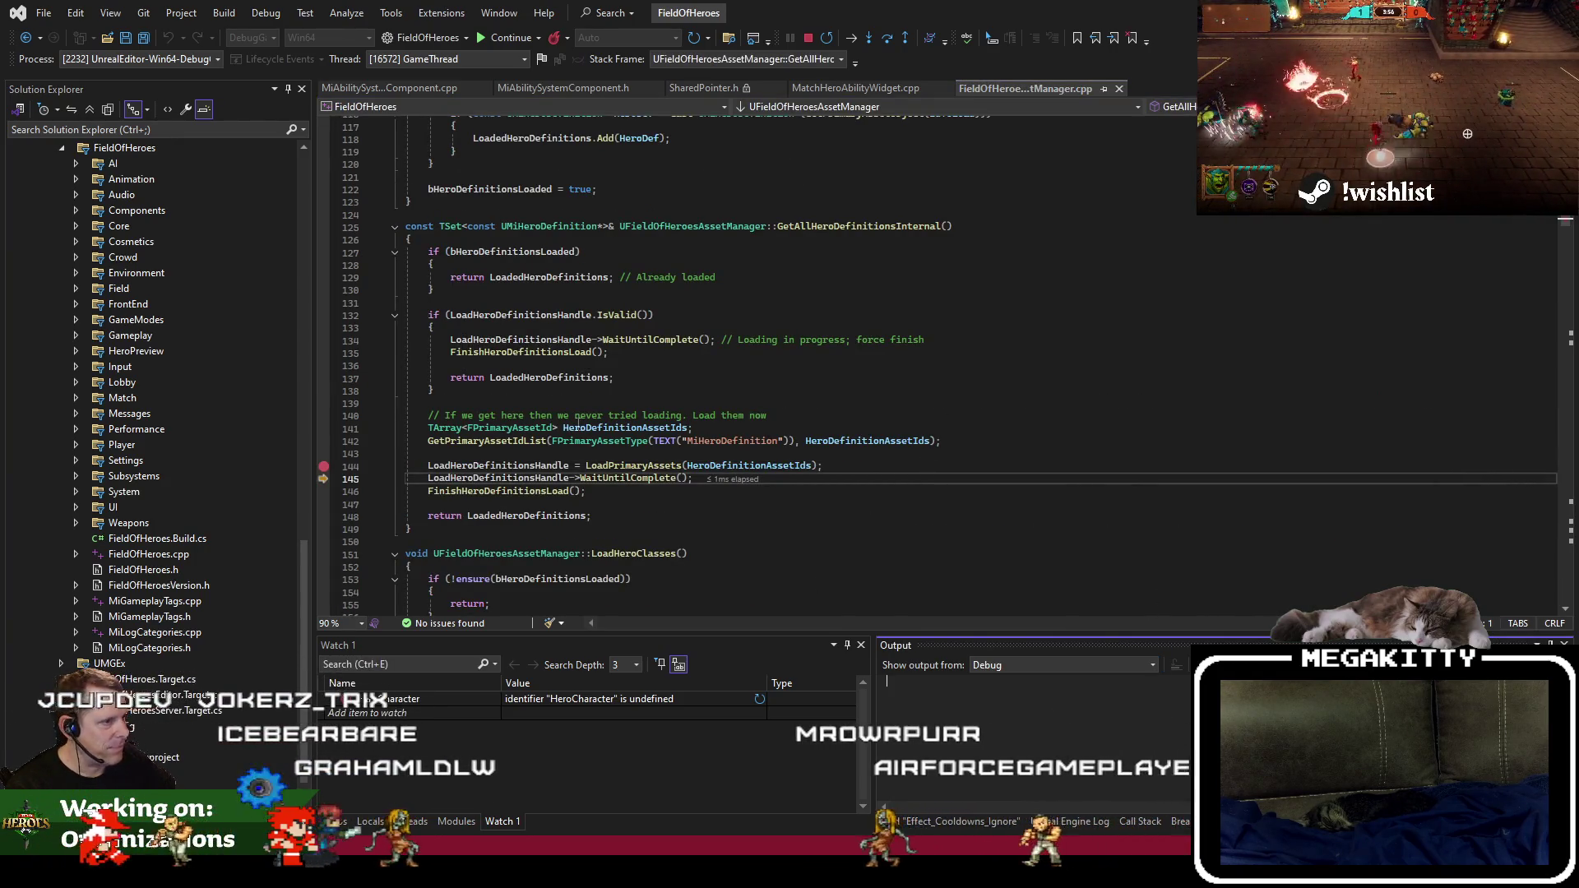
# Go to LoadPrimaryAssets in AssetManager.cpp and search all files for ChangeBundleStateForPrimaryAssets.
pyautogui.moveTo(549, 478)
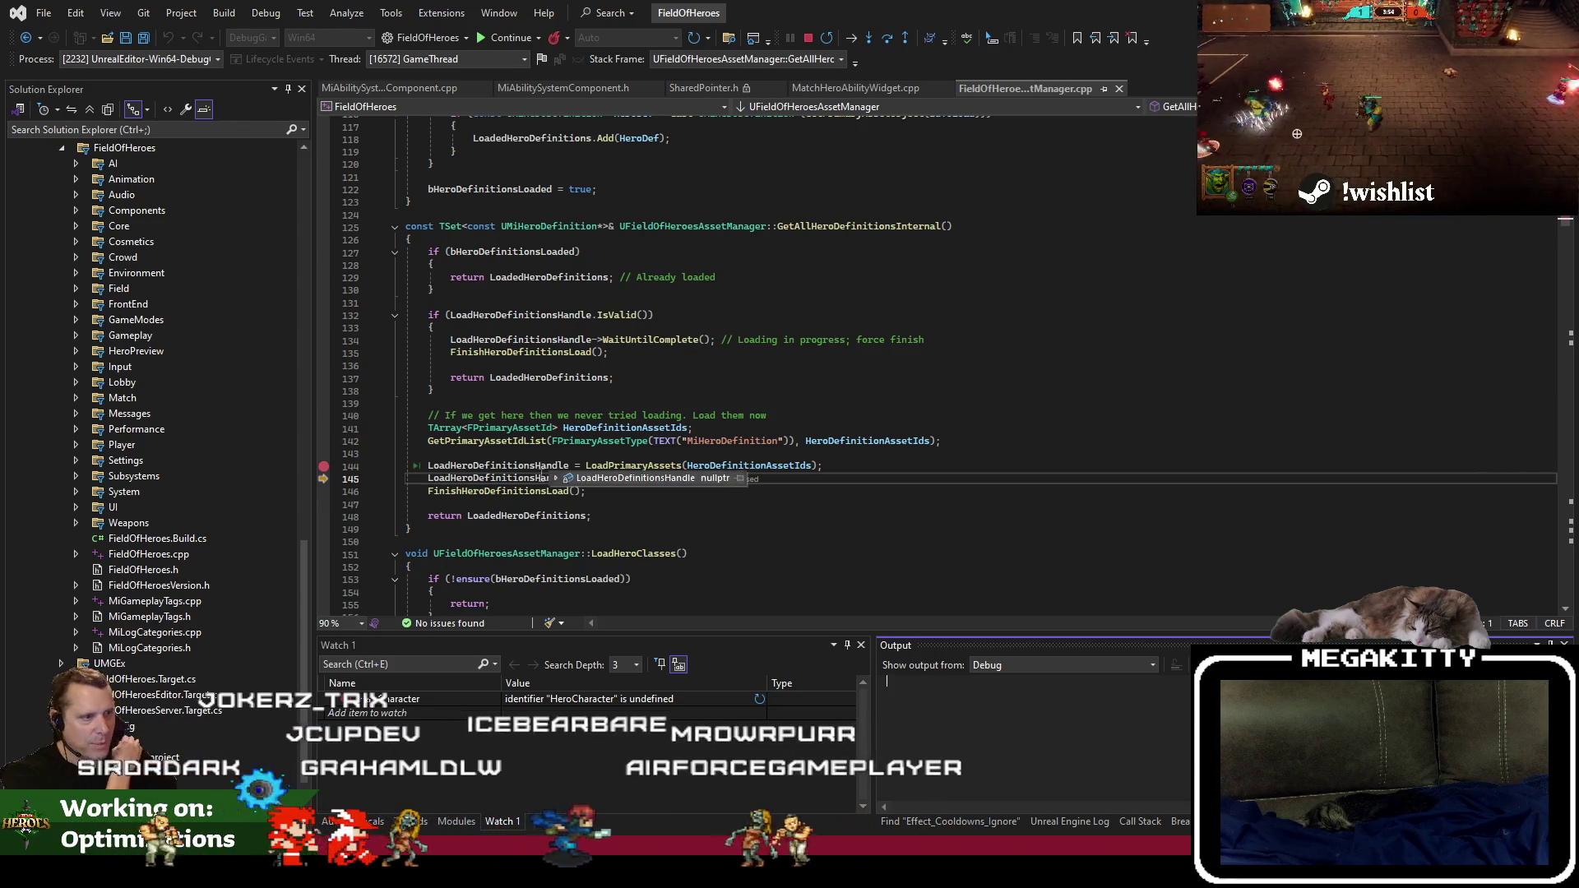
pyautogui.click(625, 465)
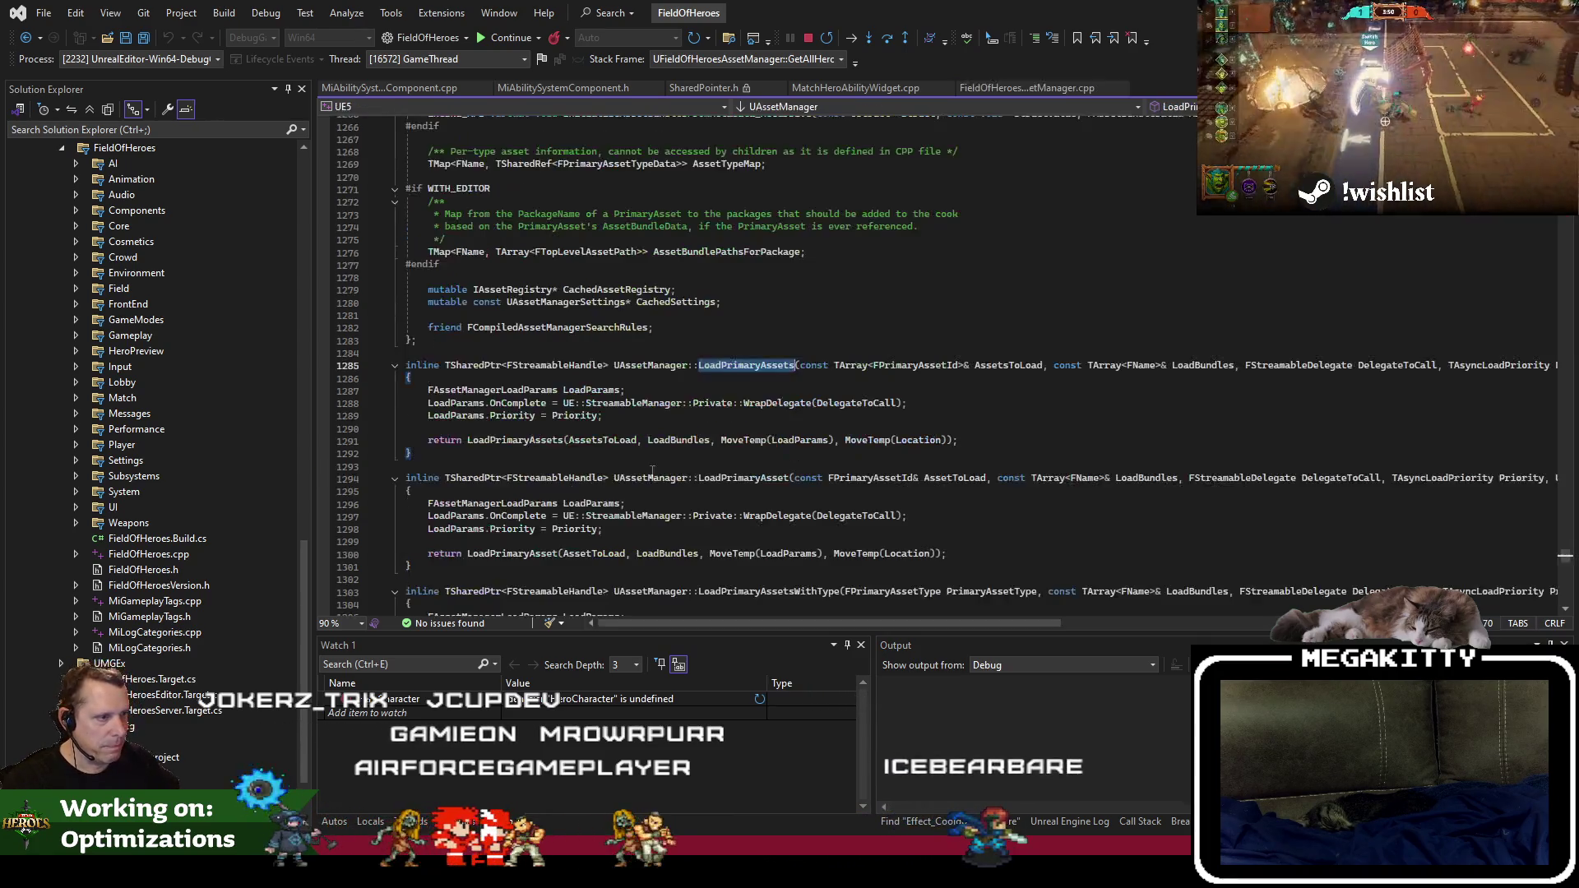
pyautogui.click(538, 440)
pyautogui.press('F12')
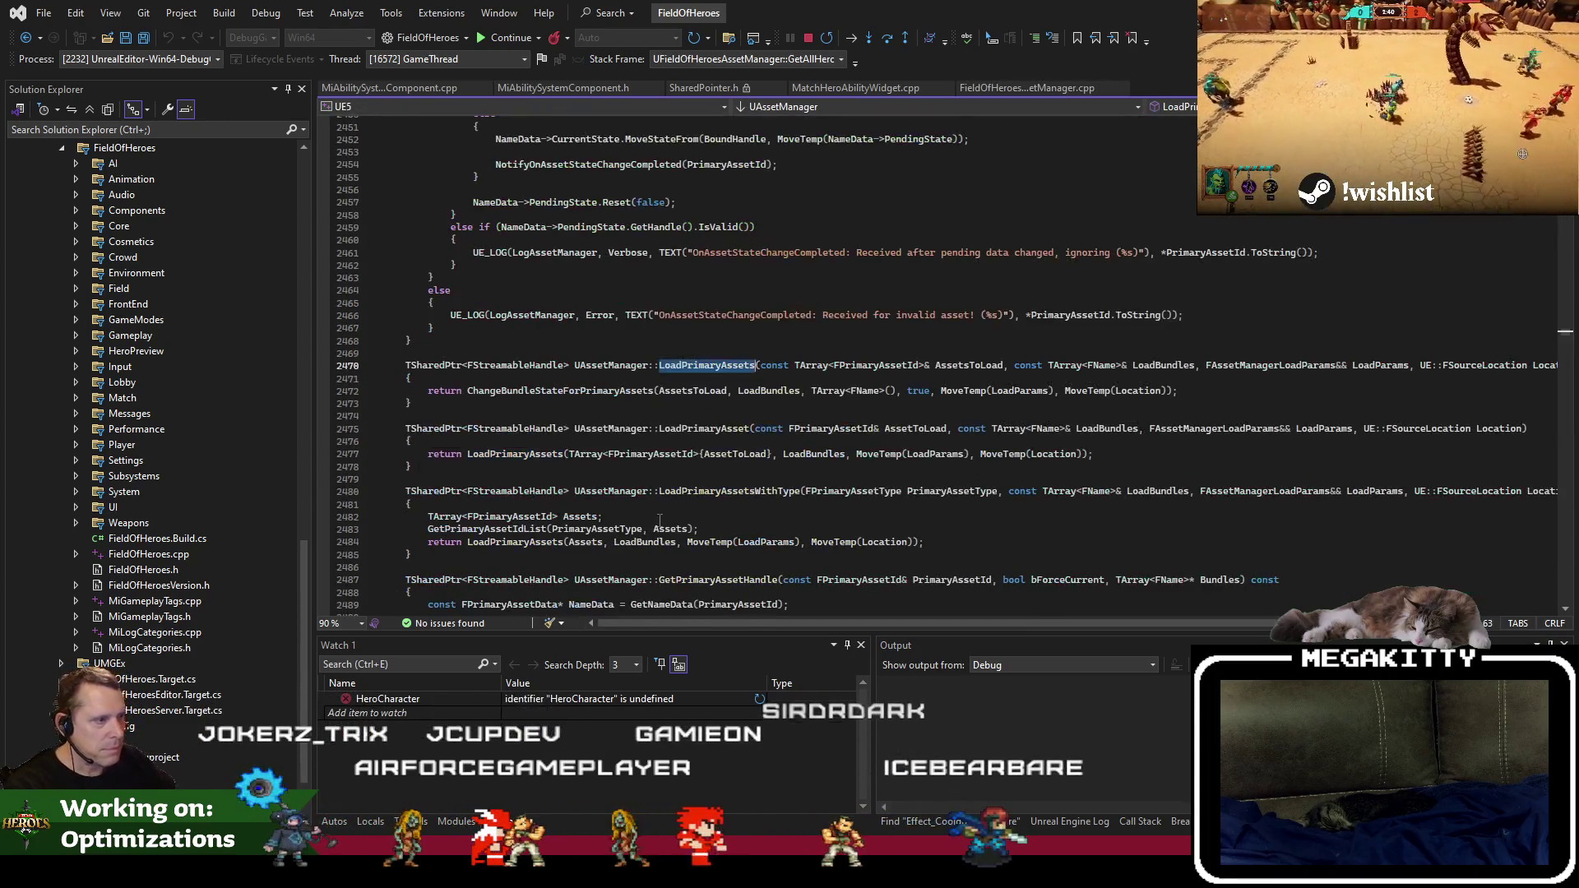
pyautogui.click(597, 392)
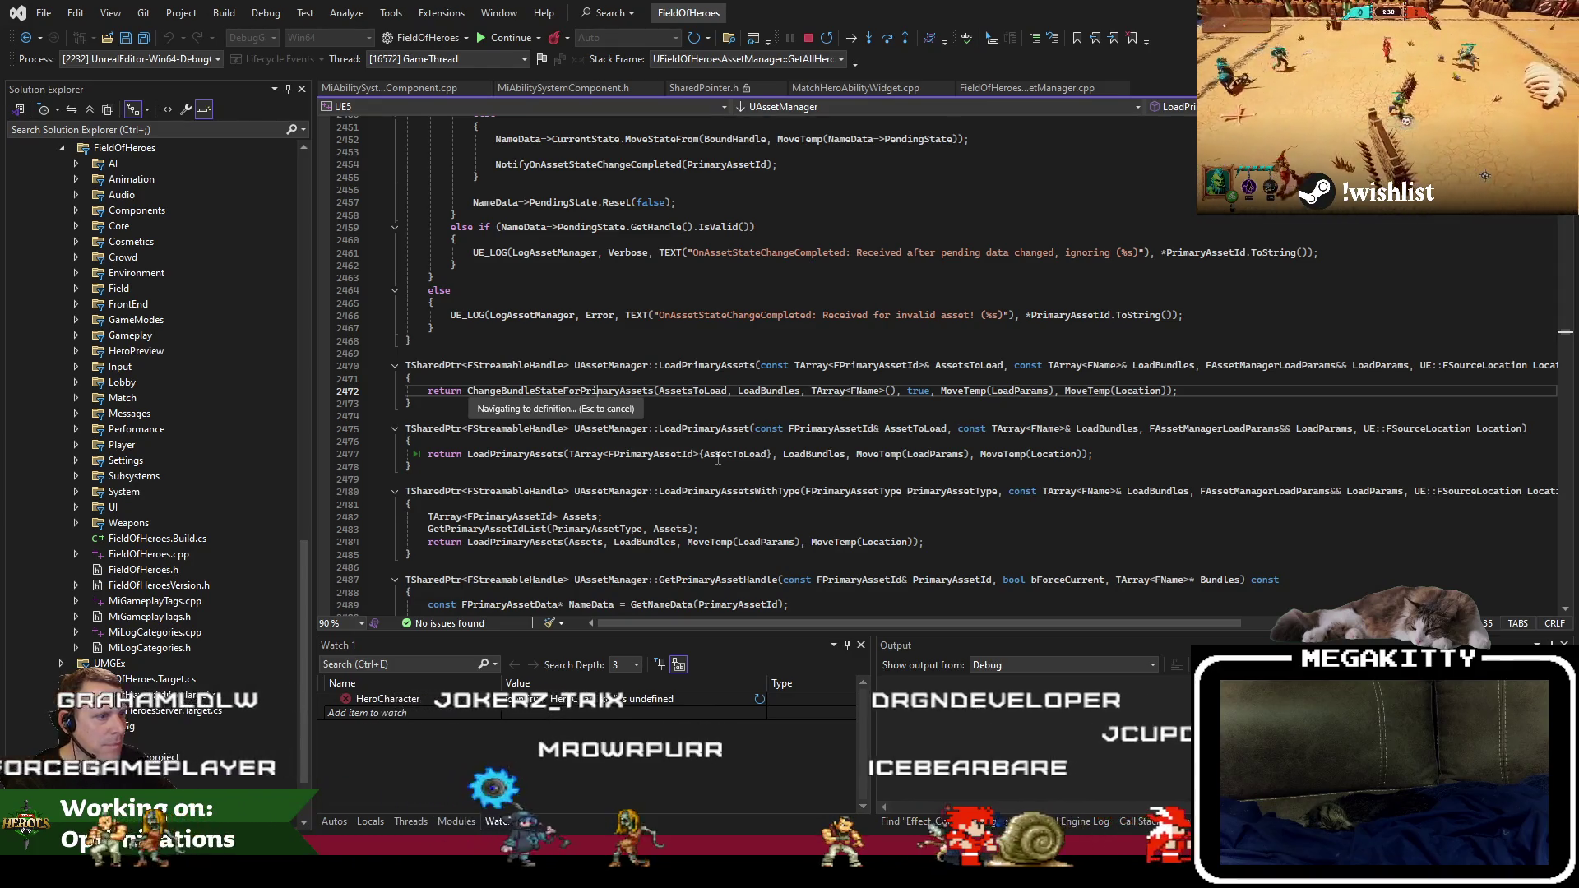
pyautogui.click(729, 39)
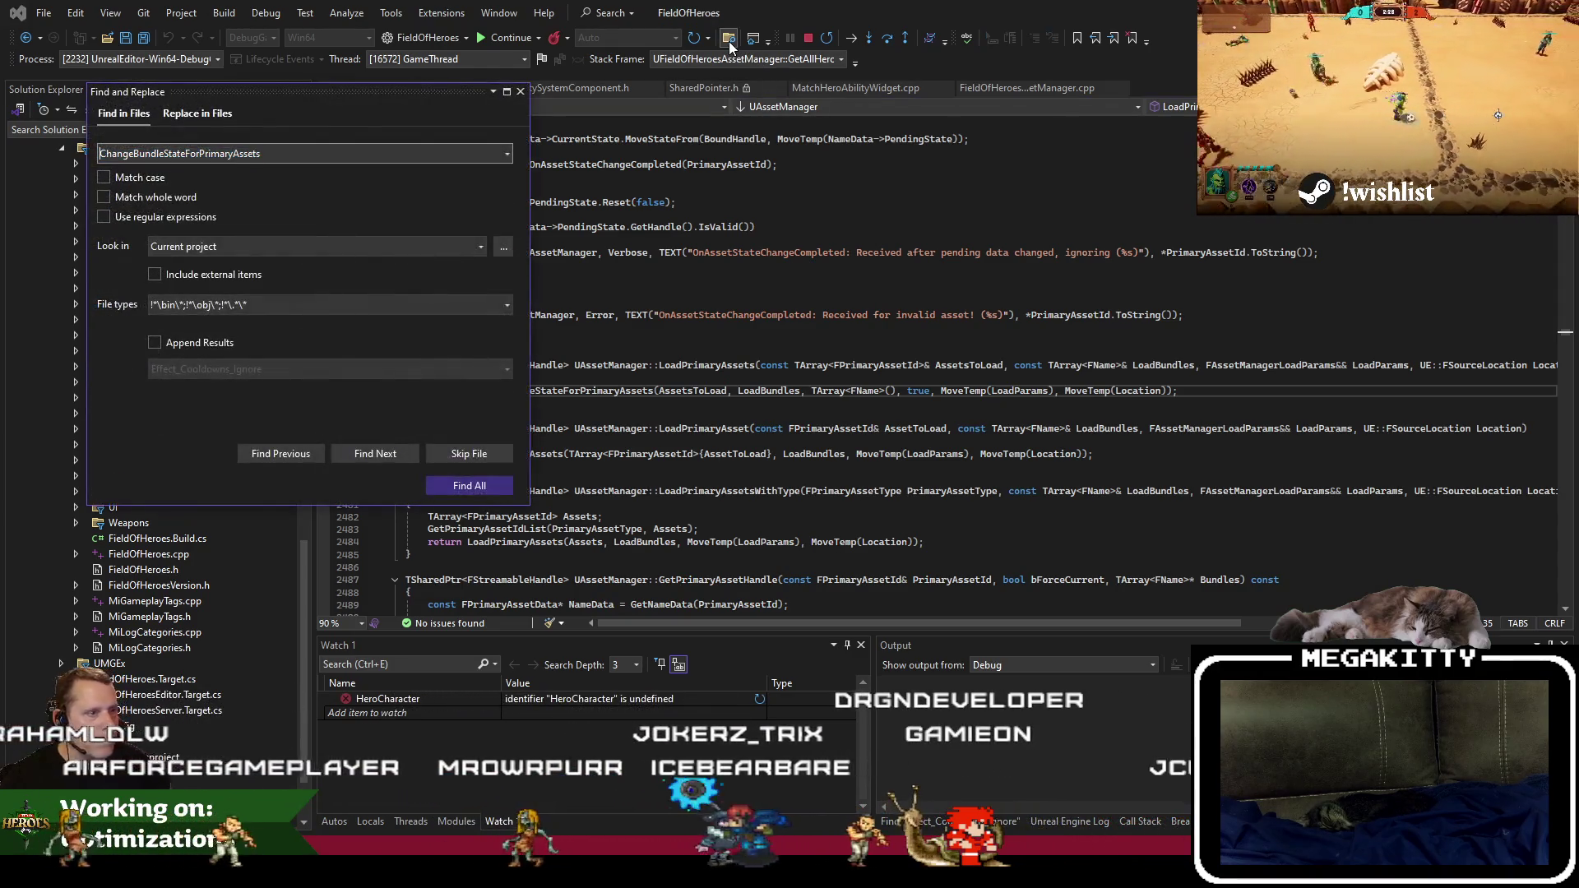
# Search the project for ChangeBundleStateForPrimaryAssets, finding 2 matches, and open the matching definition.
pyautogui.press('Return')
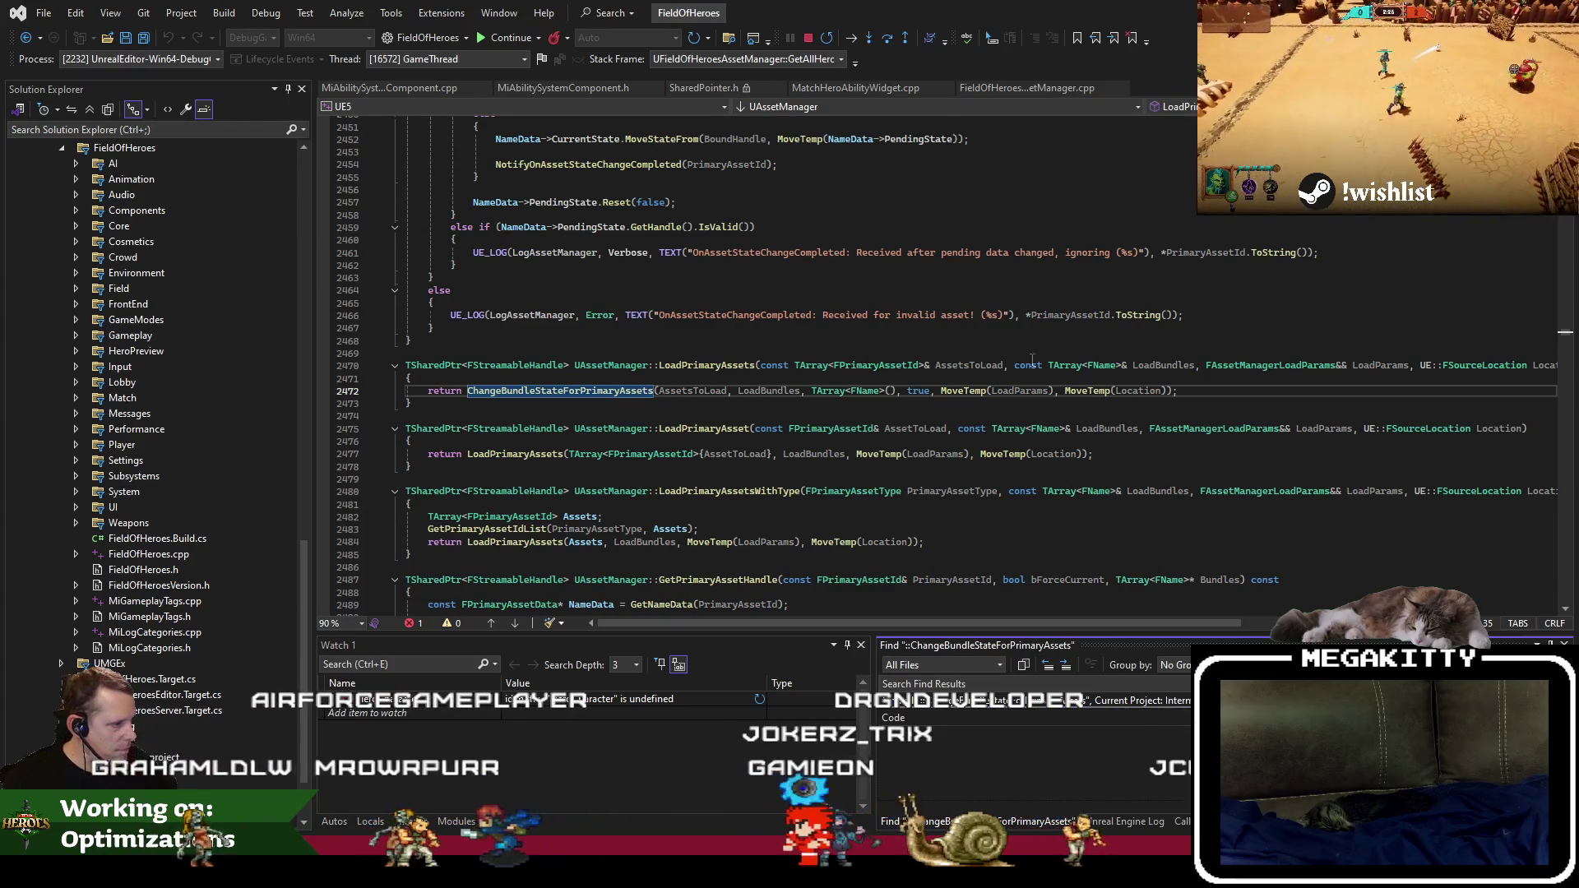
pyautogui.click(729, 39)
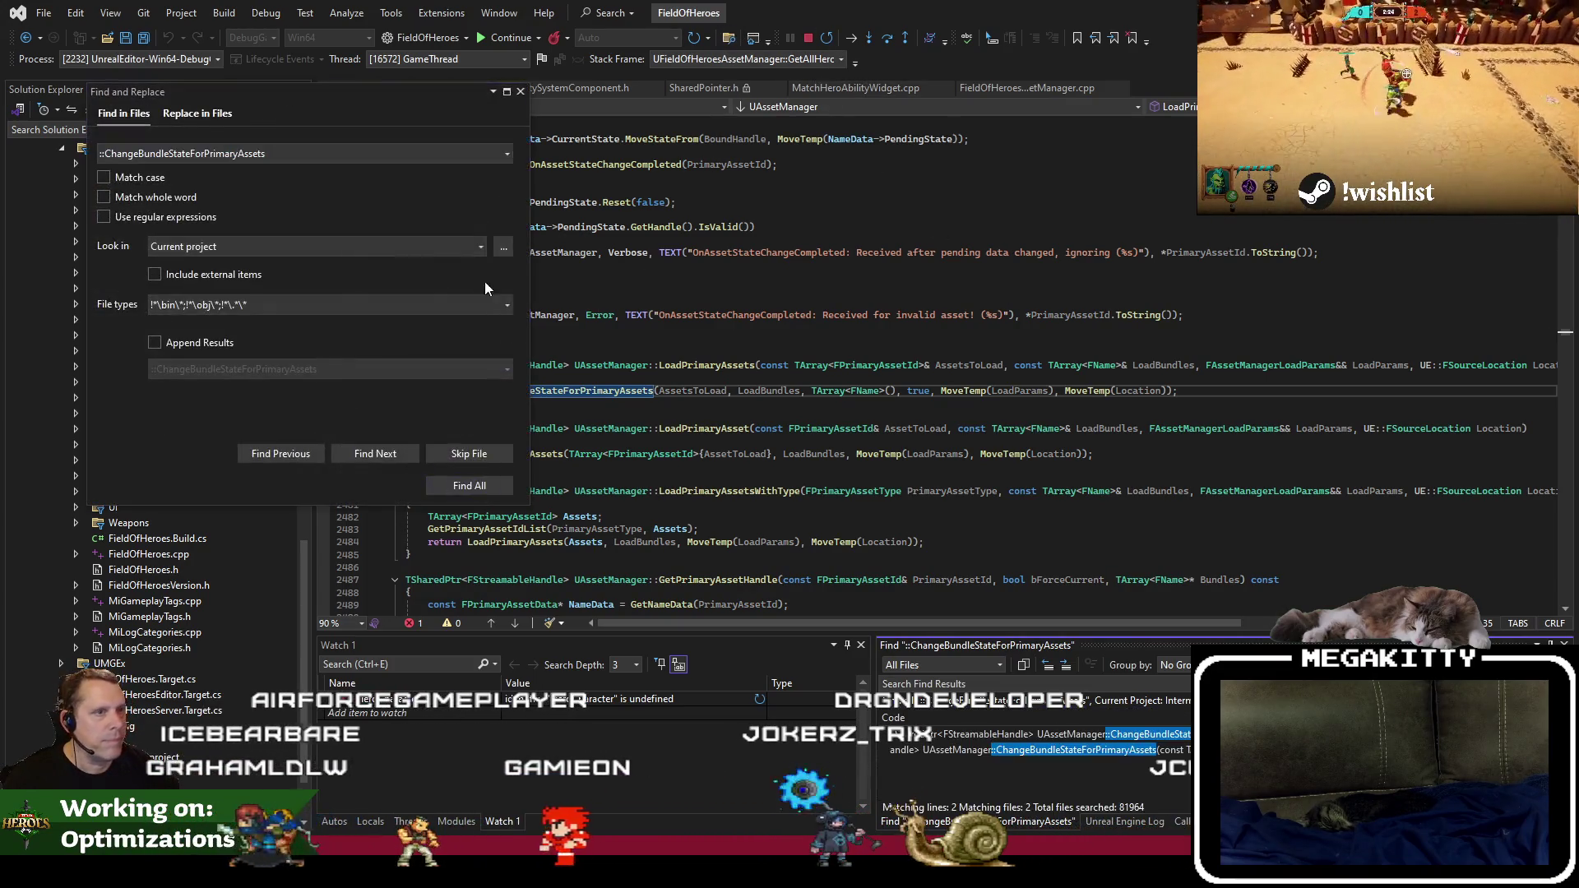
pyautogui.doubleClick(1096, 746)
pyautogui.click(520, 91)
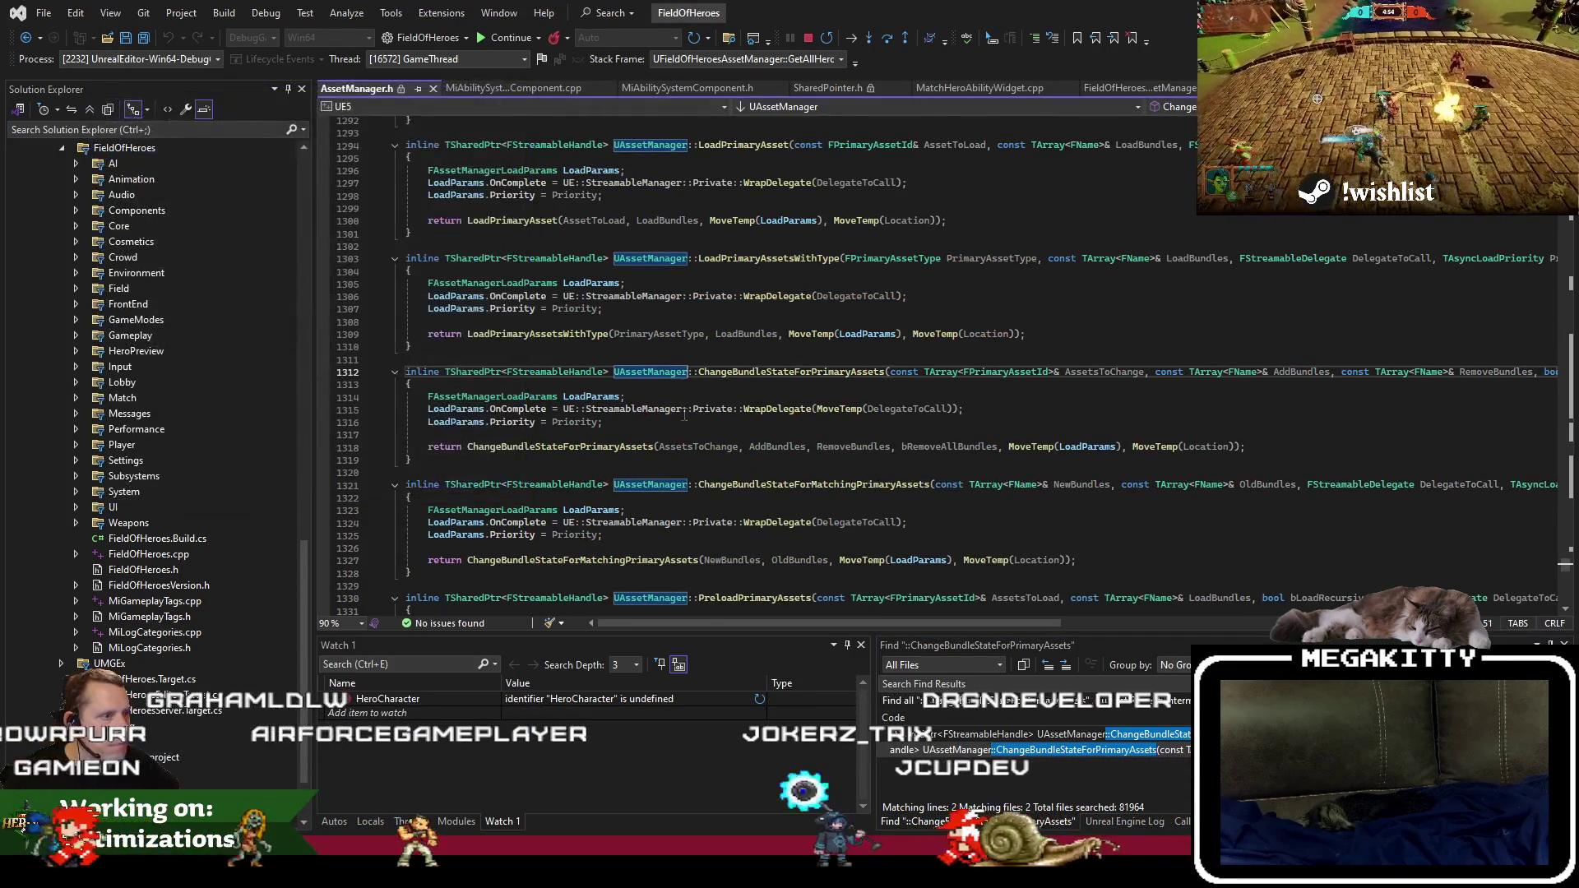
# Jump from line 1318 to ChangeBundleStateForMatchingPrimaryAssets, then navigate back to MiAbilitySystemComponent.cpp.
pyautogui.doubleClick(559, 446)
pyautogui.scroll(-5, 766, 535)
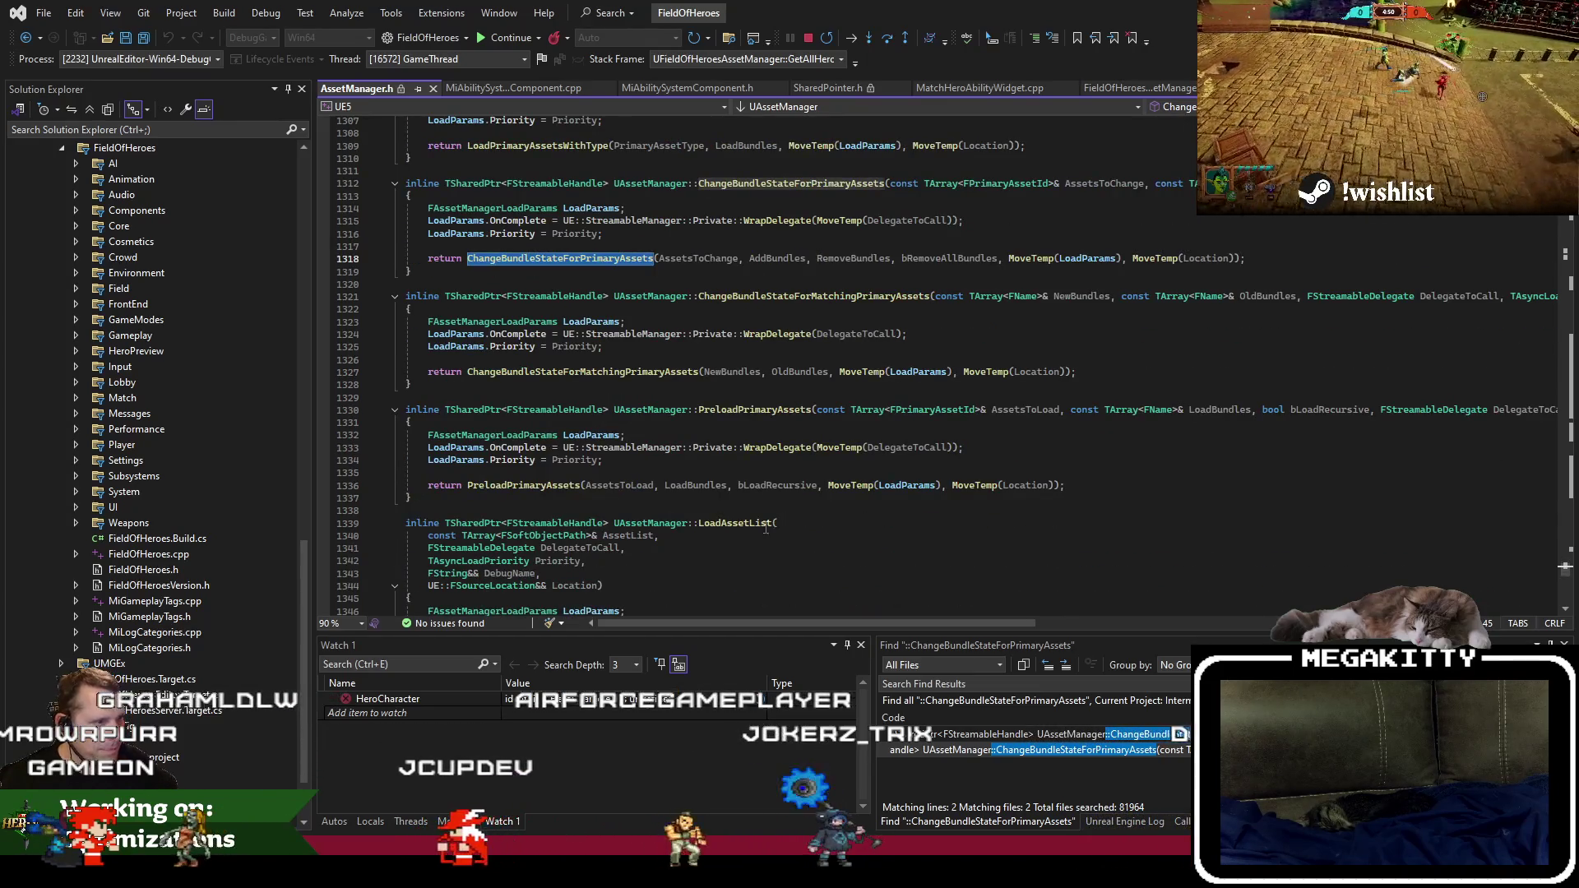
pyautogui.keyDown('ctrl'); pyautogui.click(645, 370); pyautogui.keyUp('ctrl')
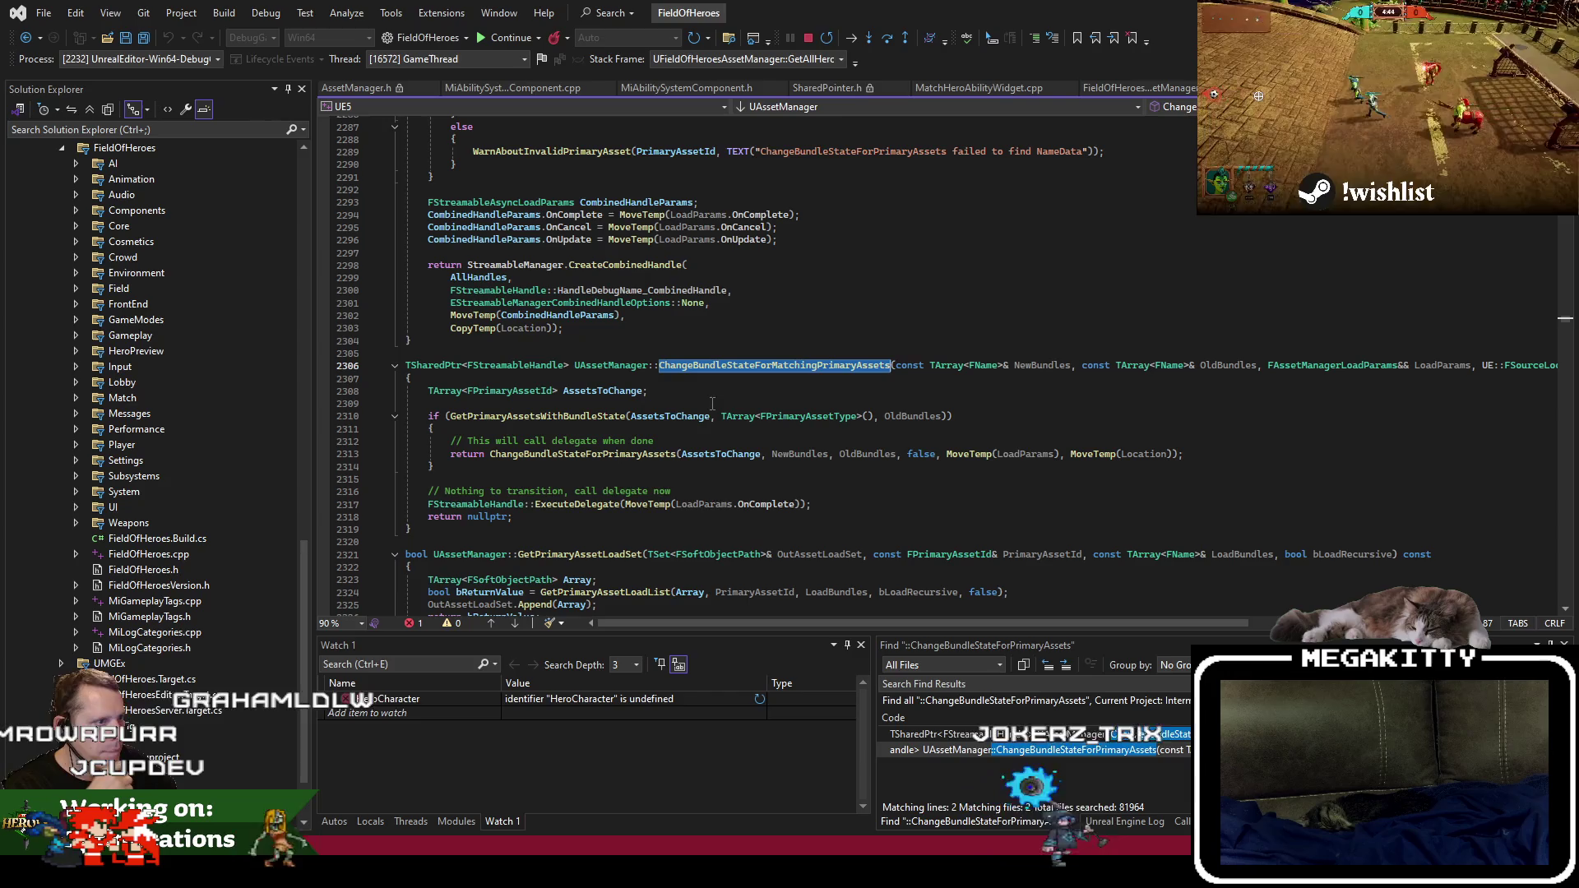
pyautogui.hotkey('ctrl', '-')
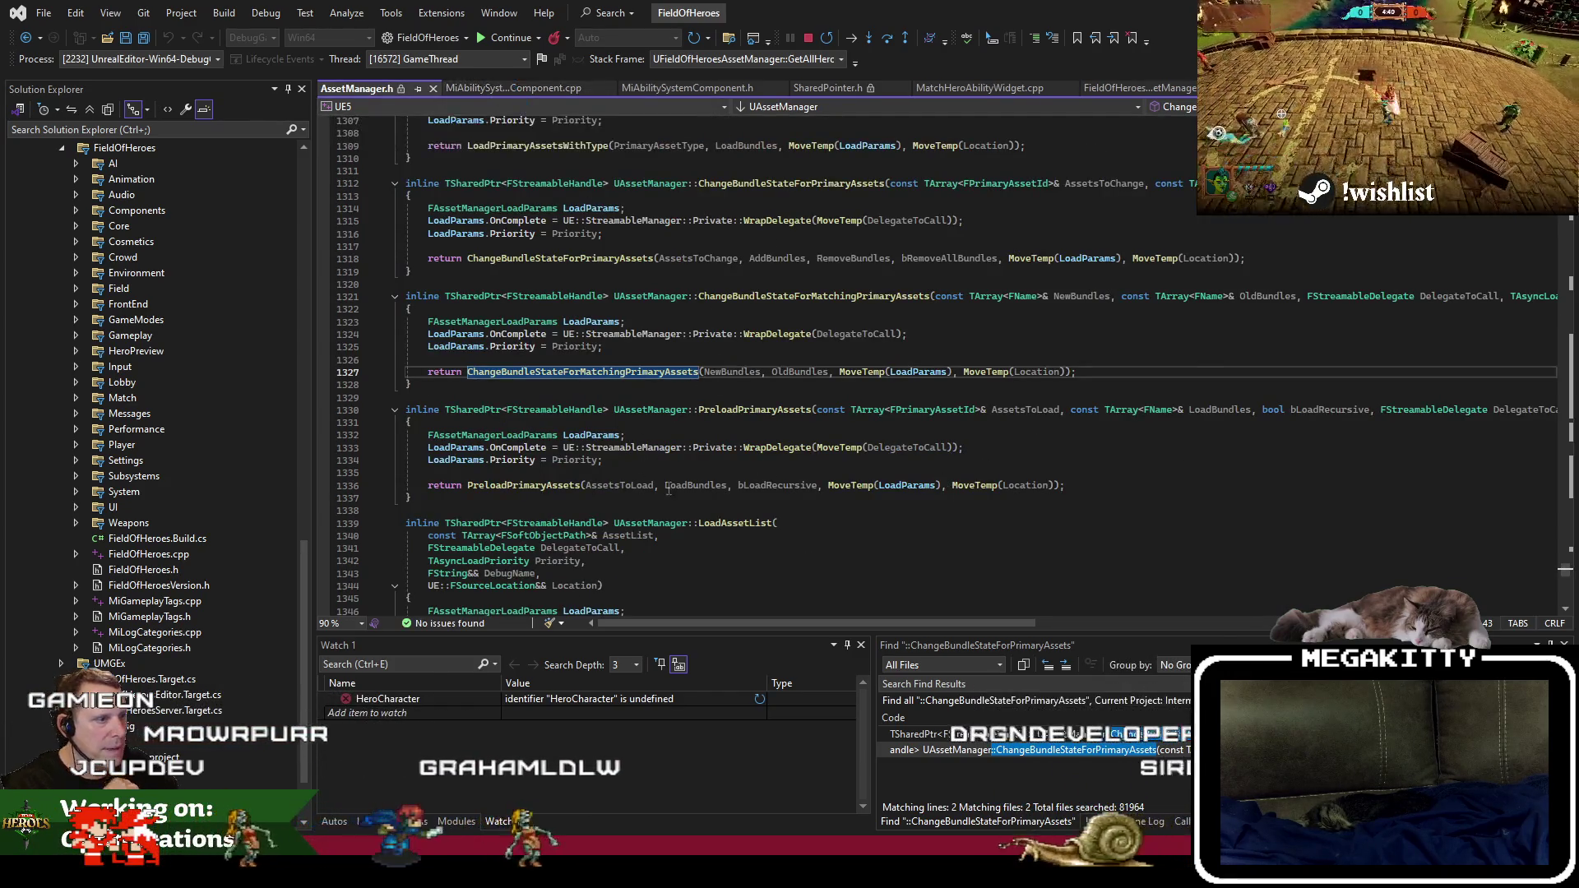
pyautogui.hotkey('ctrl', '-')
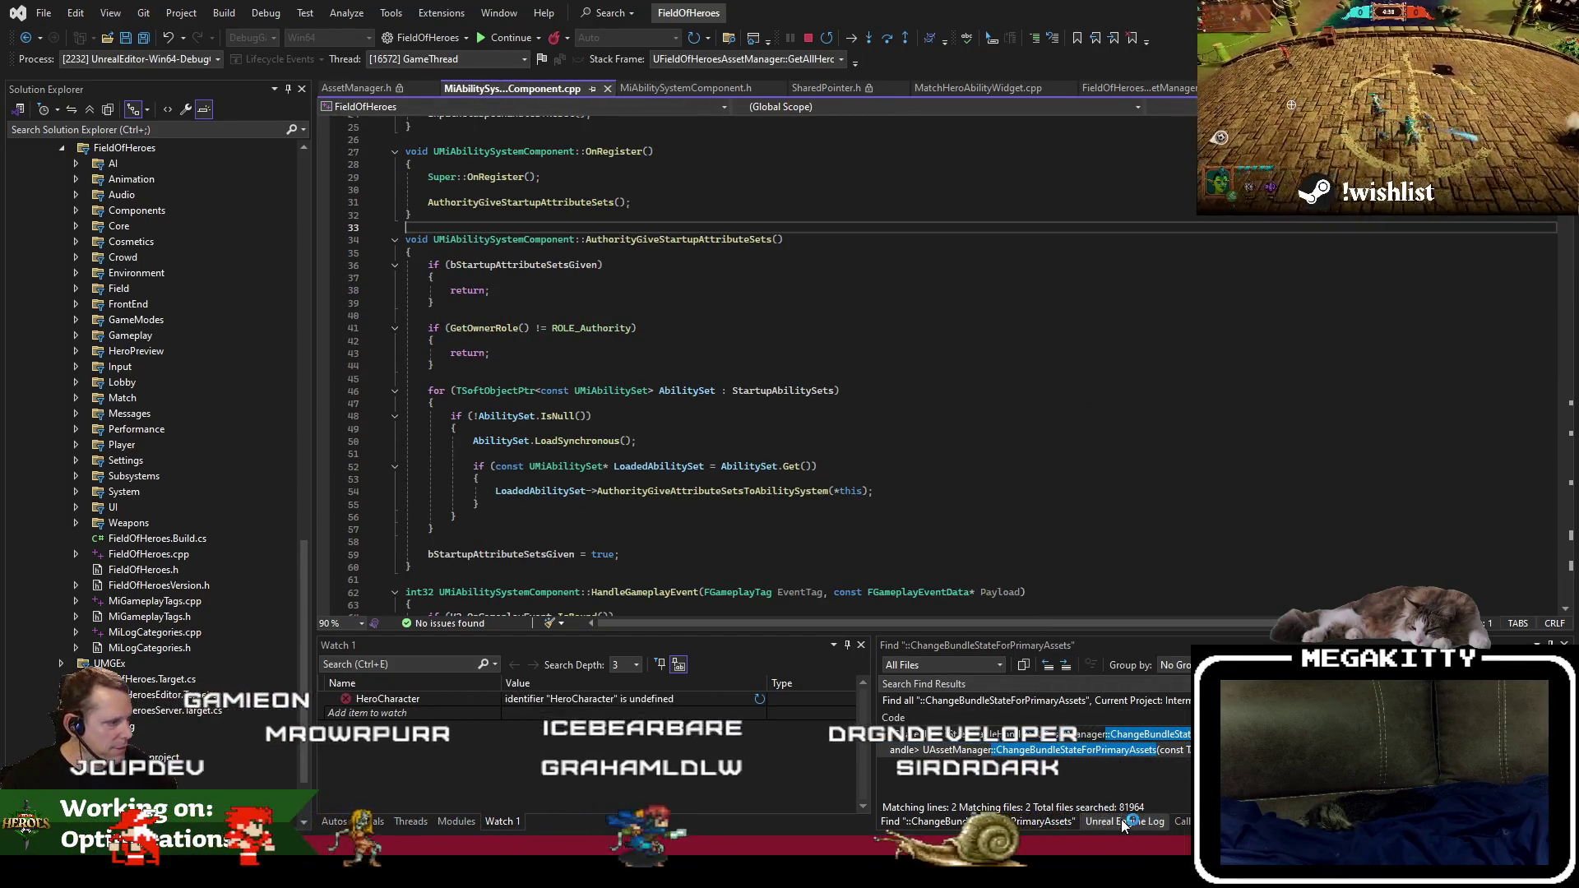
# From the call stack's LoadHeroDefinitions frame, follow LoadPrimaryAssets to its UAssetManager definition at line 2470.
pyautogui.click(1182, 822)
pyautogui.doubleClick(1132, 713)
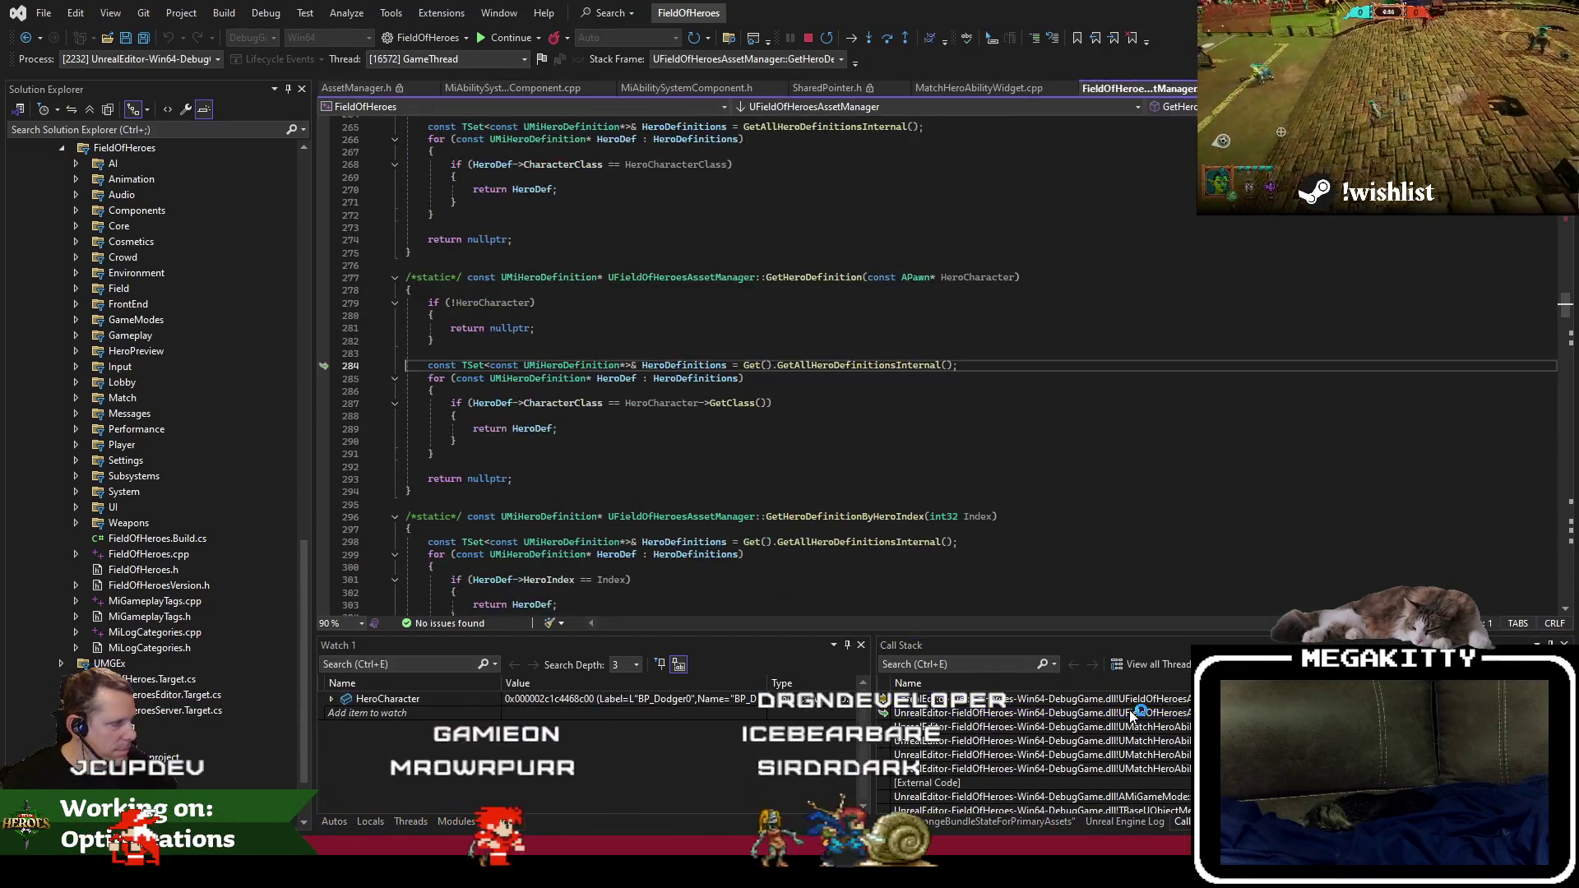
pyautogui.doubleClick(1124, 700)
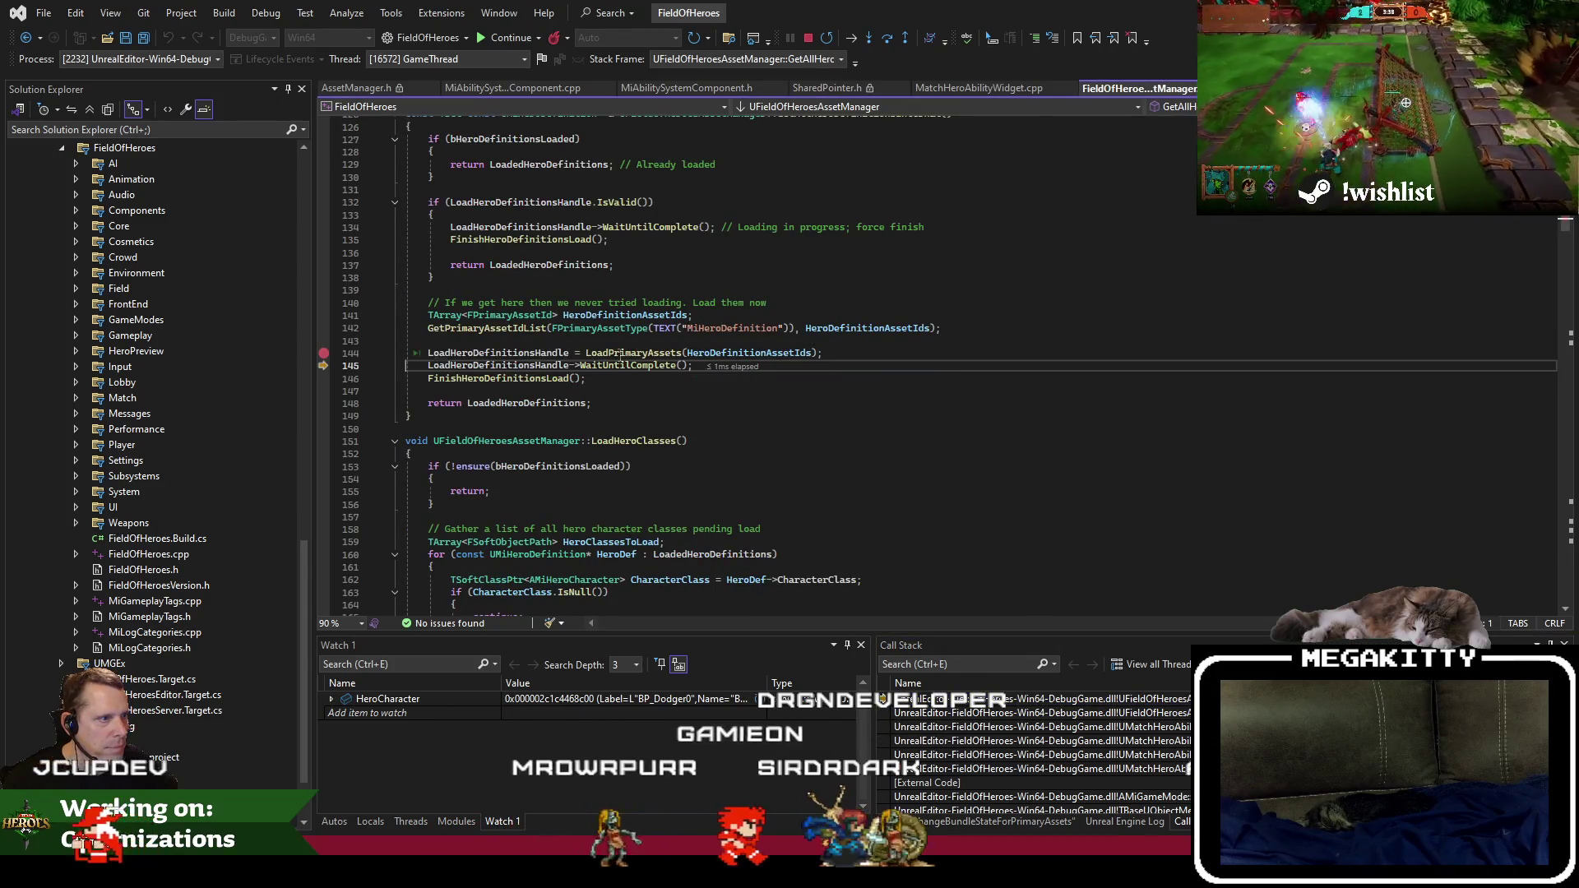
pyautogui.click(618, 354)
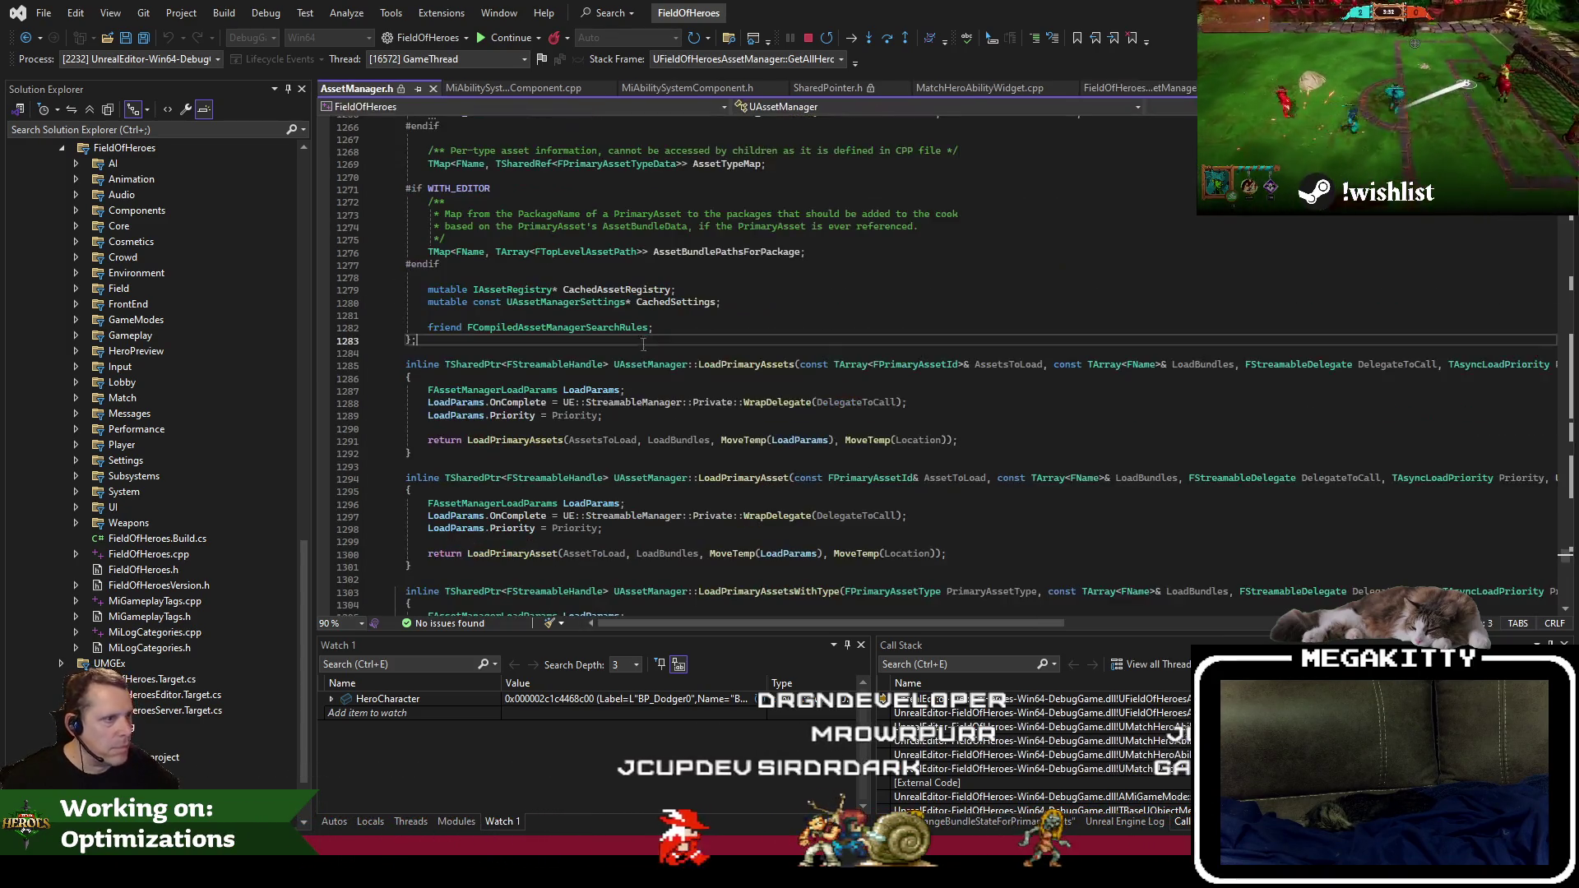
pyautogui.doubleClick(518, 440)
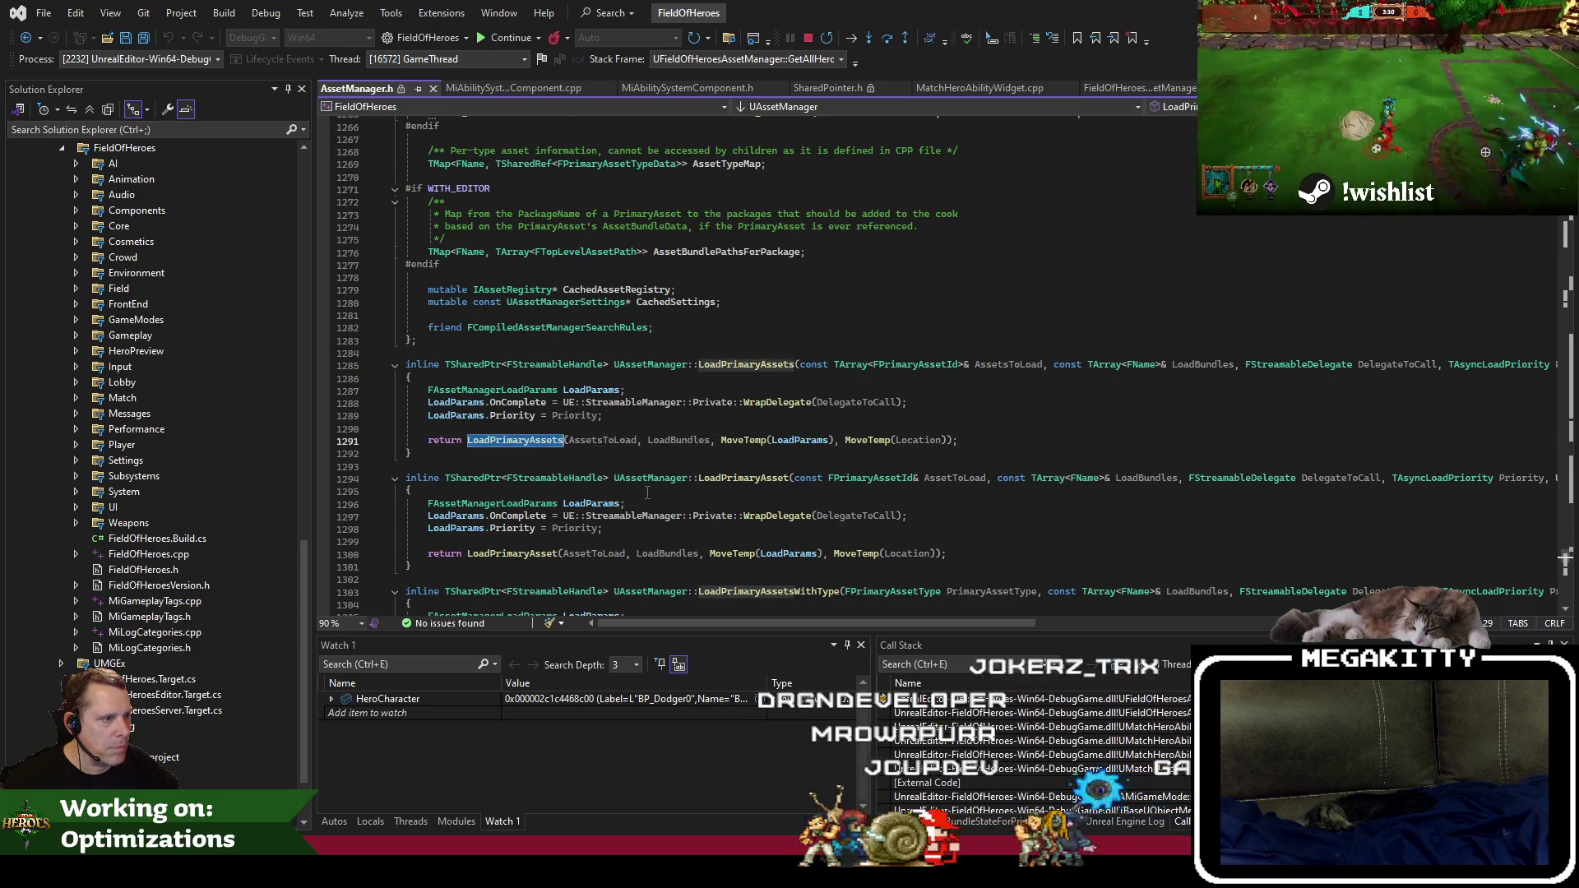
pyautogui.press('F12')
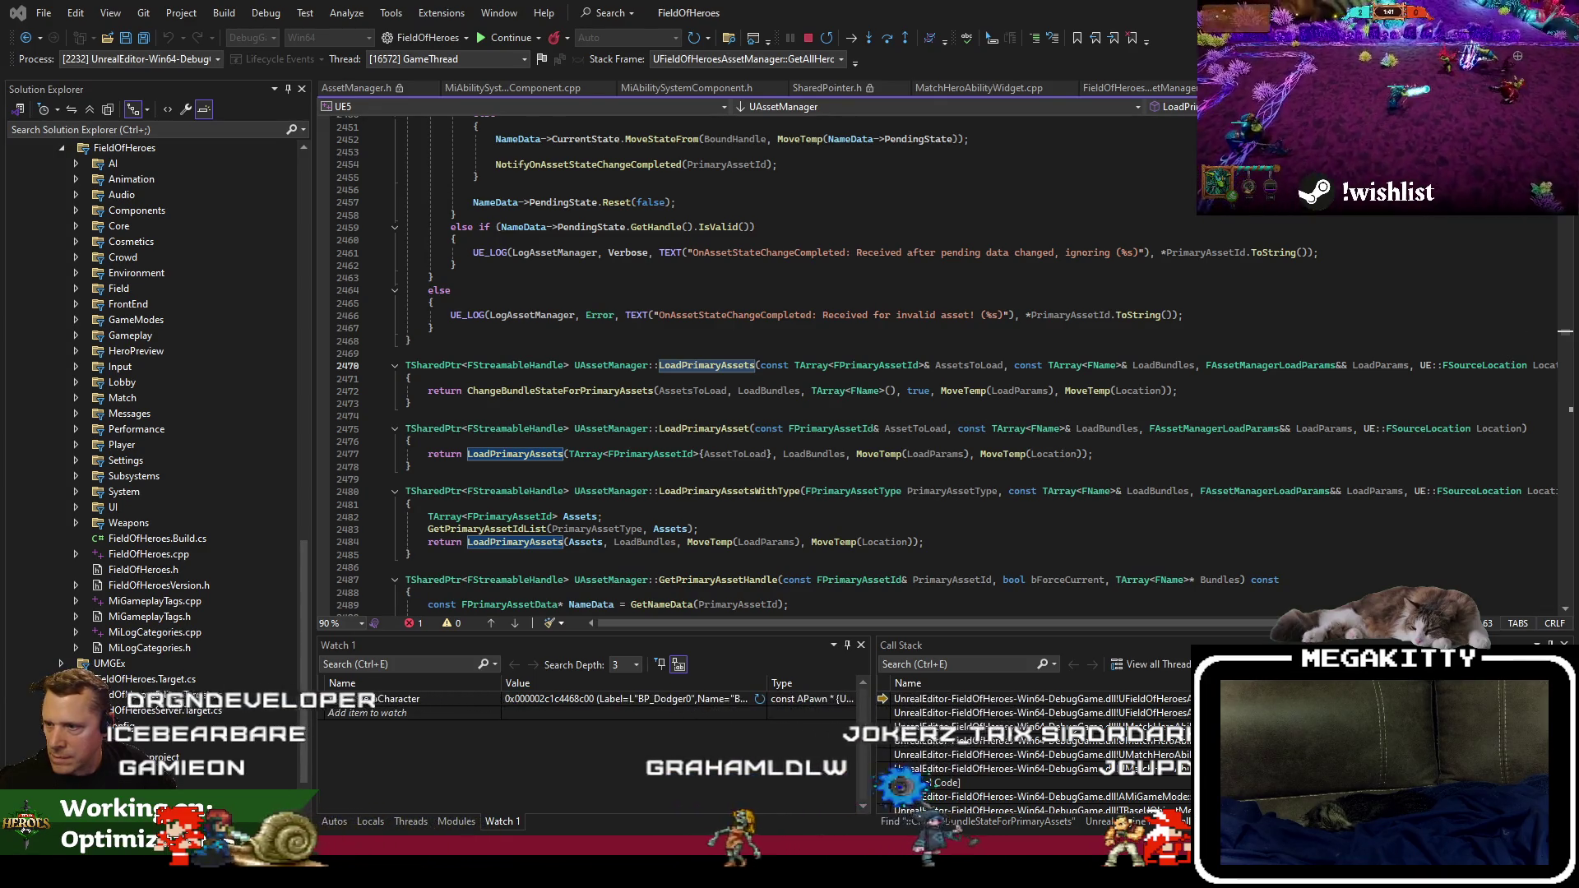
# Move the Chrome window over the code and read through the Unreal forum thread.
pyautogui.moveTo(1578, 72); pyautogui.dragTo(280, 88)
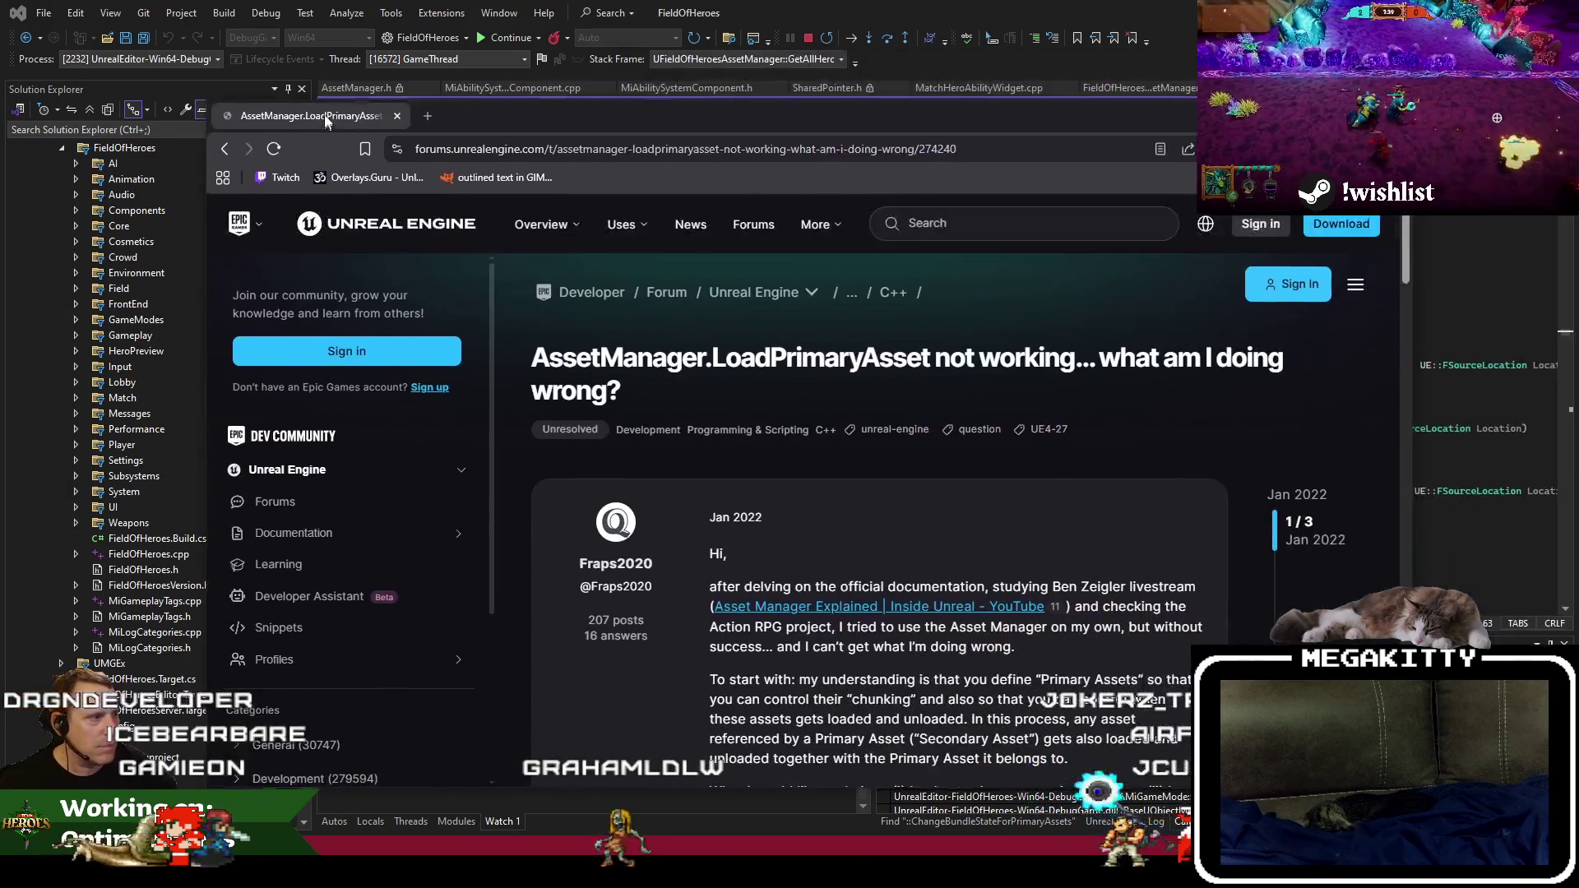
pyautogui.scroll(-3, 944, 603)
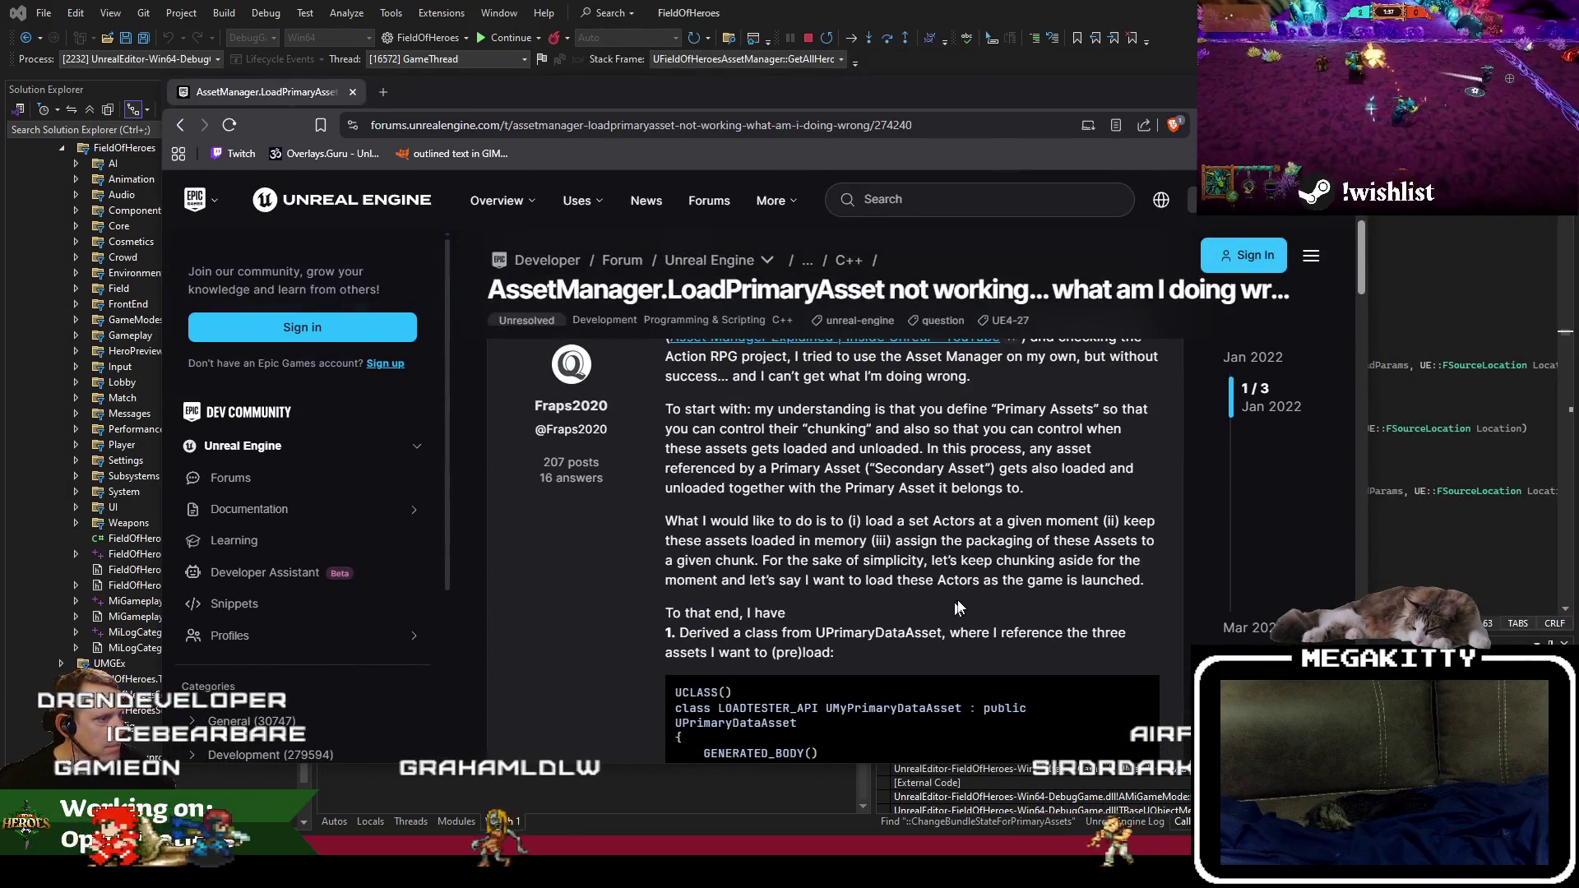
pyautogui.scroll(-4, 987, 589)
pyautogui.scroll(-5, 987, 589)
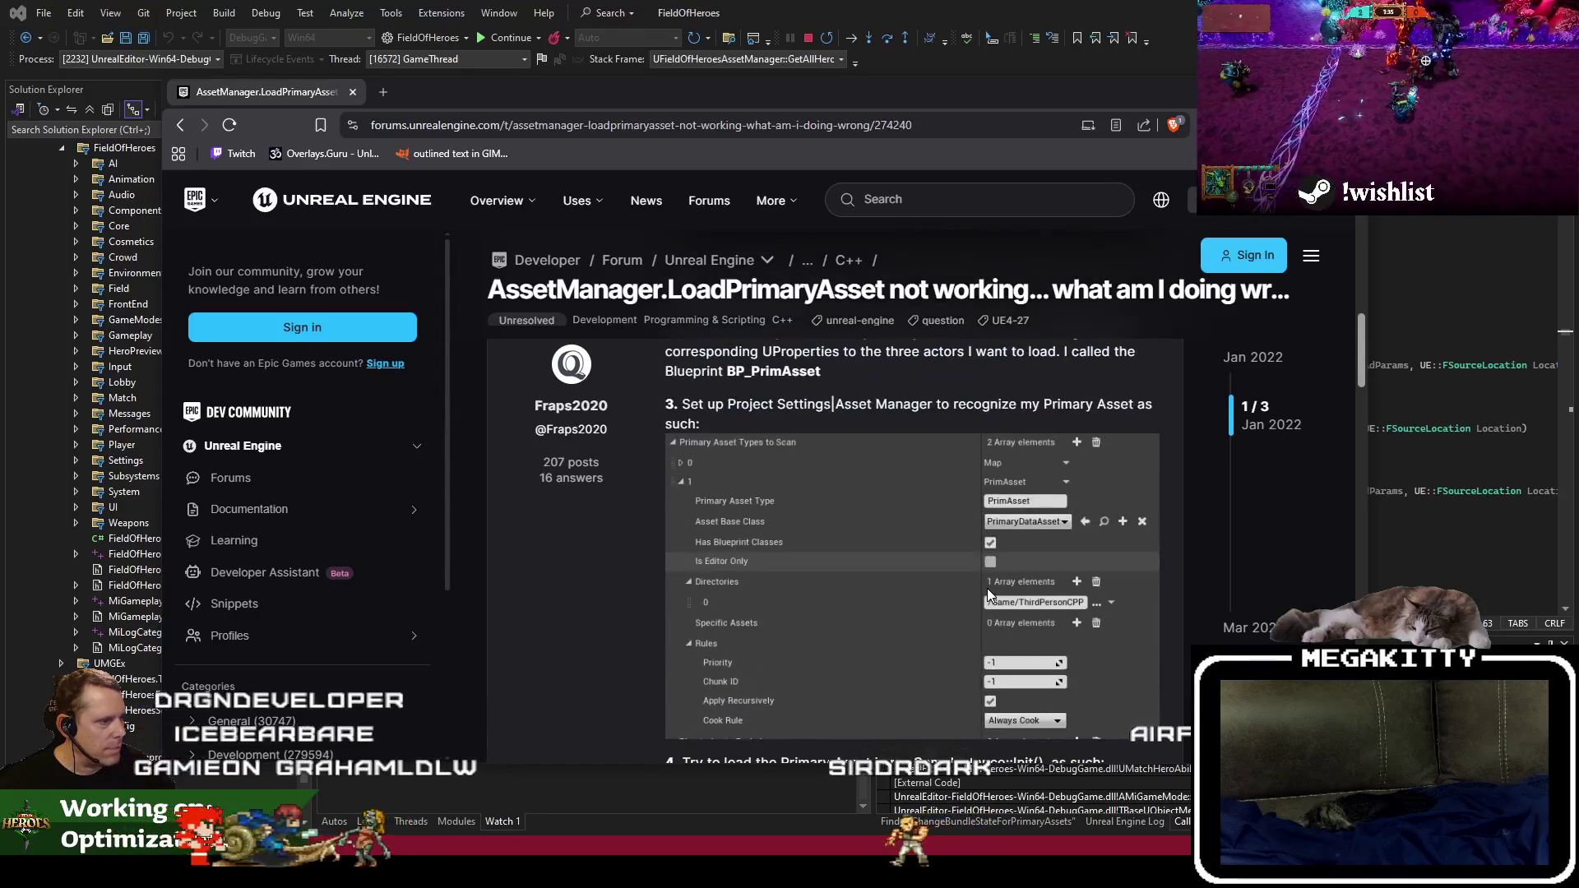
pyautogui.scroll(-8, 987, 589)
pyautogui.scroll(-5, 989, 598)
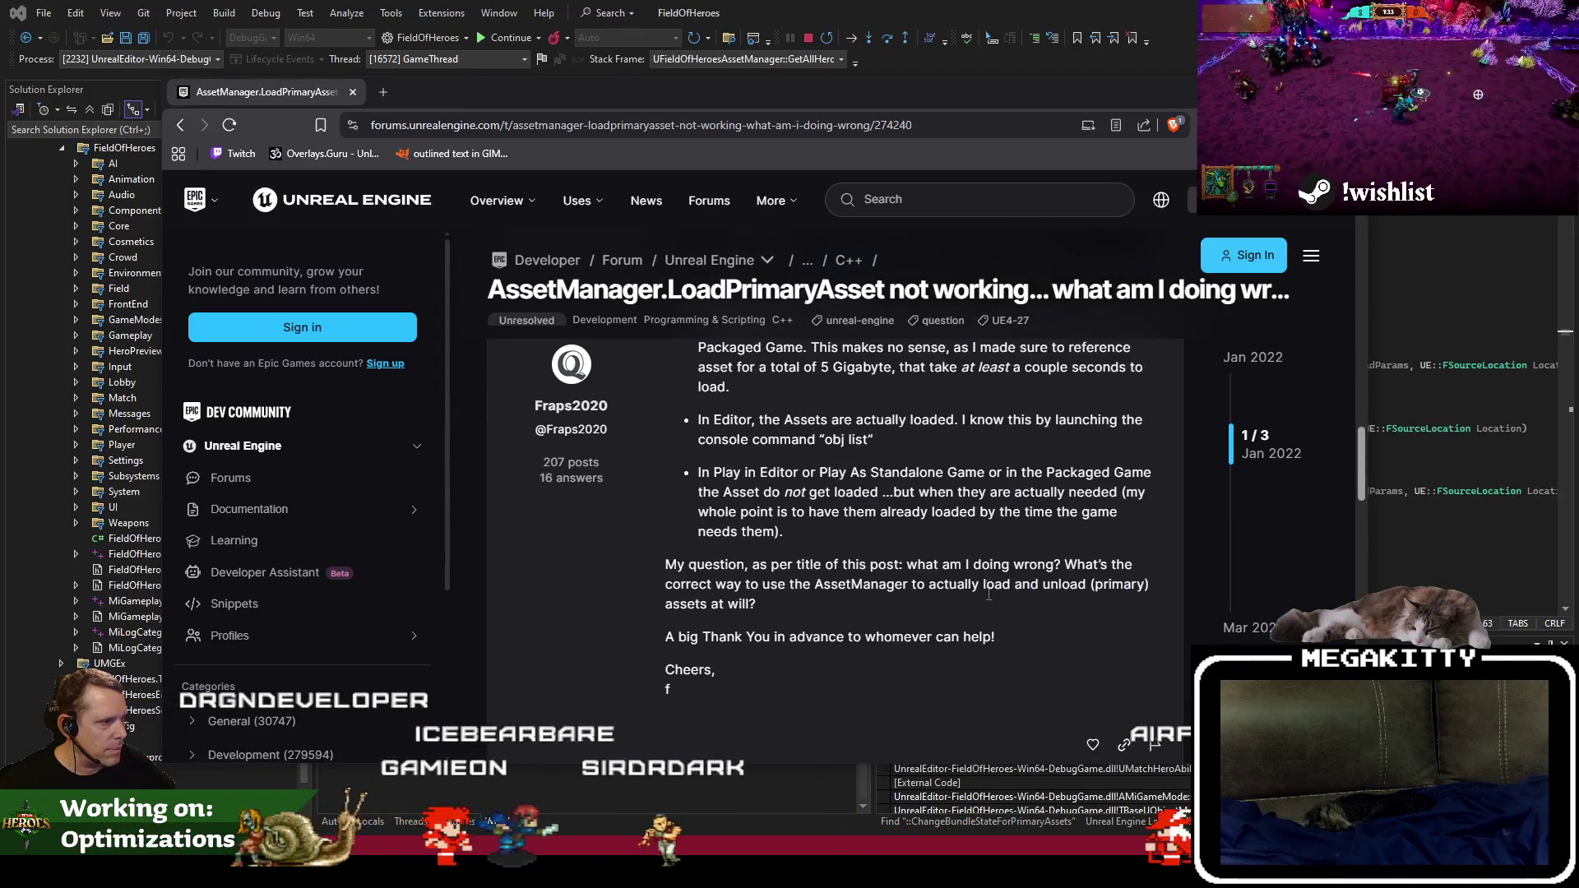
pyautogui.scroll(-3, 989, 599)
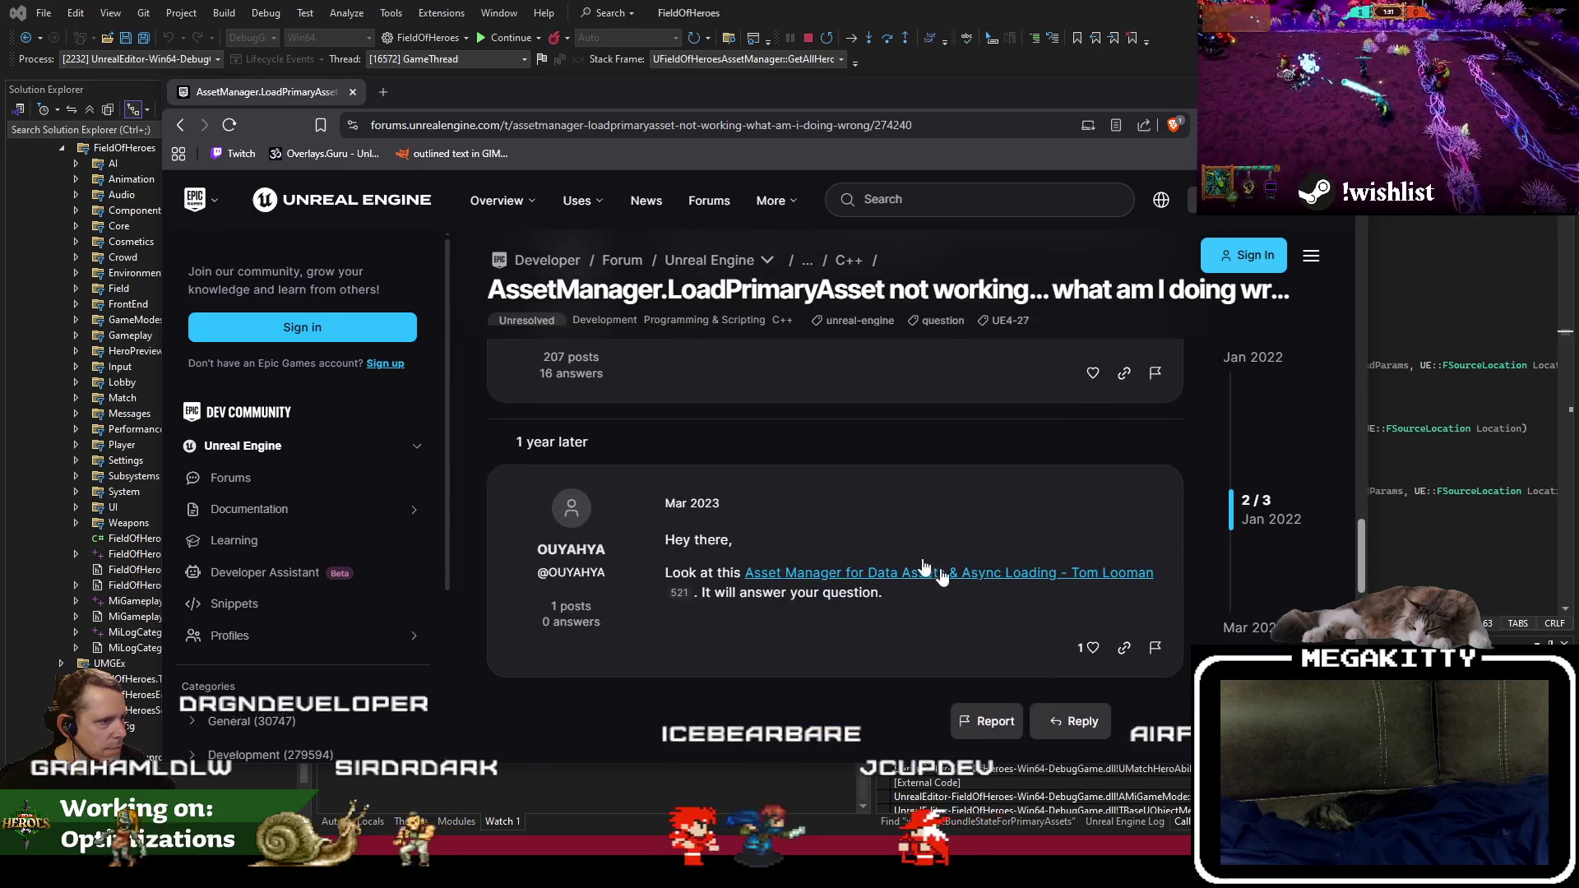
# Back on the Google results, expand and read the full AI overview of likely causes.
pyautogui.click(180, 125)
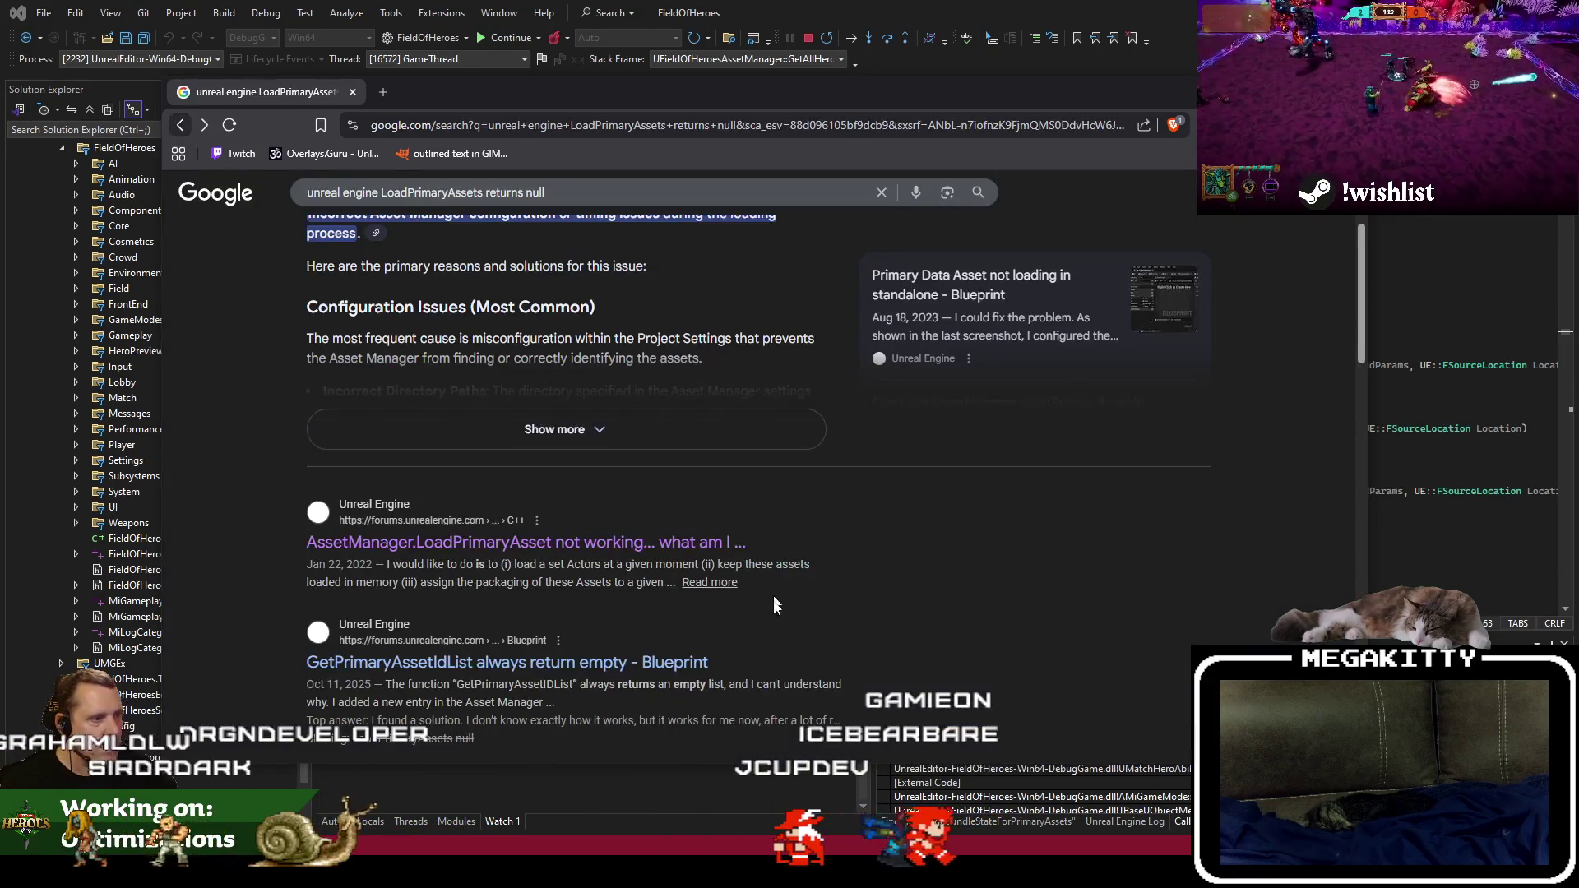
pyautogui.scroll(-2, 567, 493)
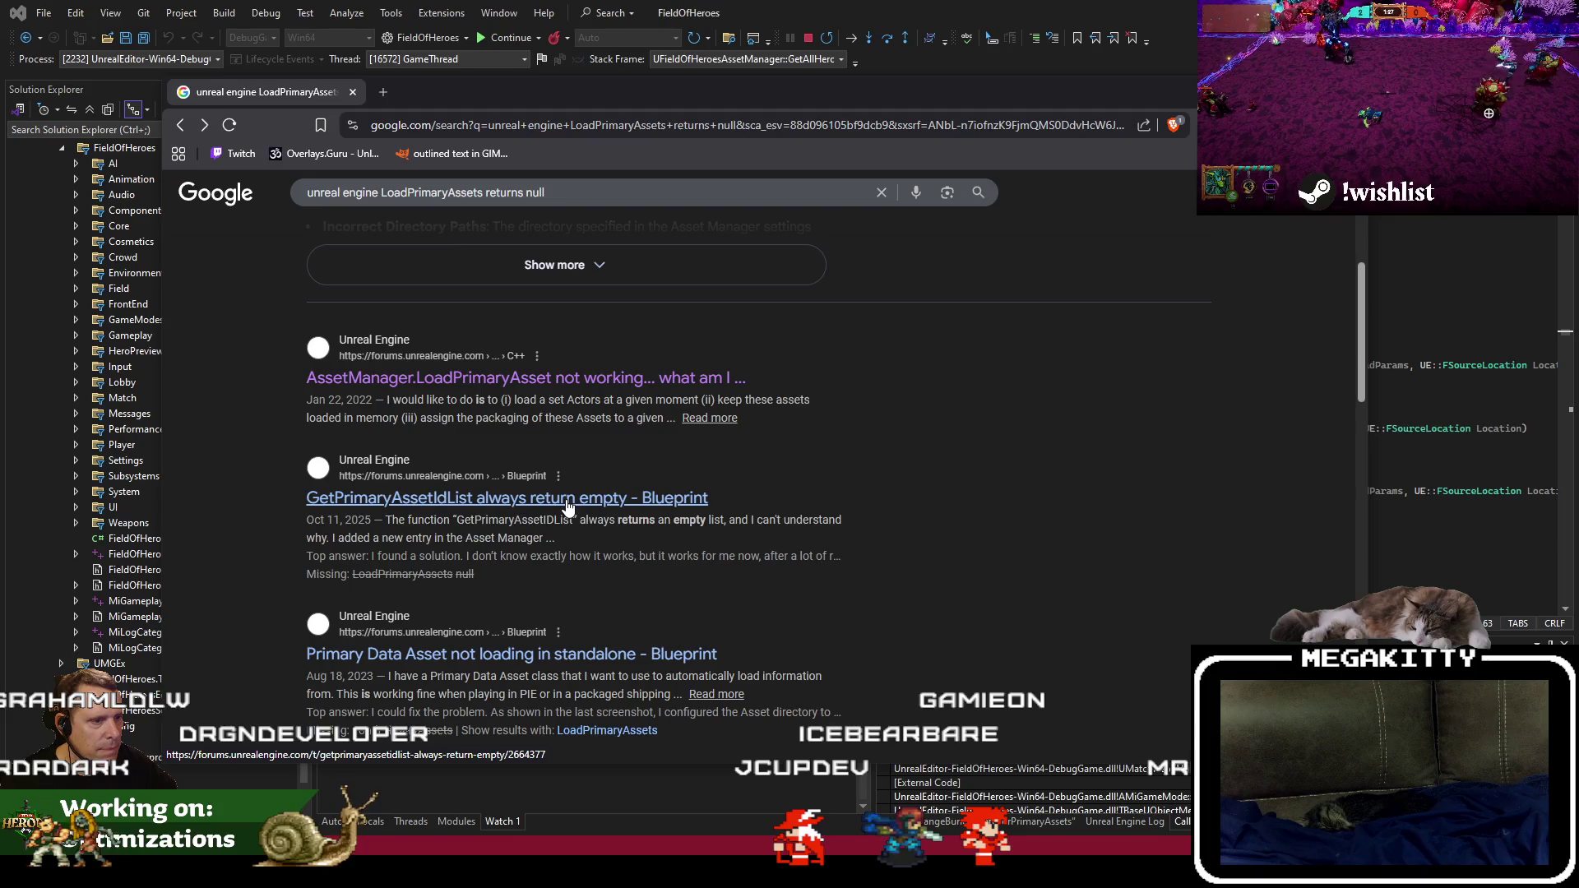
pyautogui.scroll(4, 567, 503)
pyautogui.click(556, 593)
pyautogui.scroll(-3, 658, 575)
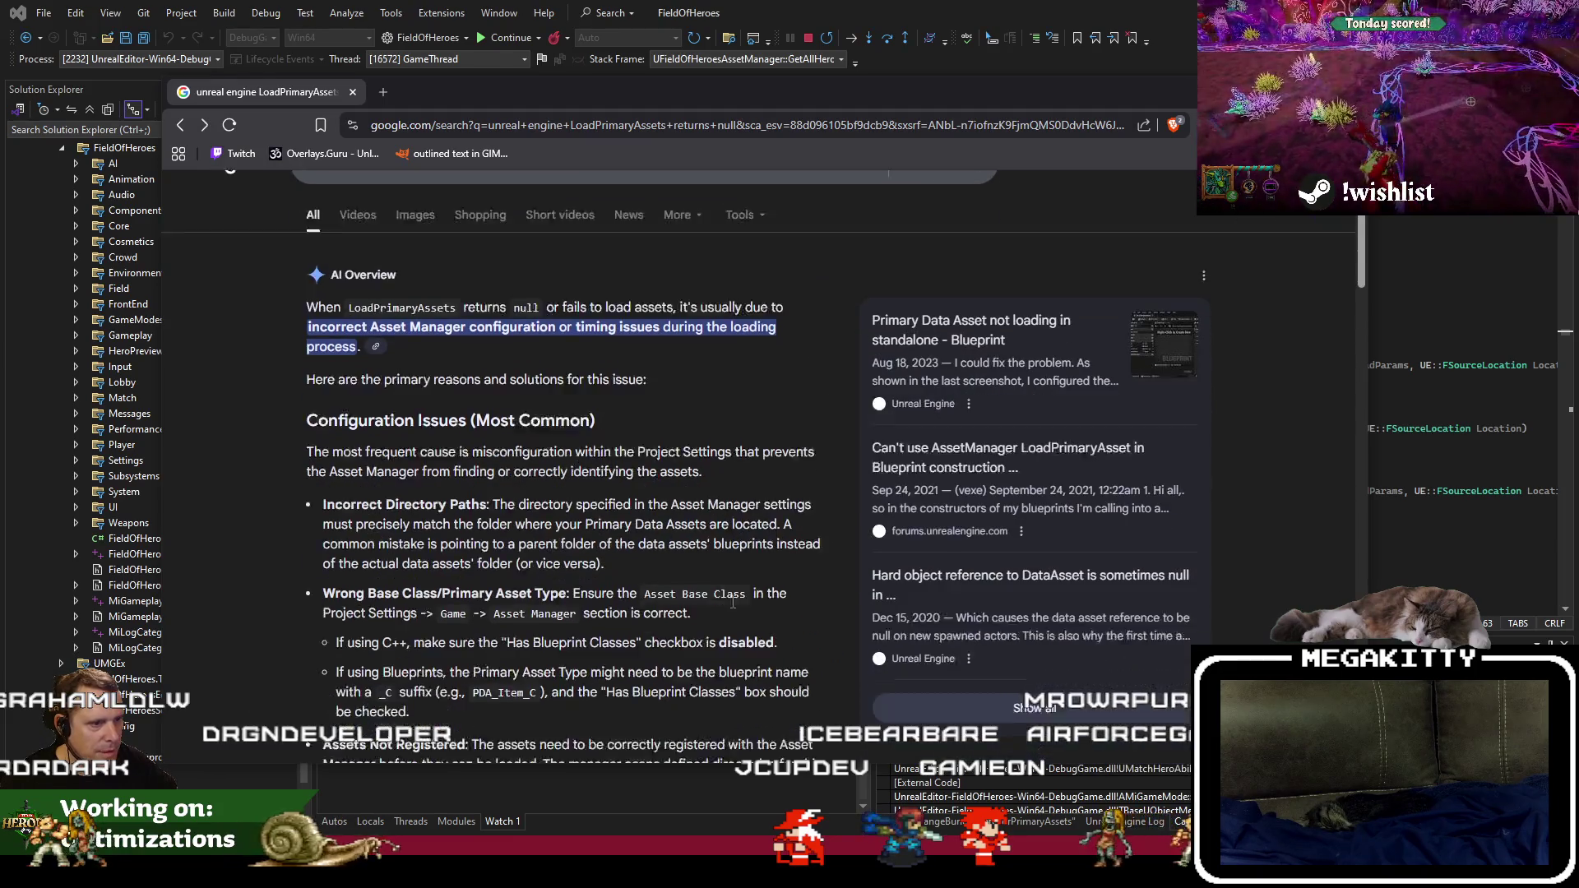
pyautogui.hotkey('alt', 'Tab')
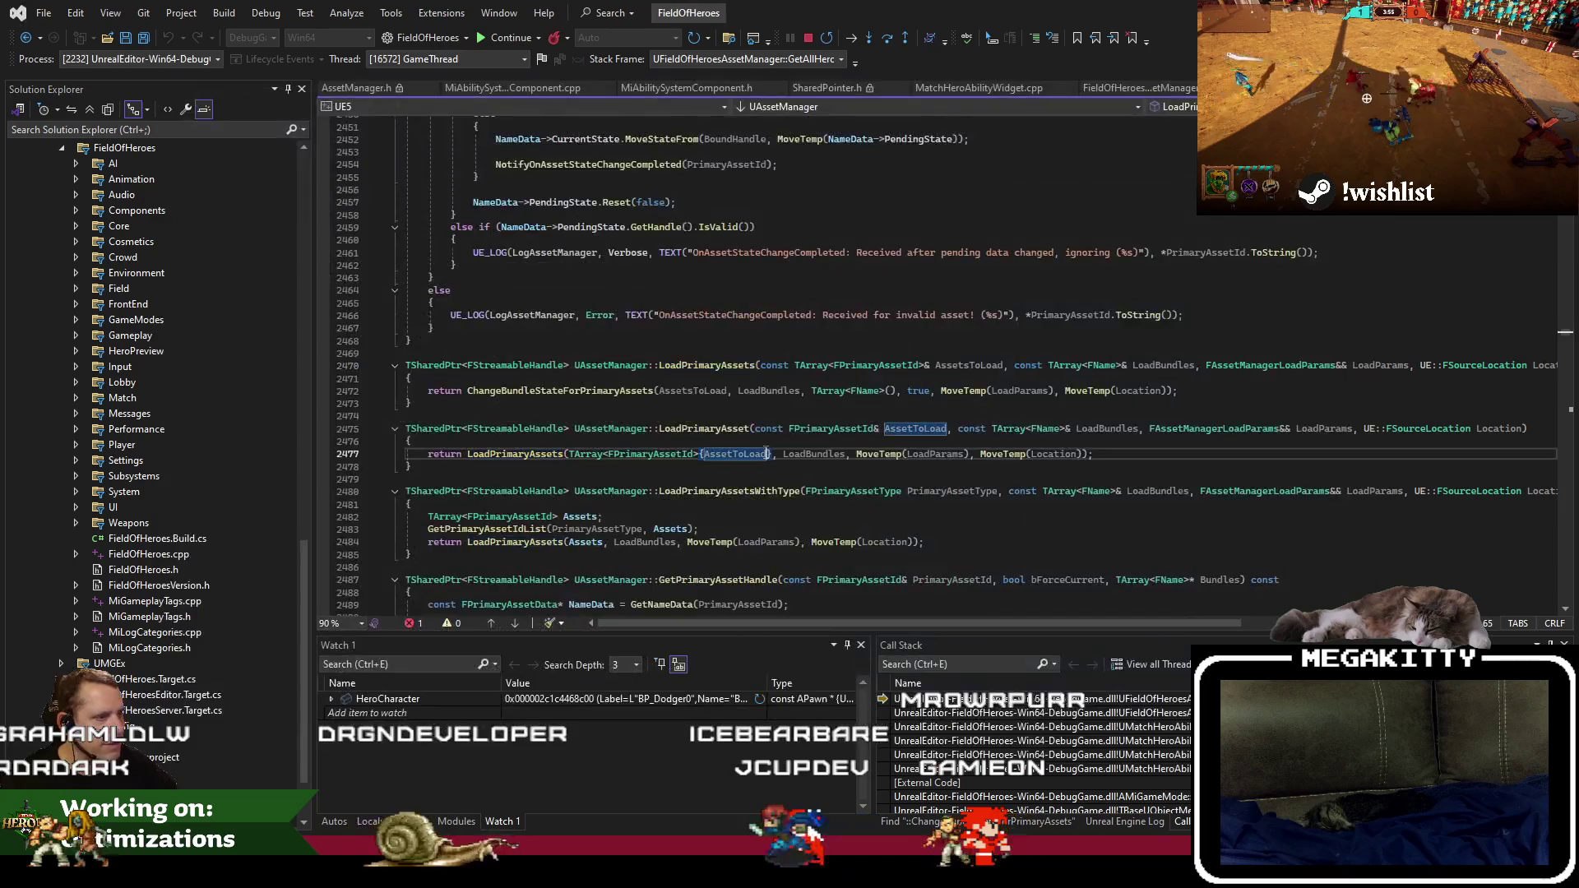
# Stop debugging and rebuild and relaunch the FieldOfHeroes project.
pyautogui.hotkey('shift', 'F5')
pyautogui.hotkey('ctrl', 'shift', 'b')
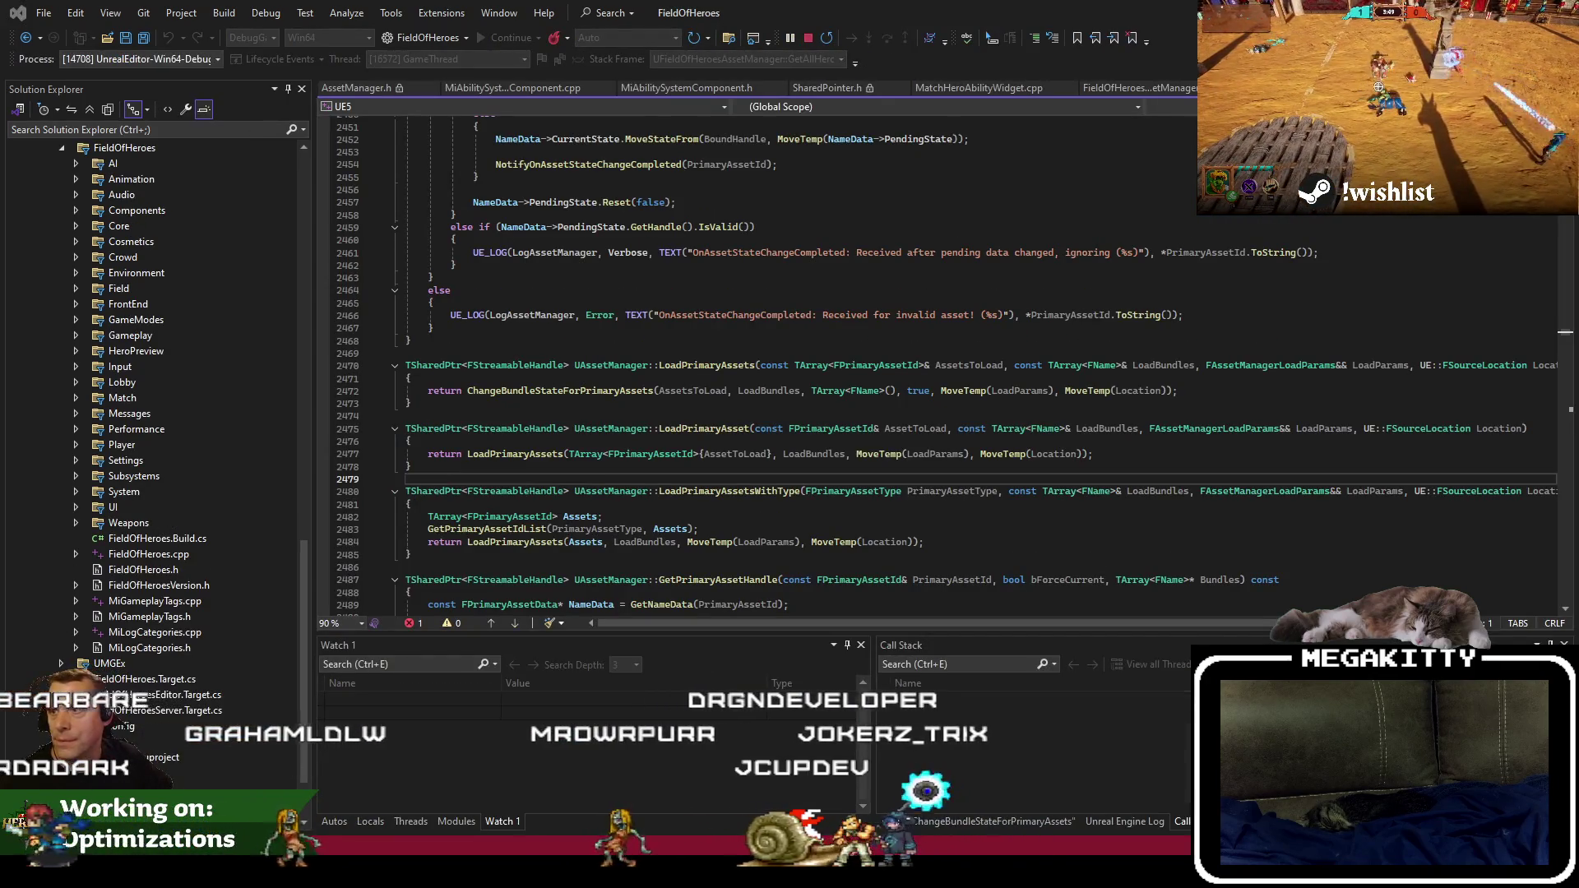
pyautogui.click(863, 408)
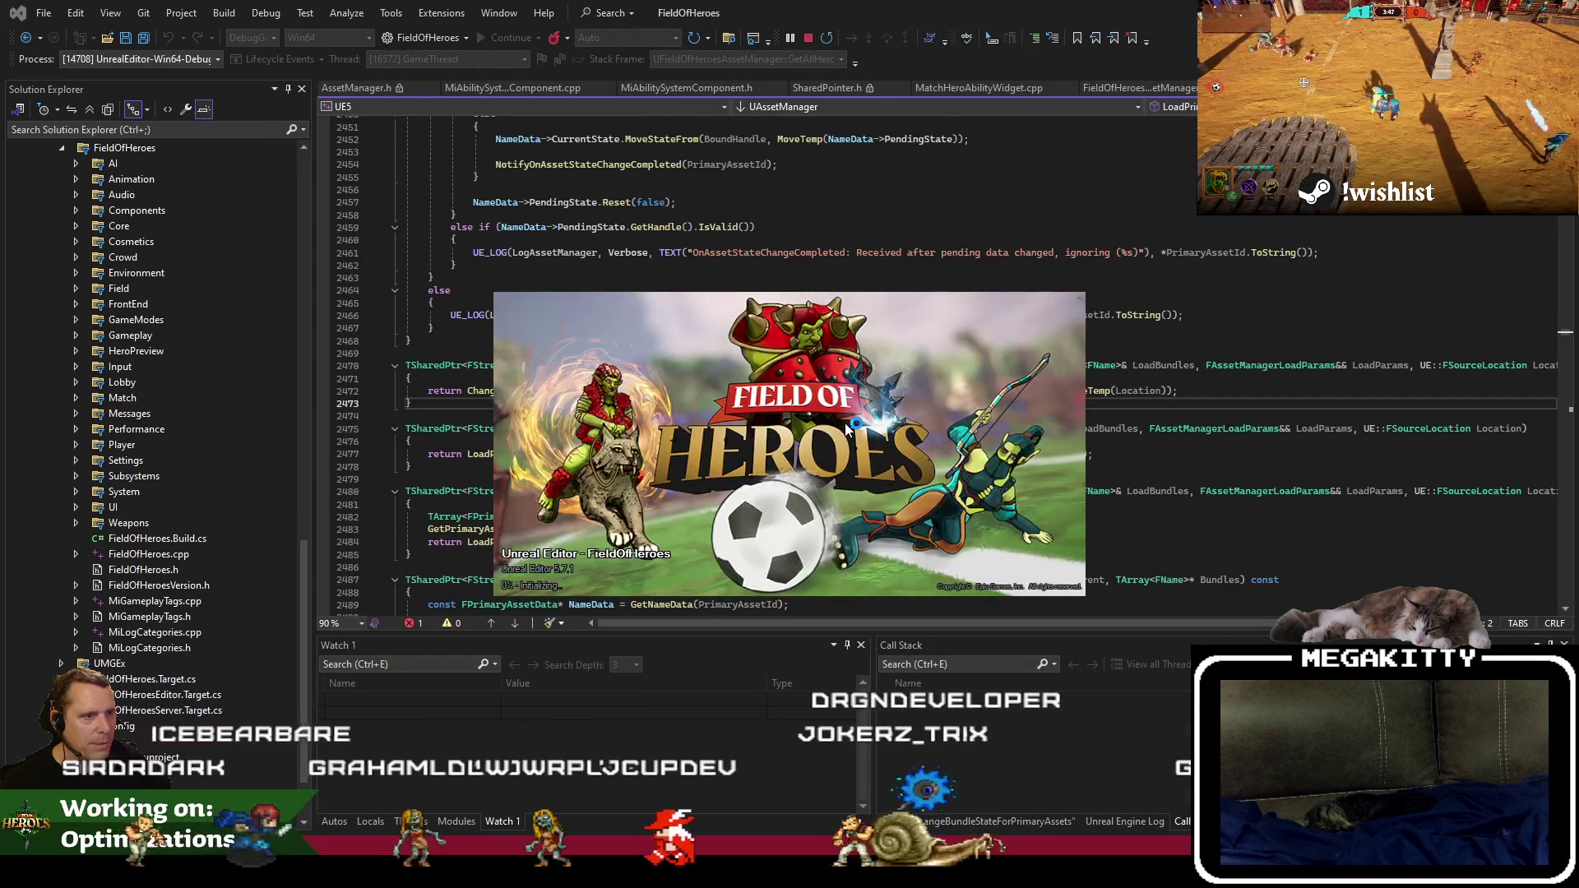
pyautogui.click(479, 417)
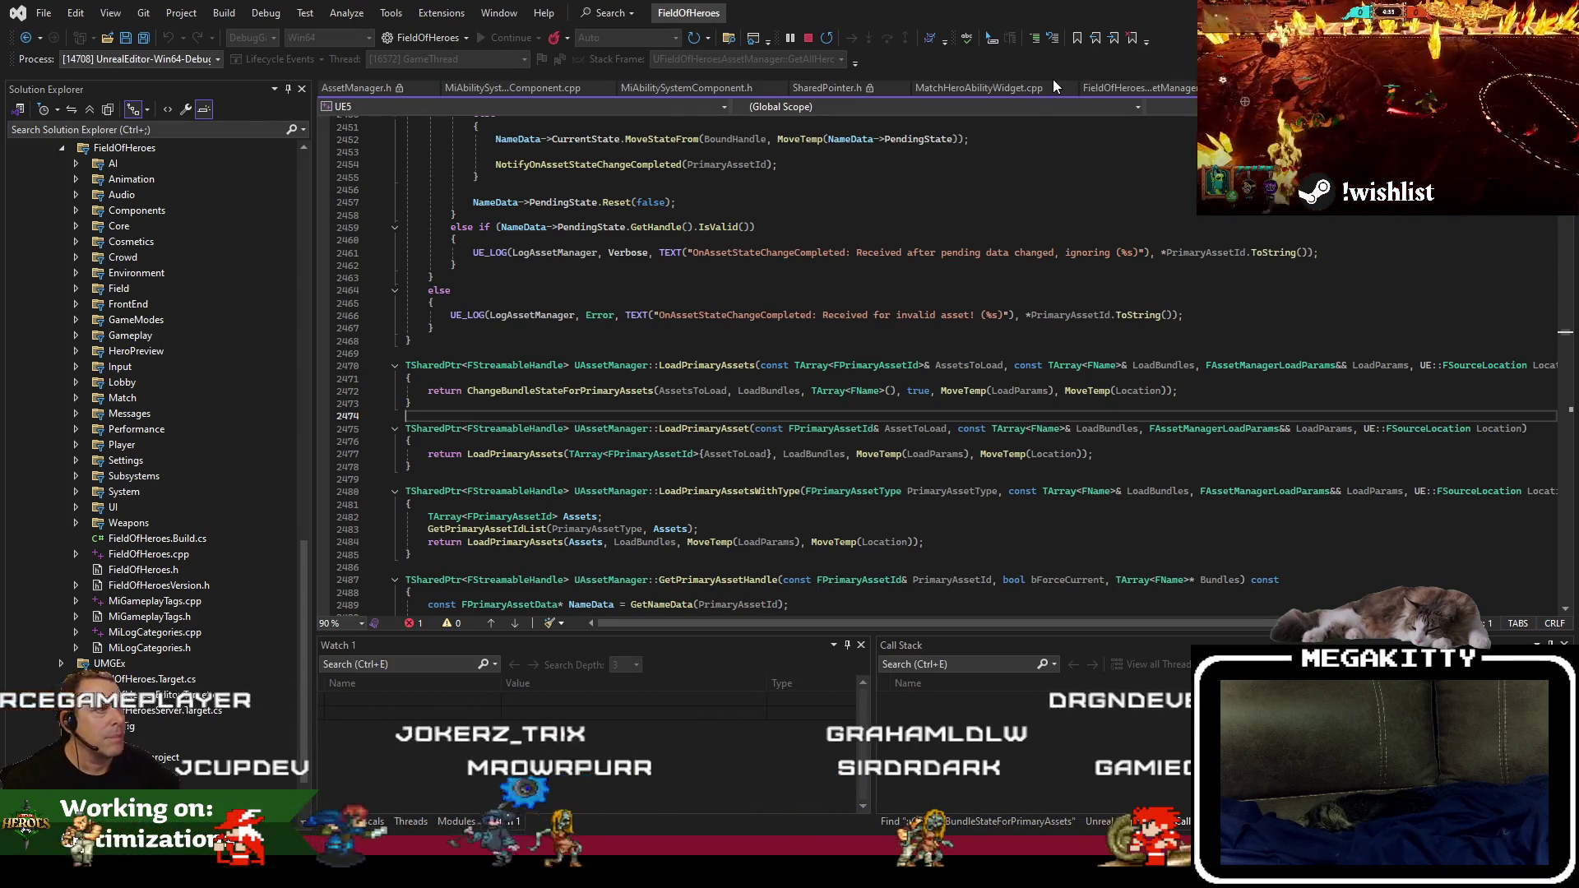
# Go to the LoadPrimaryAssets declaration in the header, then switch to the Unreal Editor.
pyautogui.click(532, 454)
pyautogui.press('F12')
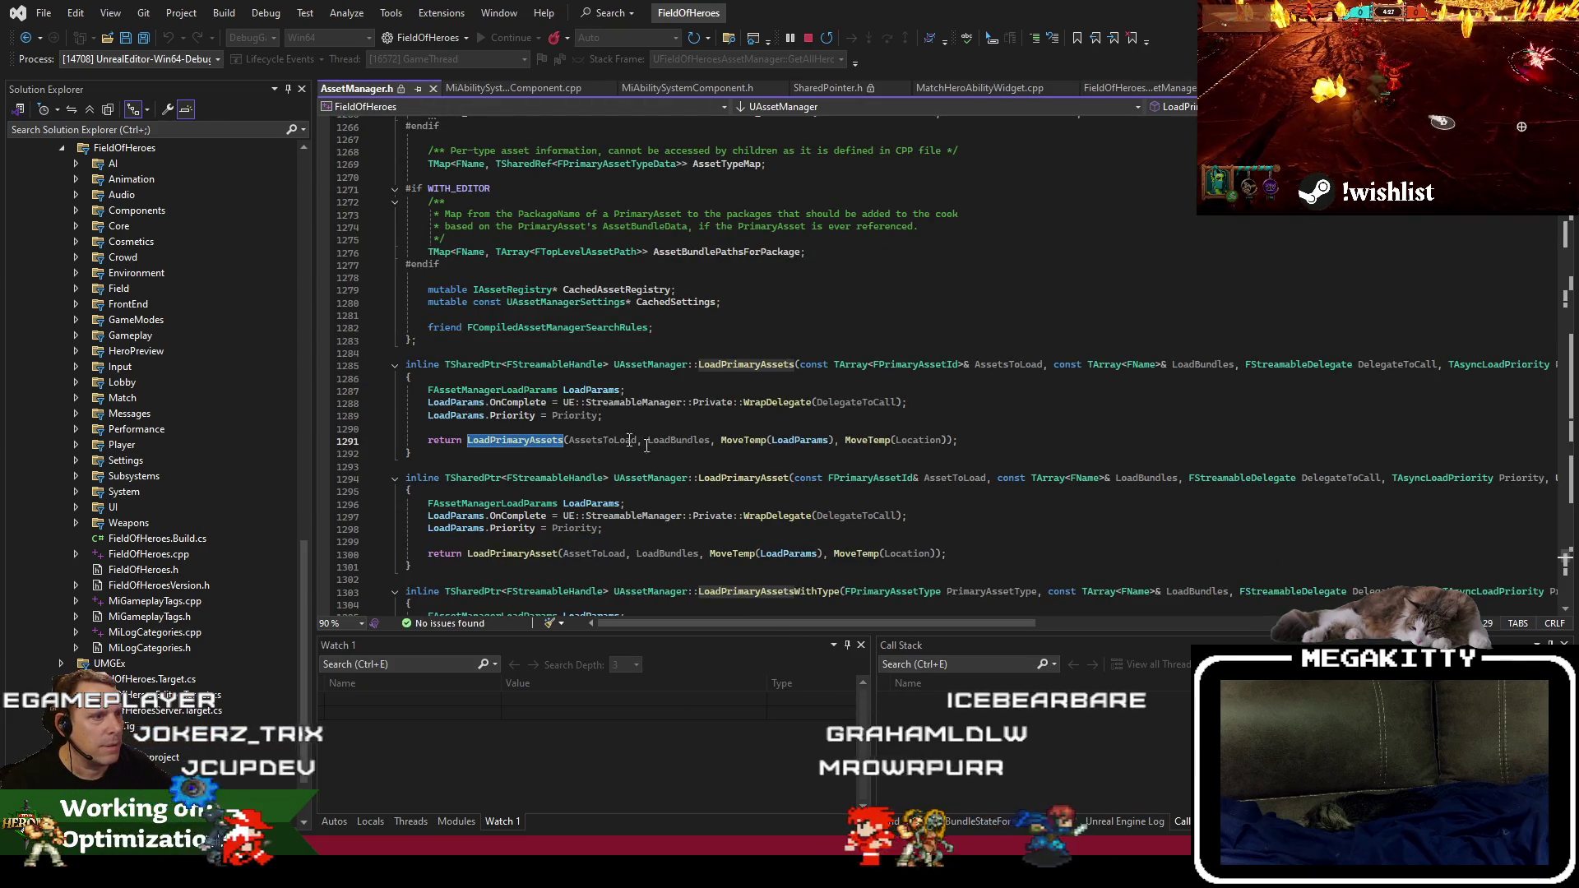
pyautogui.scroll(-12, 624, 449)
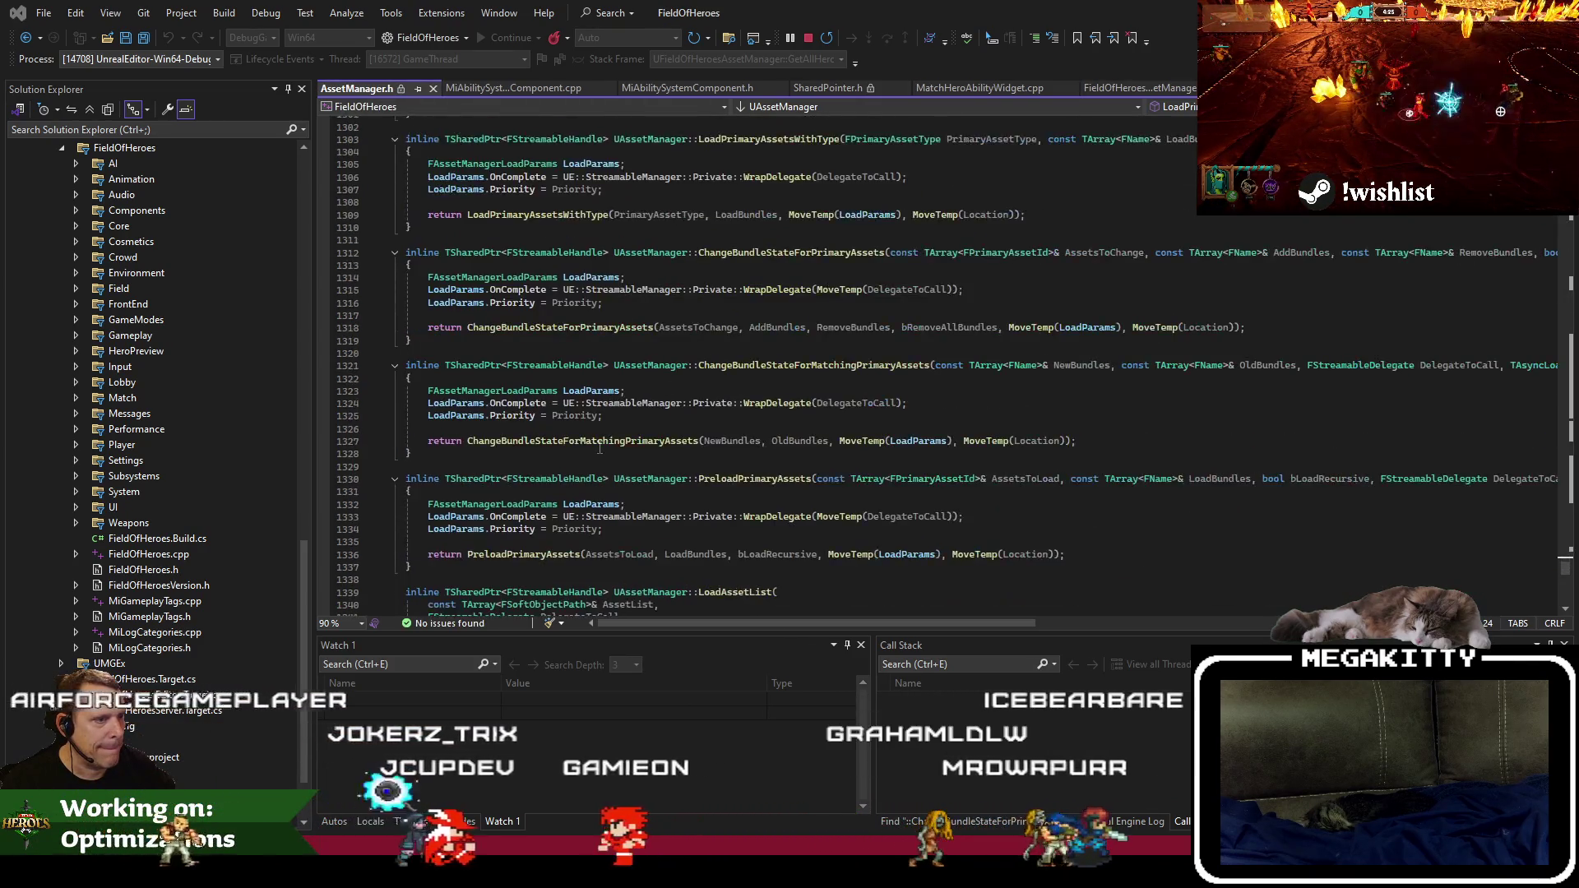
pyautogui.hotkey('alt', 'Tab')
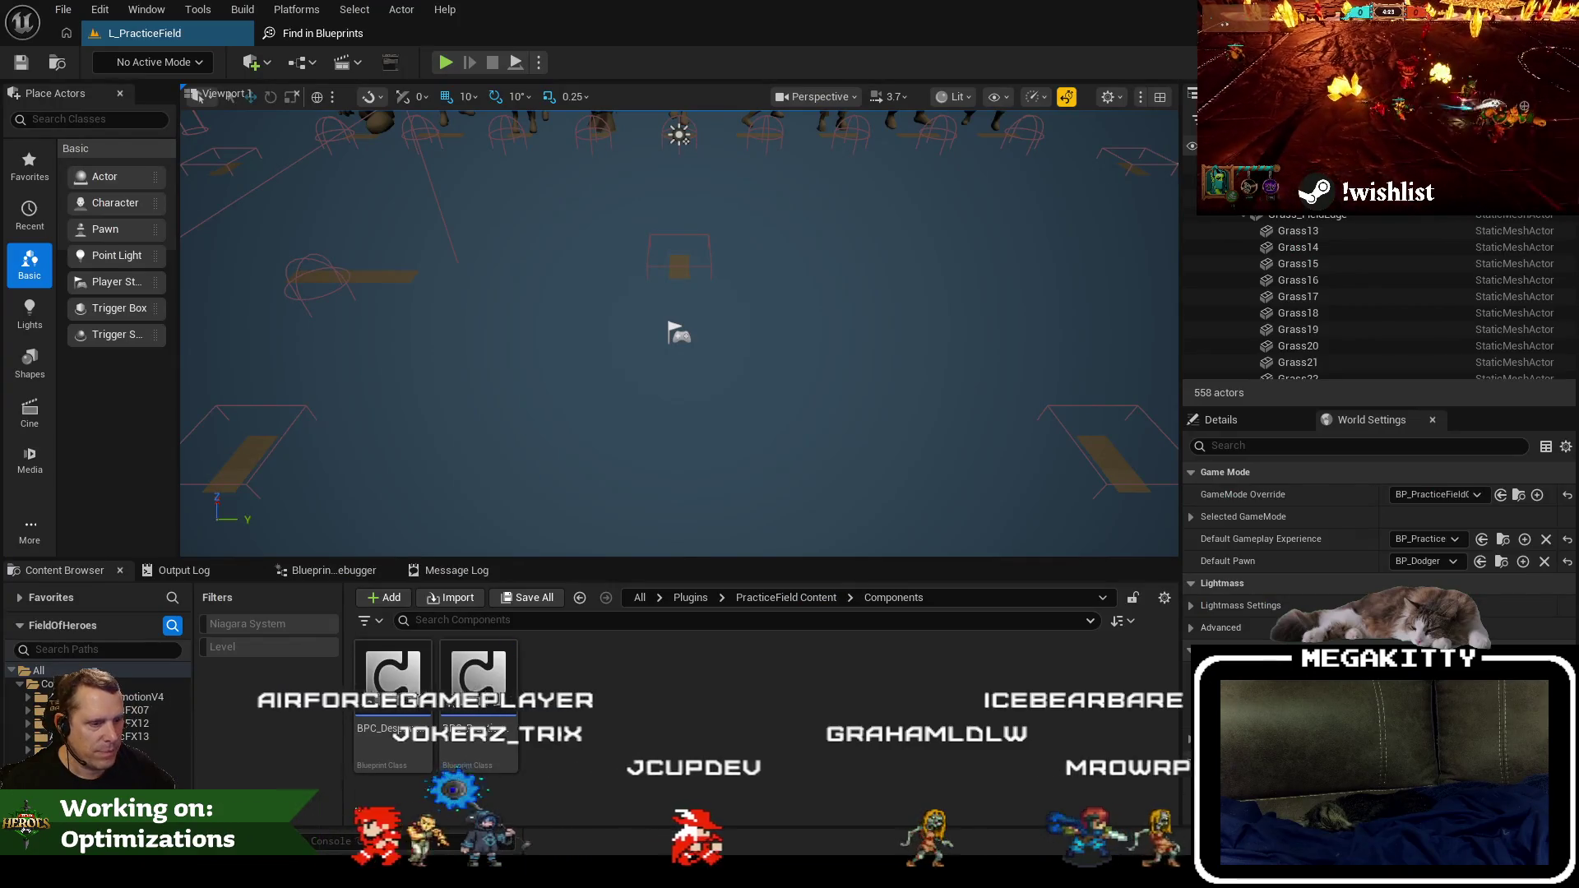
# Open the ChangeBundleStateForPrimaryAssets definition in the header, then return to the L_PracticeField level.
pyautogui.hotkey('alt', 'Tab')
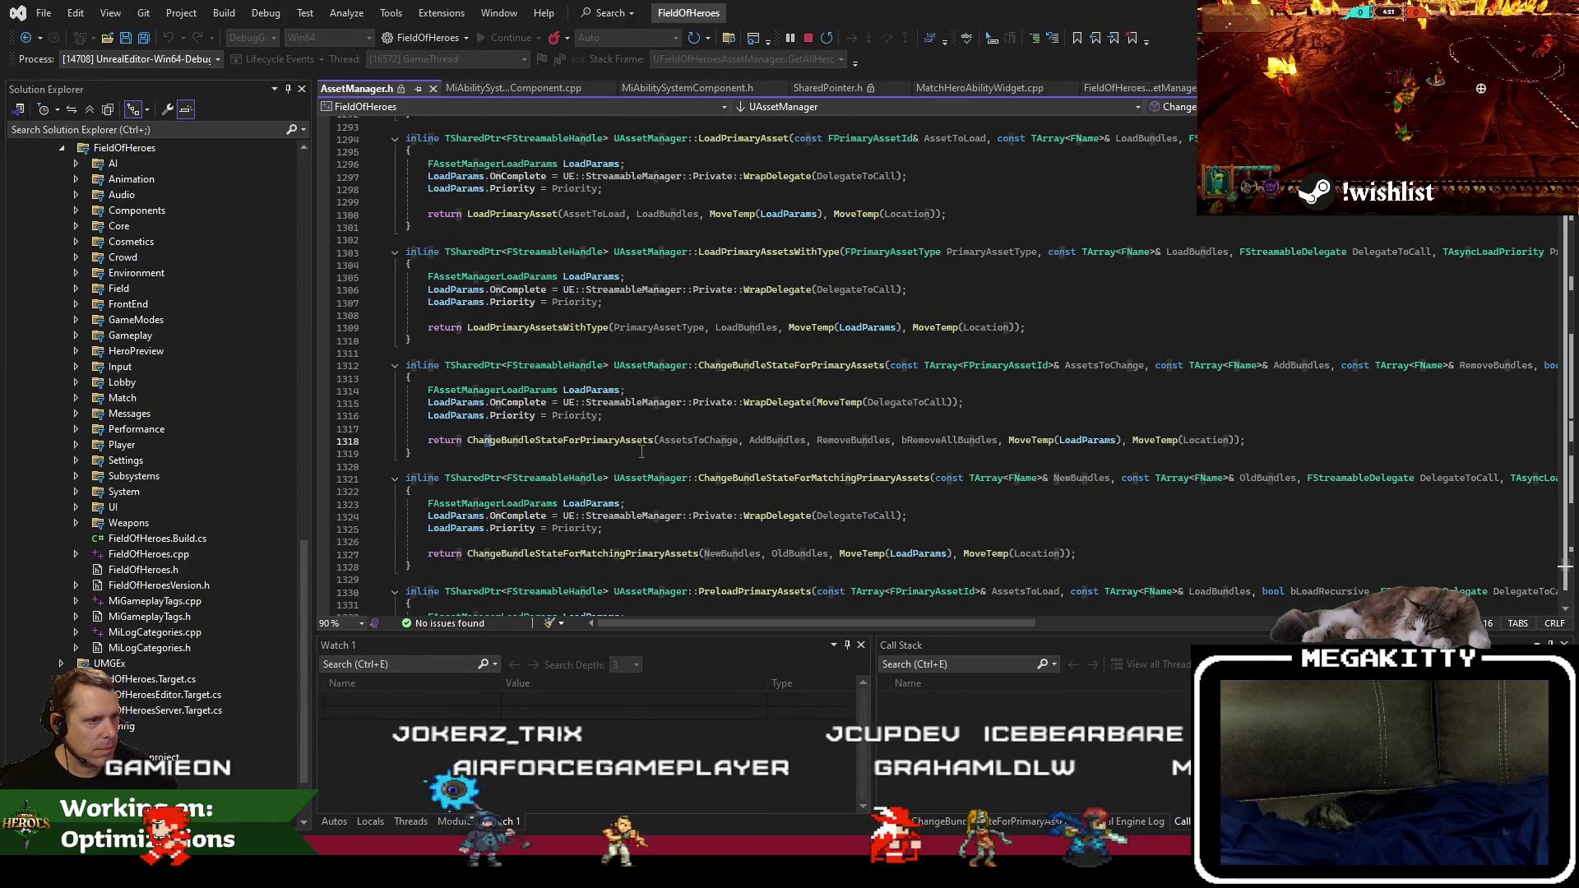
pyautogui.keyDown('ctrl'); pyautogui.click(638, 441); pyautogui.keyUp('ctrl')
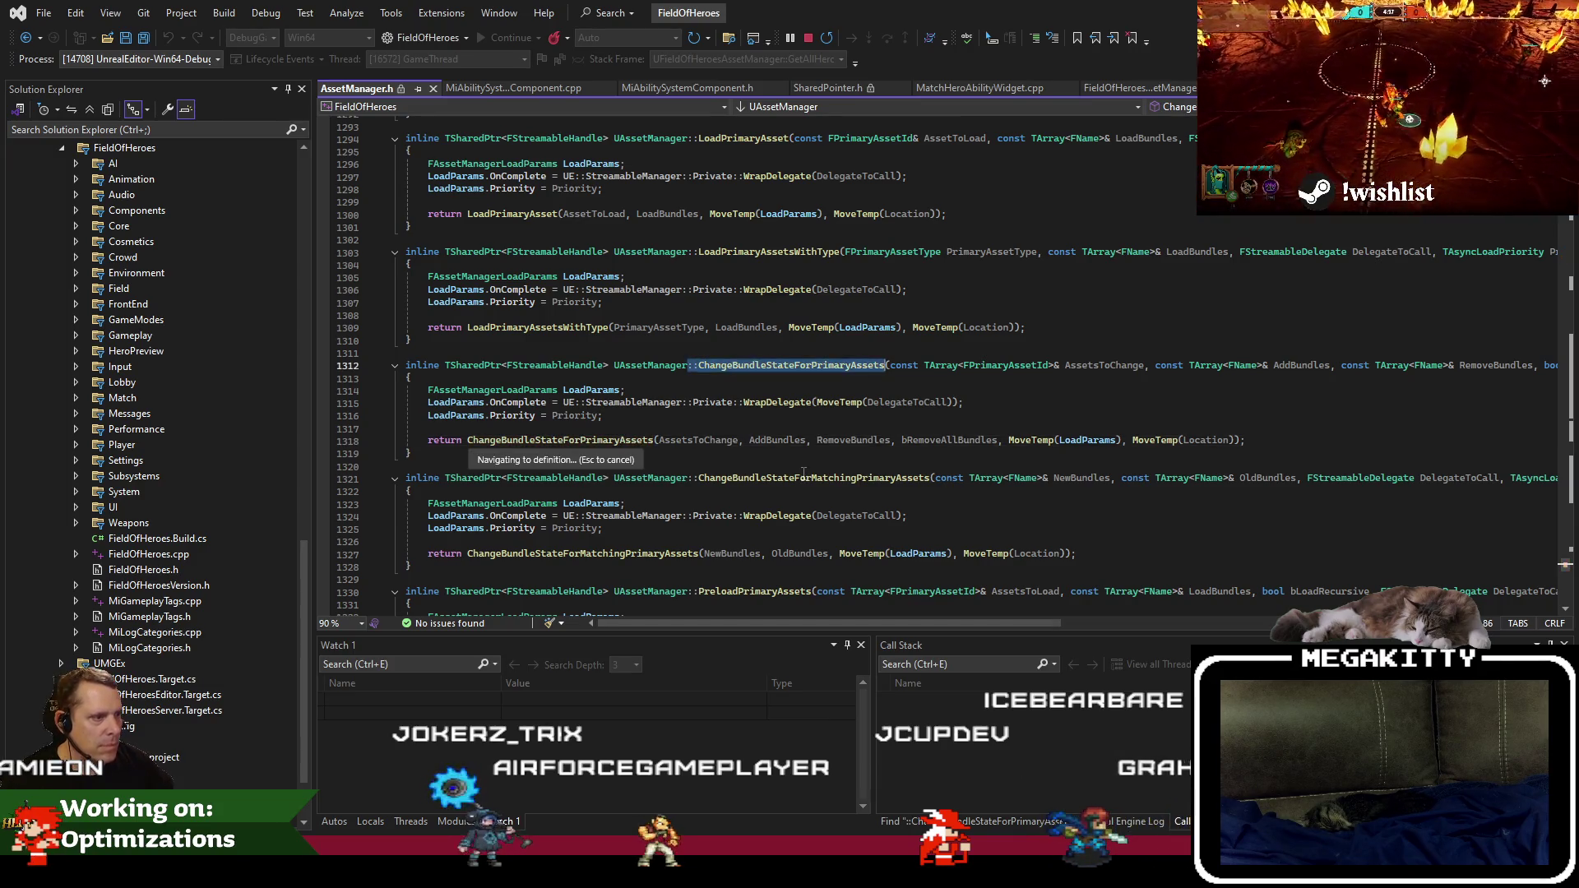
pyautogui.scroll(-5, 773, 481)
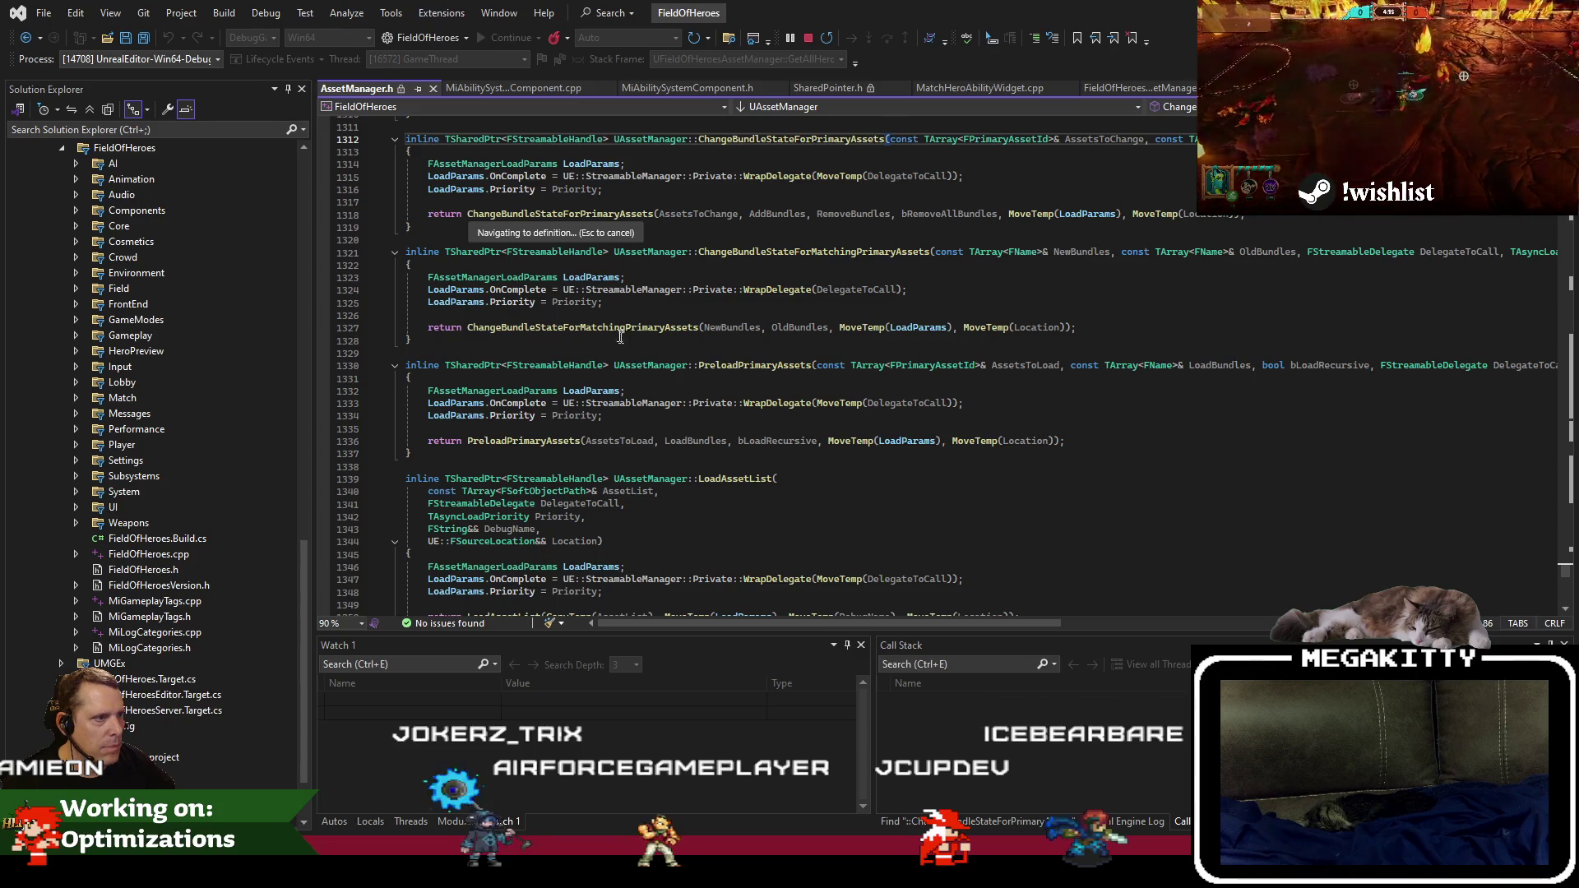
pyautogui.scroll(-3, 639, 367)
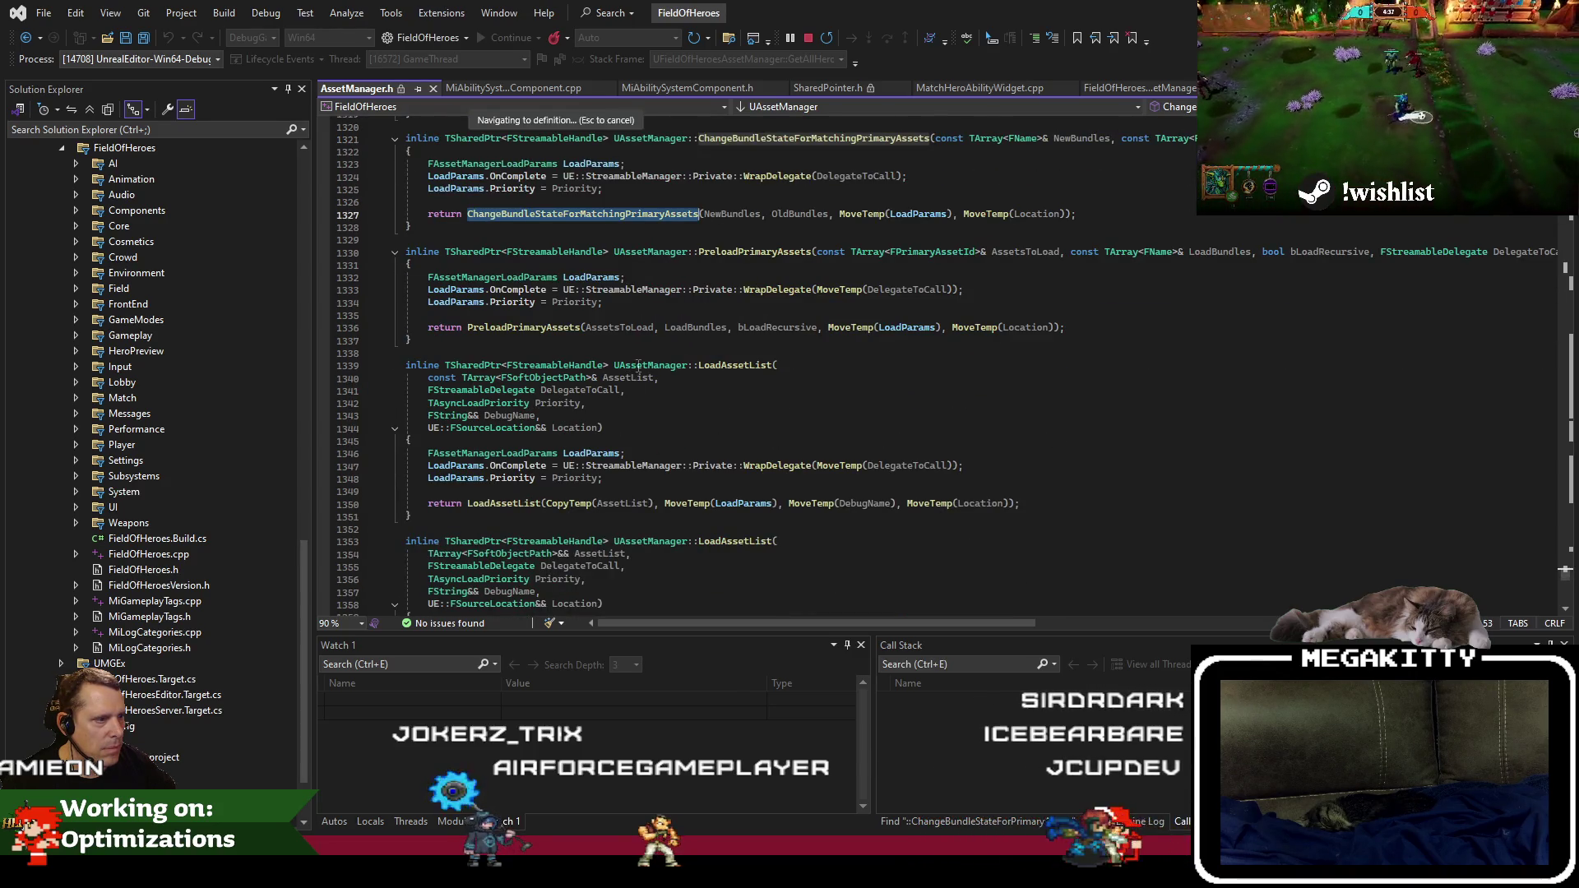
pyautogui.hotkey('alt', 'Tab')
pyautogui.click(181, 35)
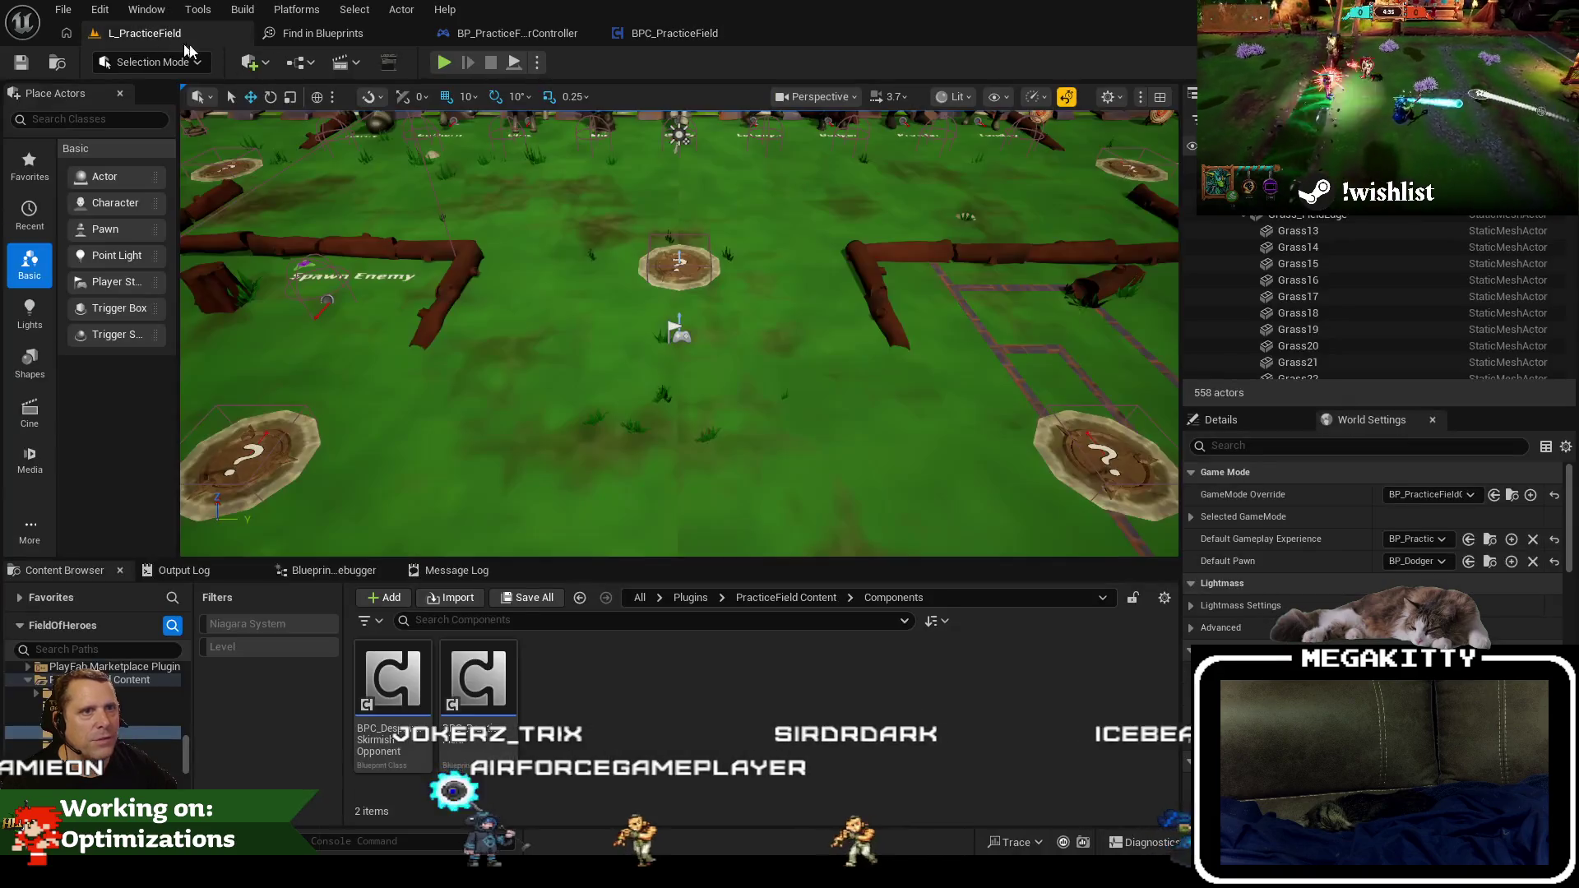
pyautogui.click(316, 7)
pyautogui.moveTo(237, 8)
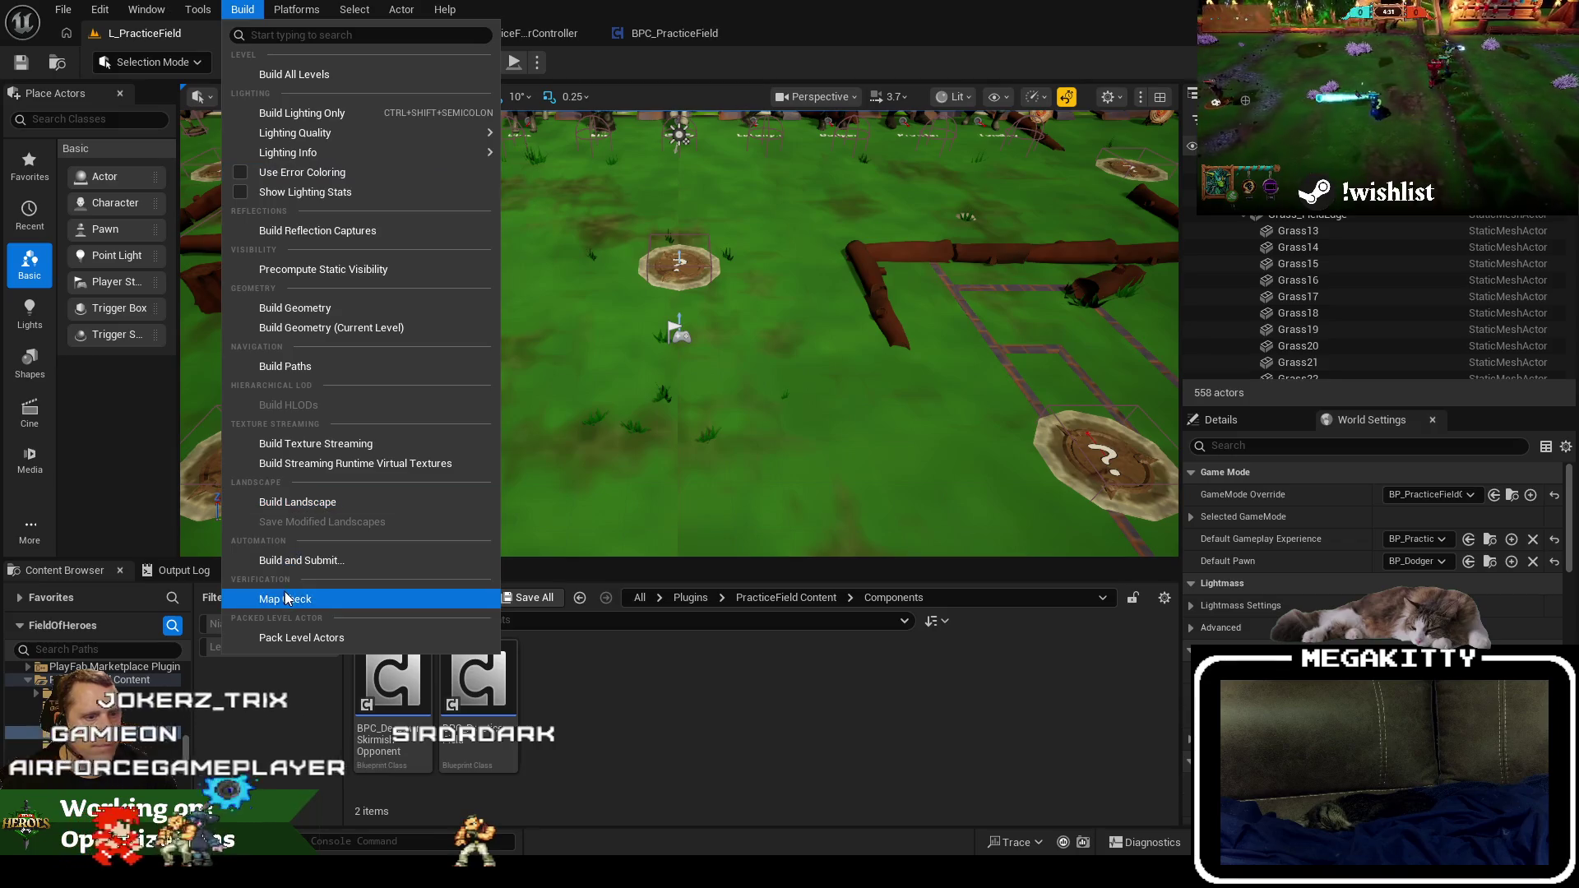
pyautogui.click(285, 598)
pyautogui.scroll(-3, 689, 719)
pyautogui.scroll(3, 689, 718)
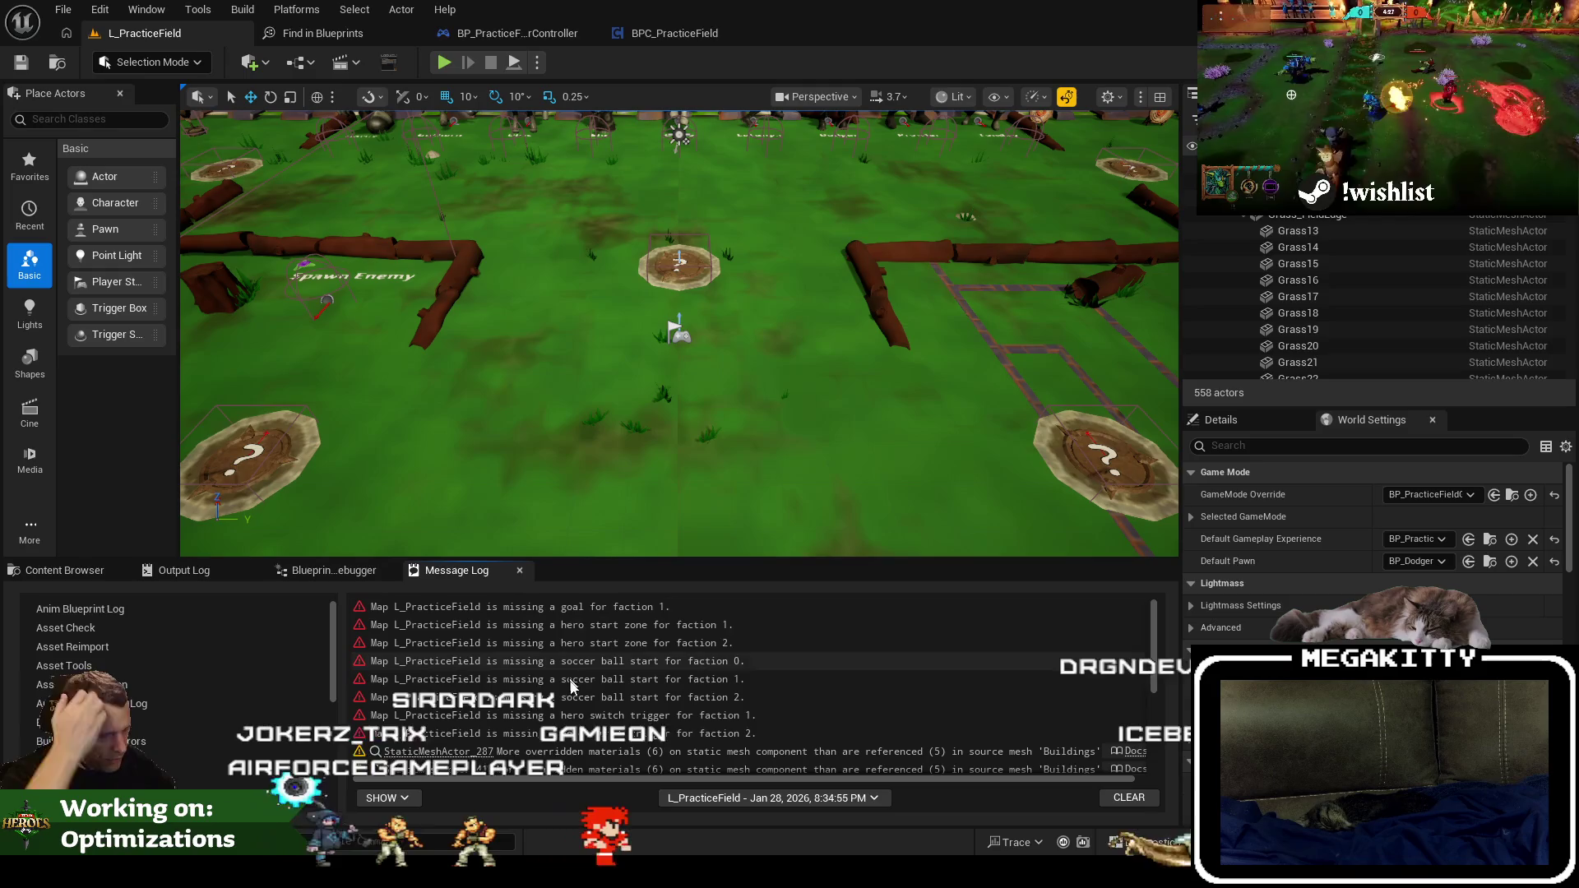
pyautogui.scroll(-2, 622, 741)
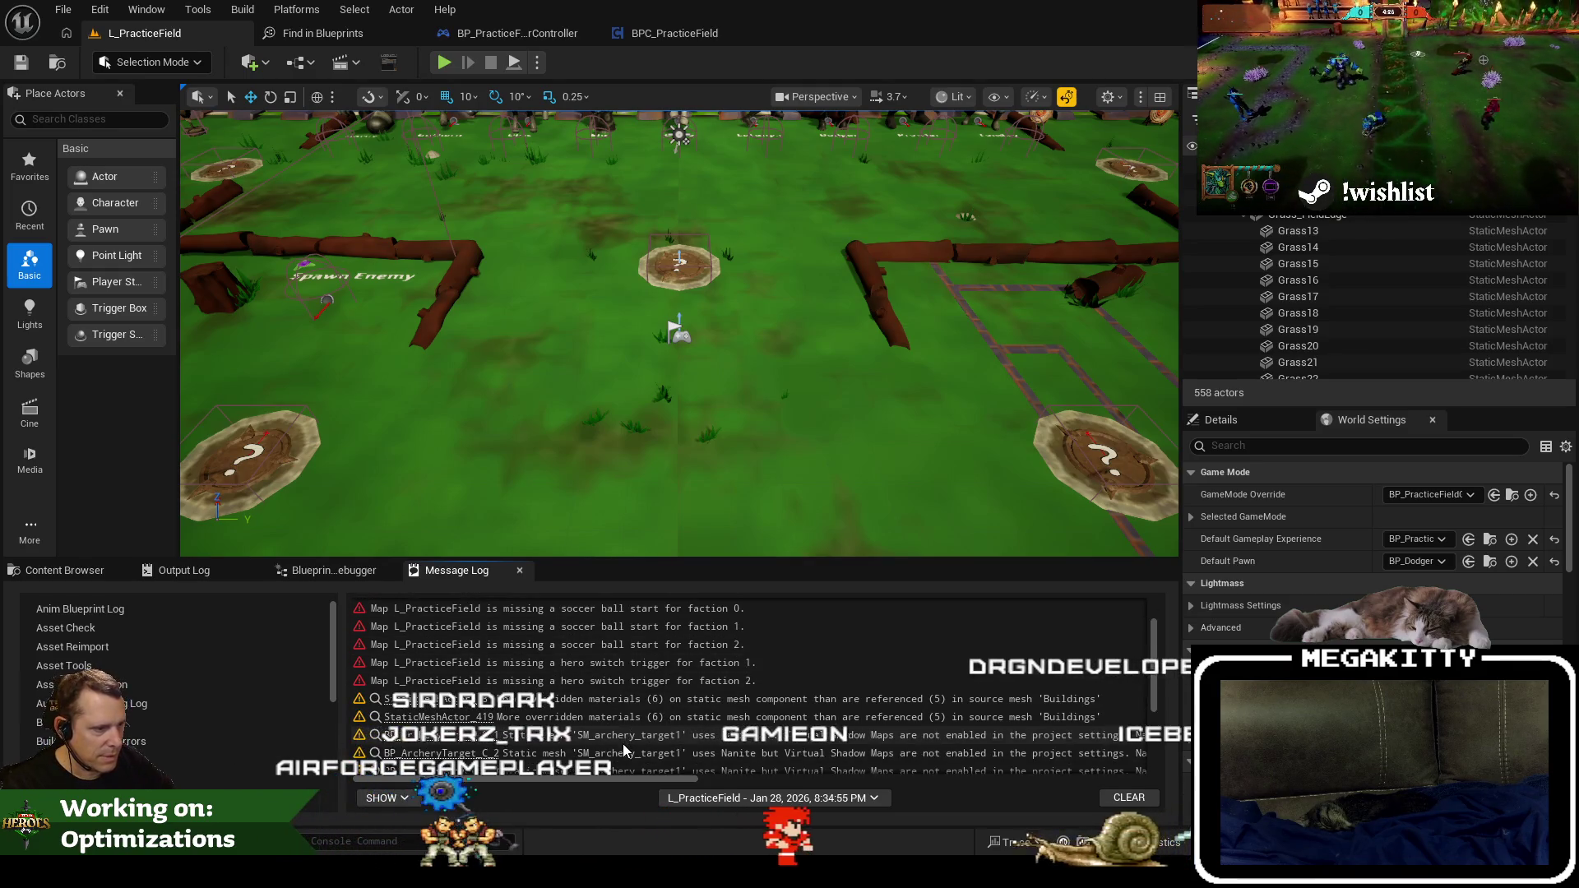
pyautogui.click(662, 701)
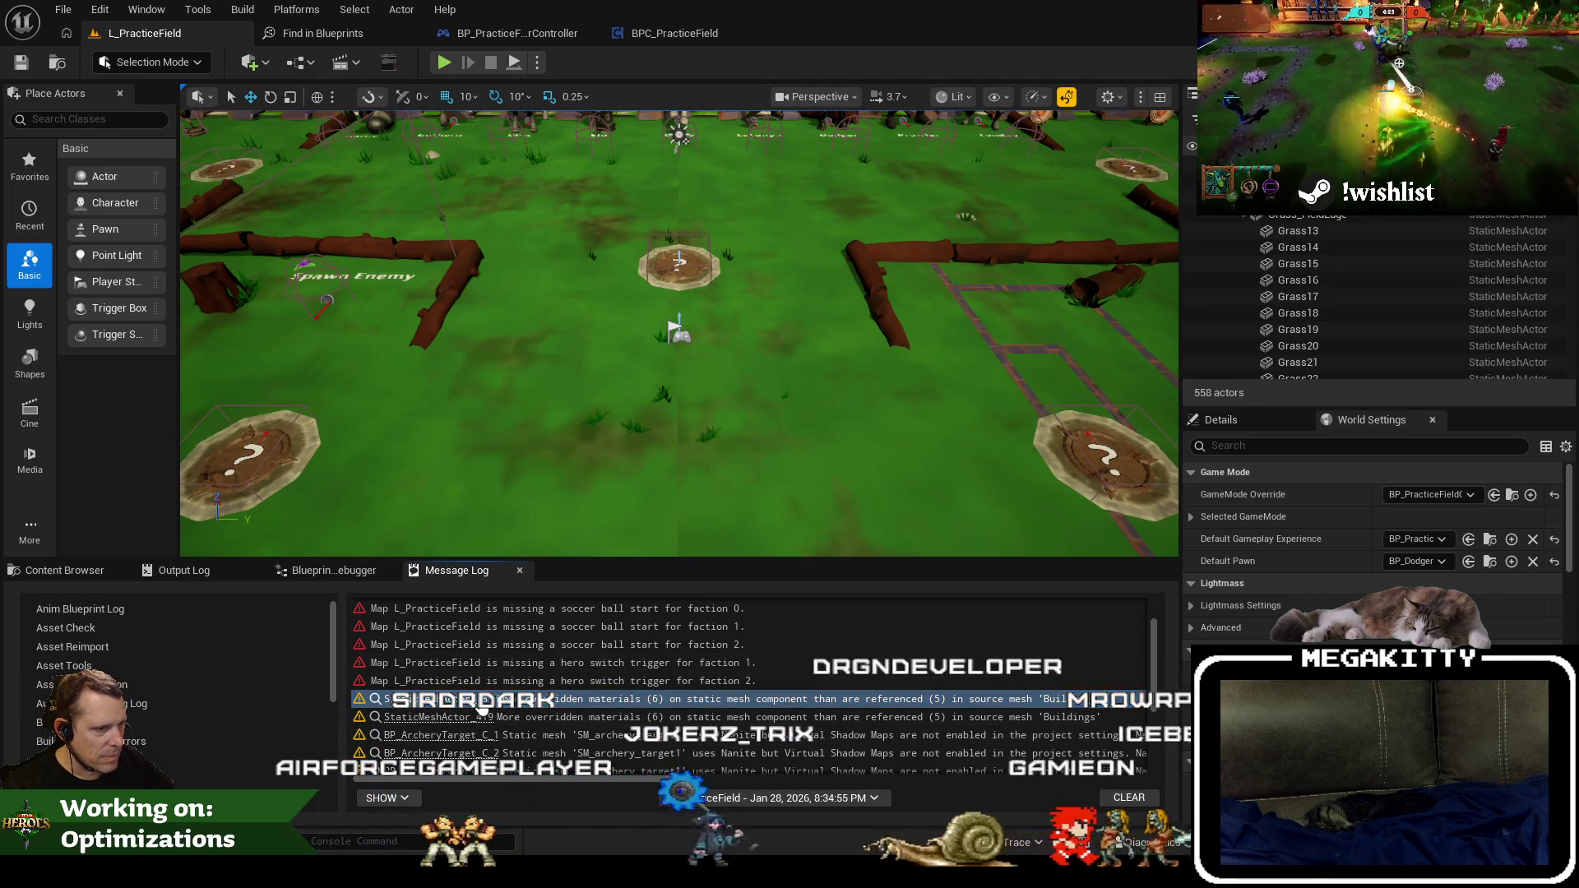
pyautogui.click(438, 698)
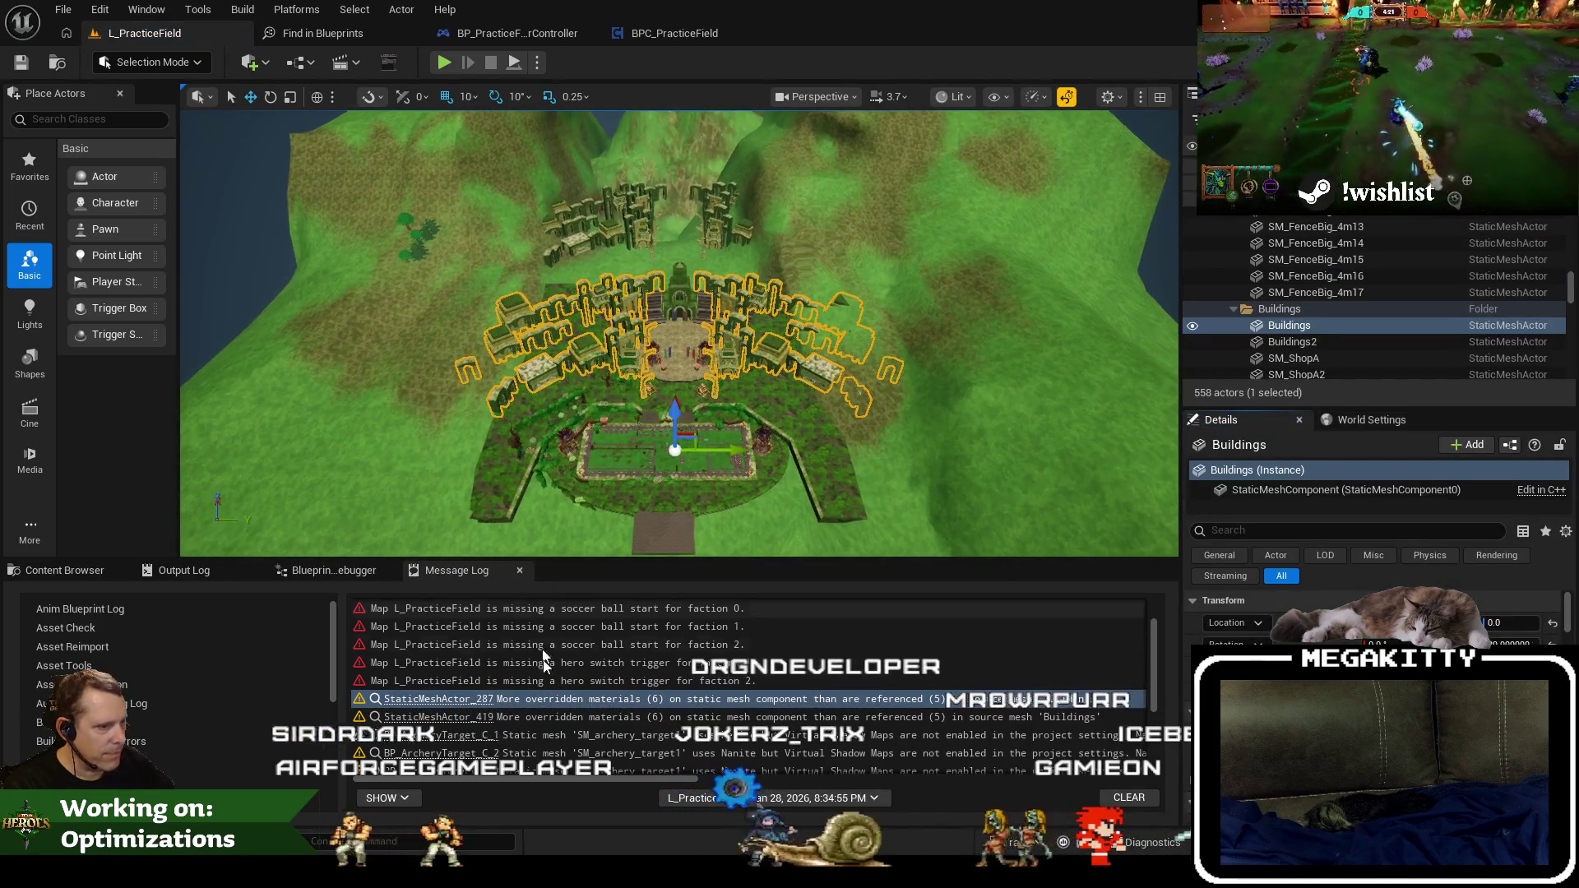
pyautogui.moveTo(614, 781)
pyautogui.mouseDown()
pyautogui.moveTo(627, 783)
pyautogui.moveTo(515, 765)
pyautogui.mouseUp()
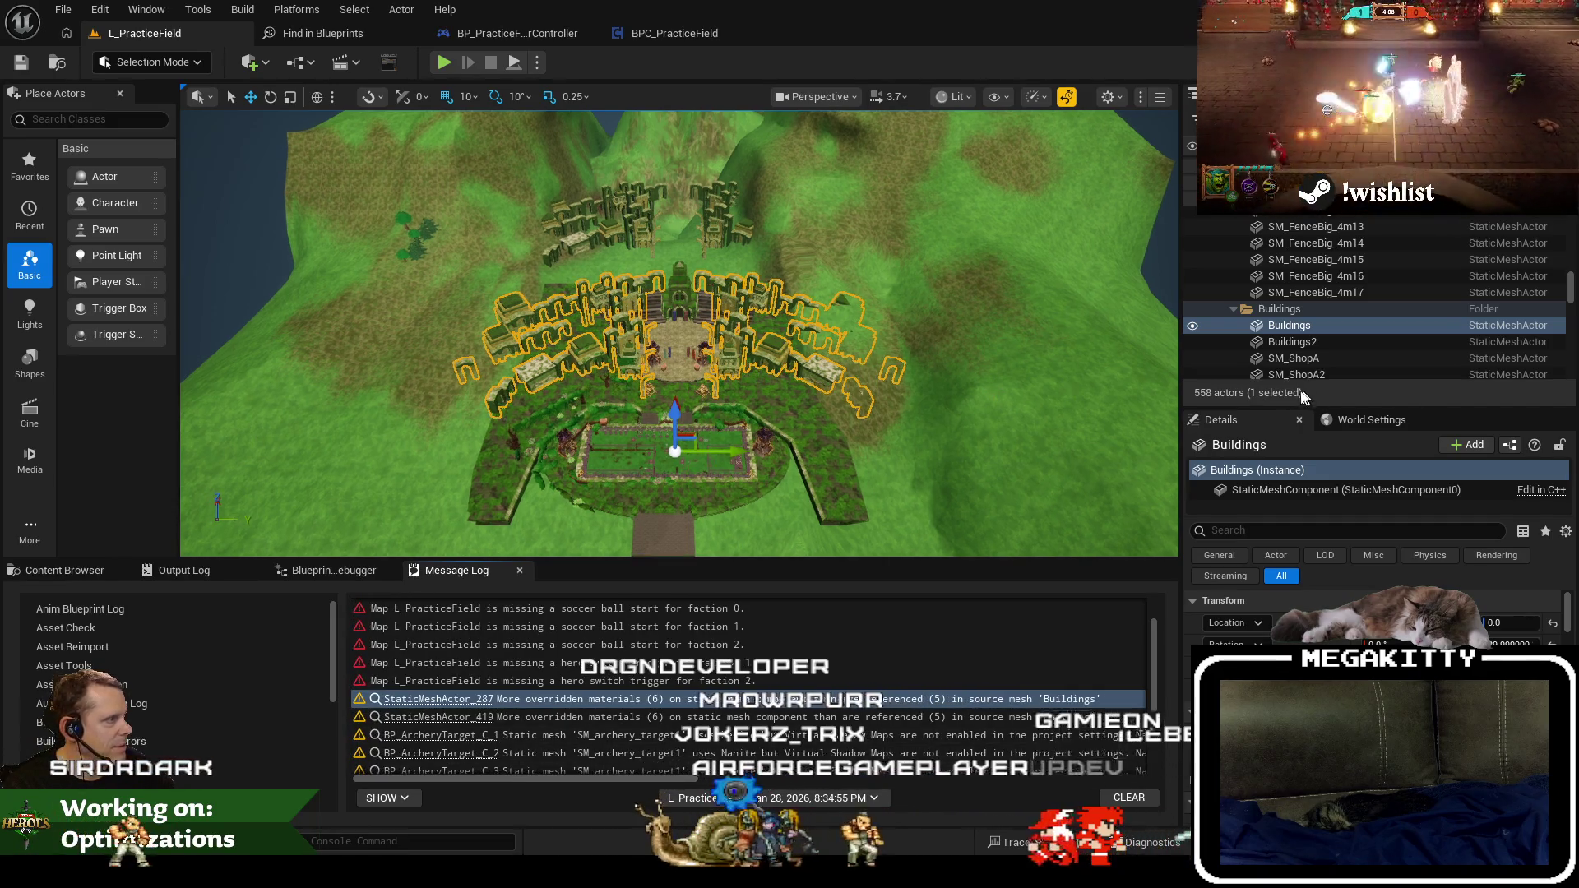
pyautogui.scroll(-3, 830, 723)
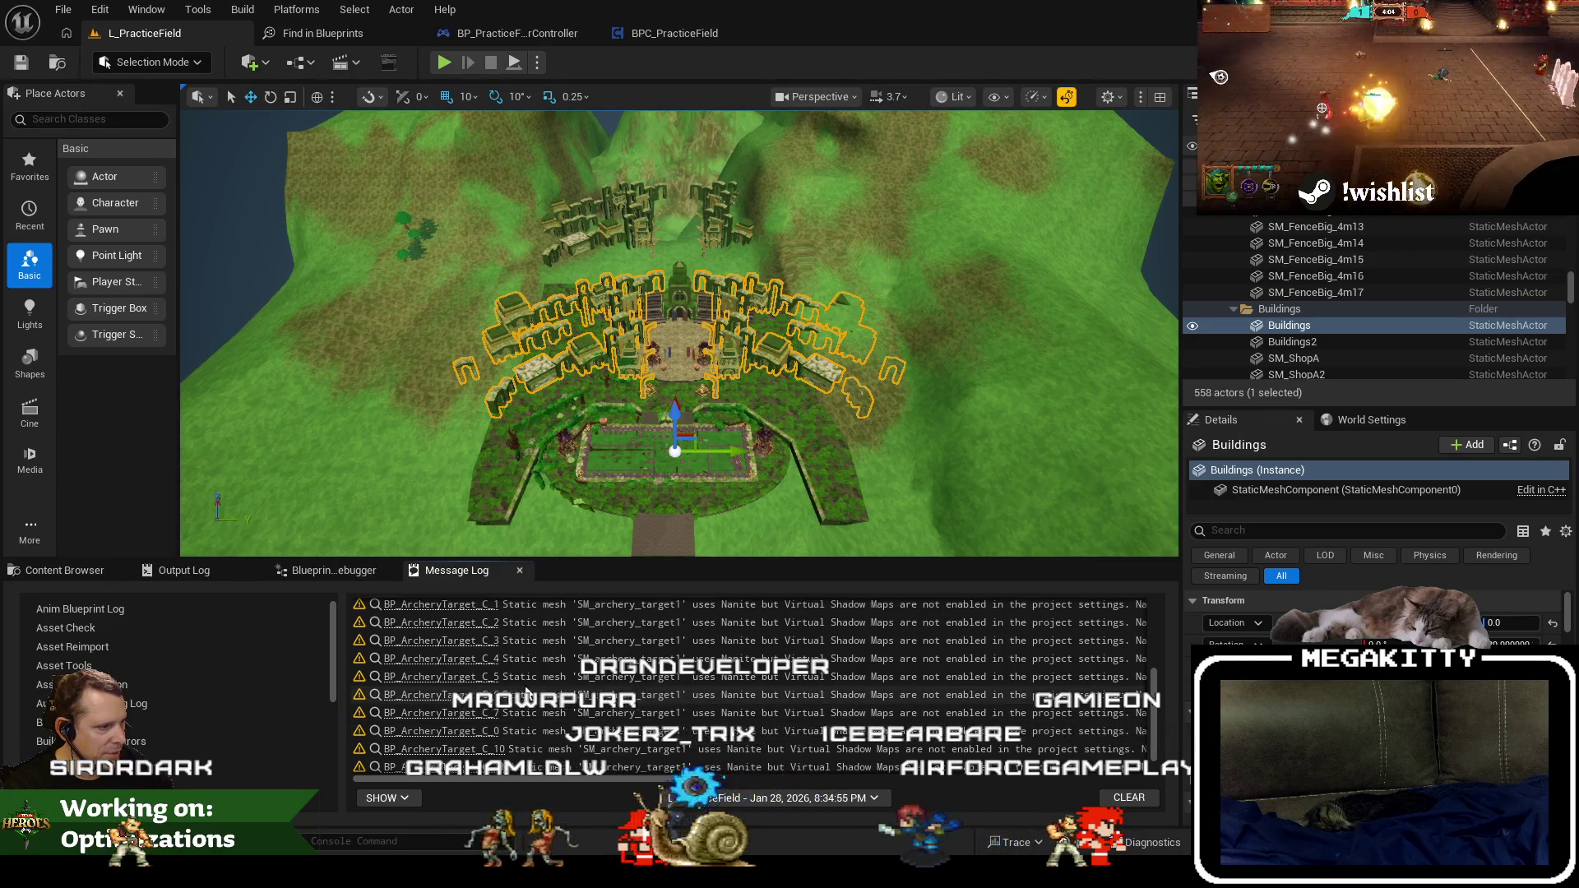
pyautogui.click(435, 694)
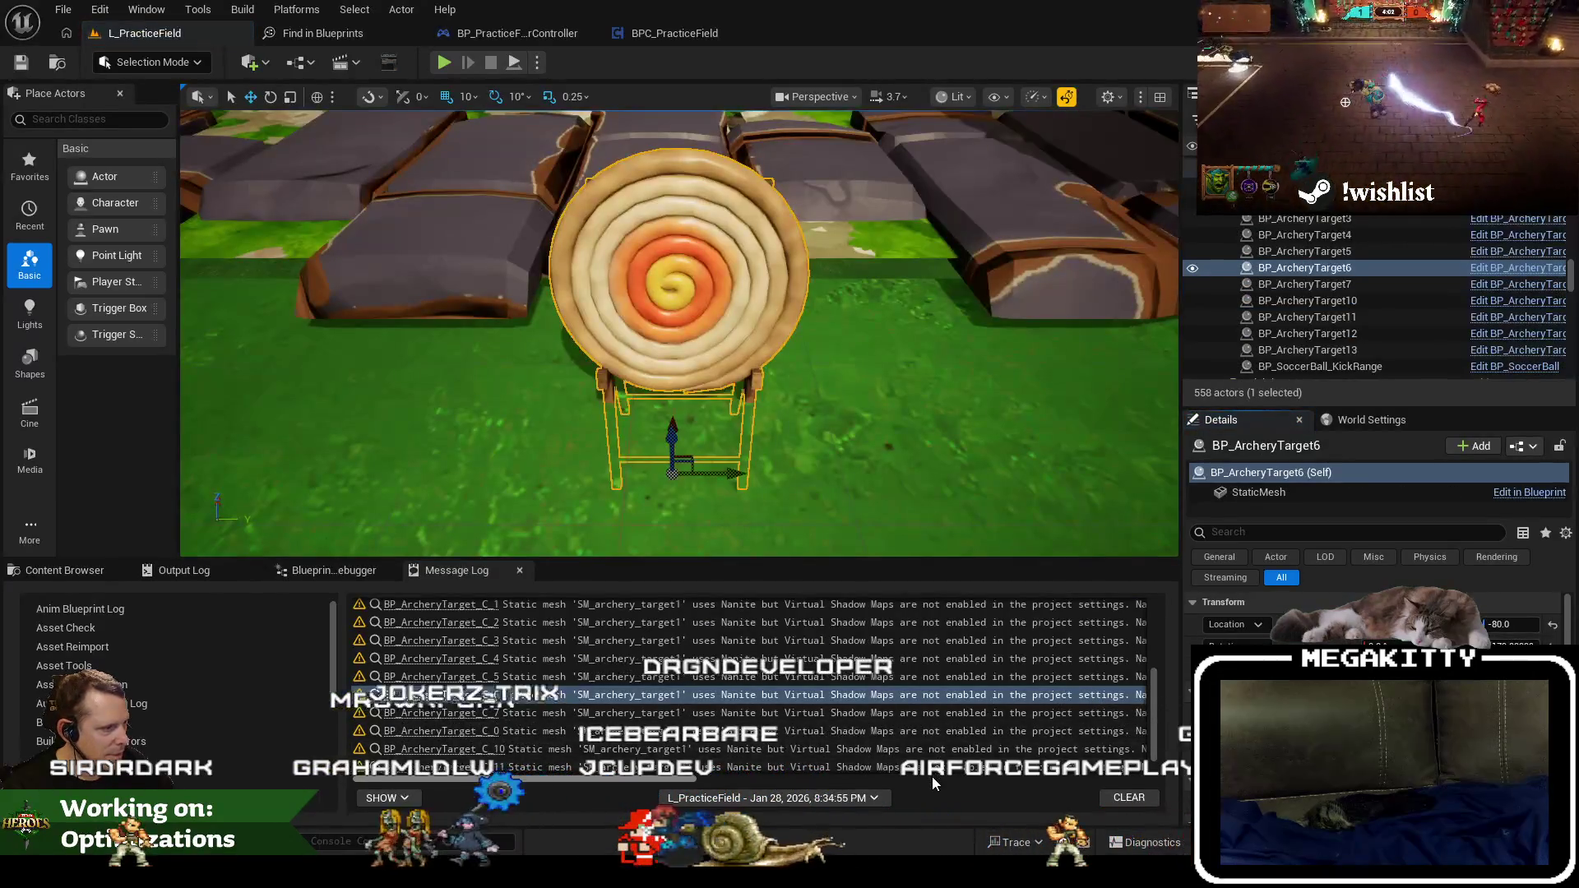
pyautogui.click(931, 778)
pyautogui.moveTo(911, 780)
pyautogui.mouseDown()
pyautogui.moveTo(1079, 778)
pyautogui.moveTo(635, 779)
pyautogui.mouseUp()
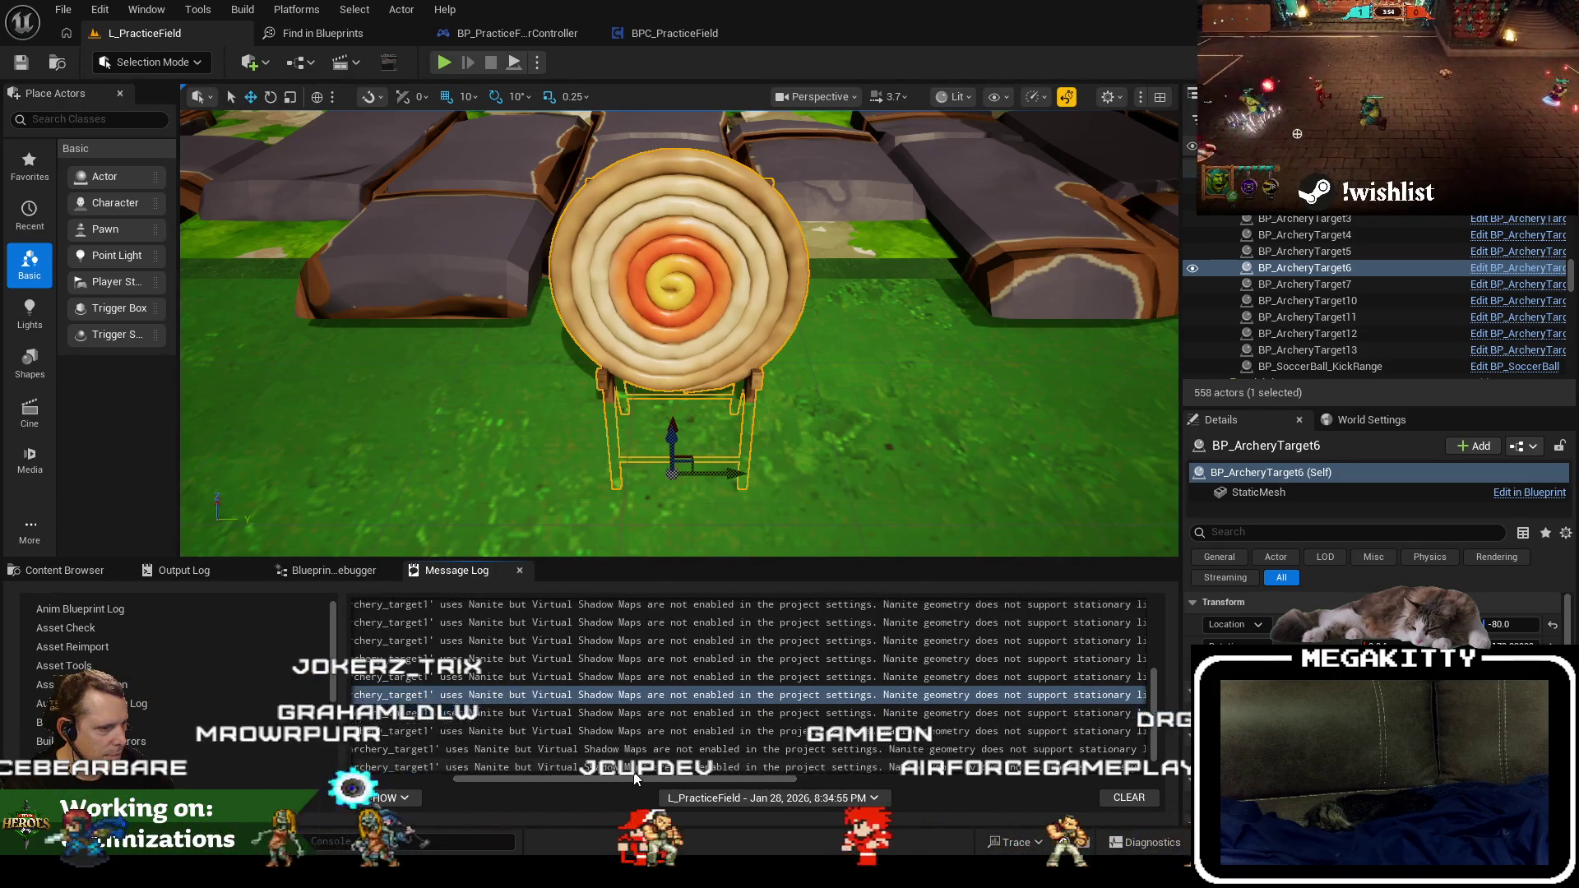
pyautogui.moveTo(343, 828)
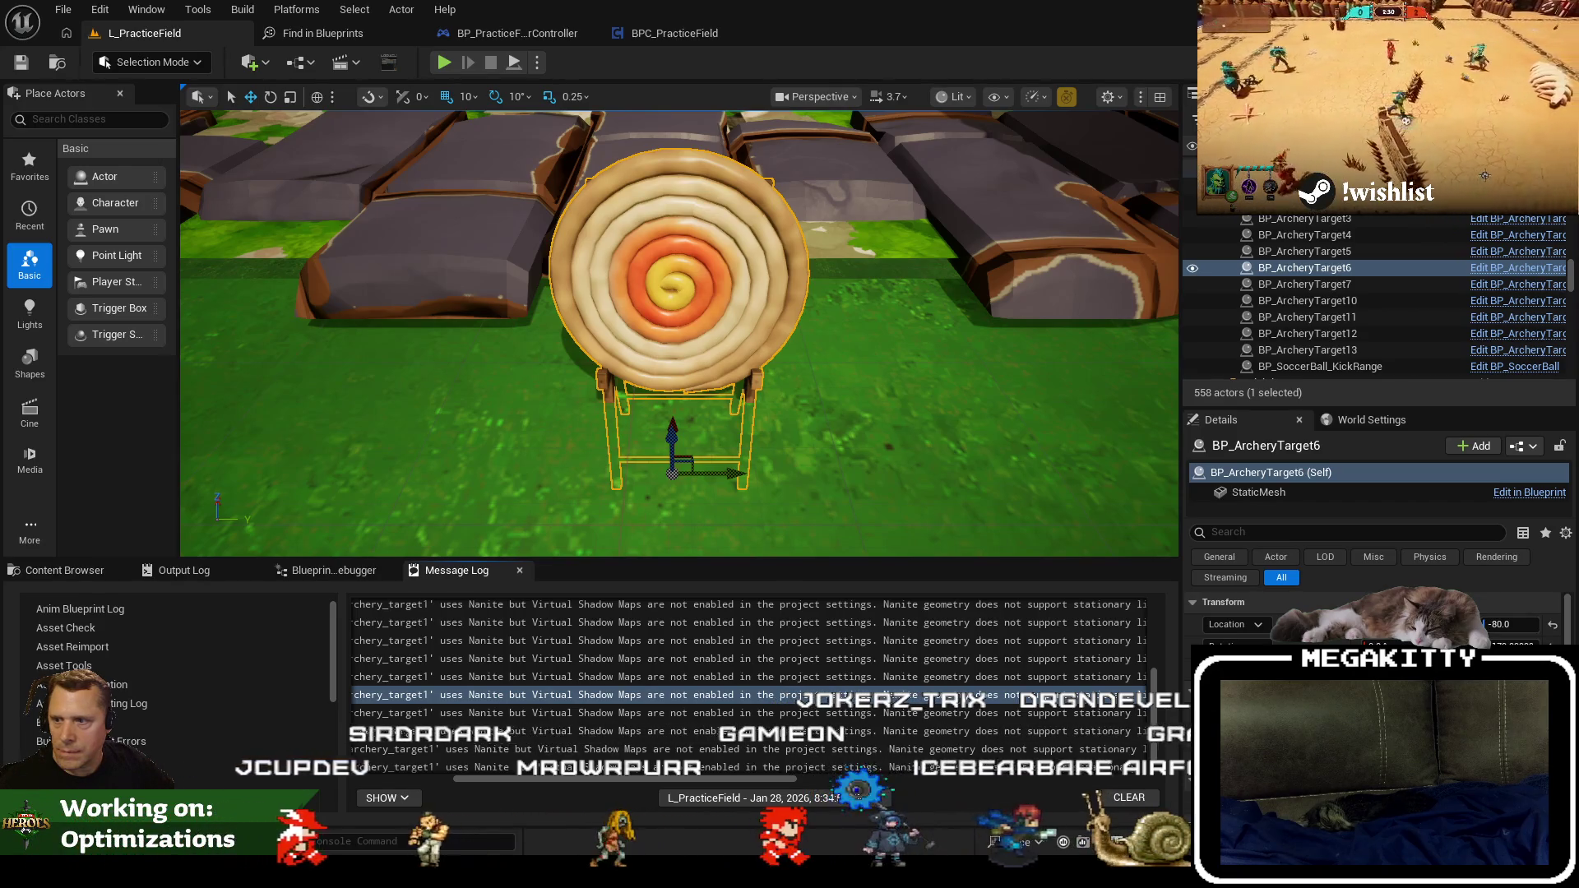
pyautogui.hotkey('alt', 'Tab')
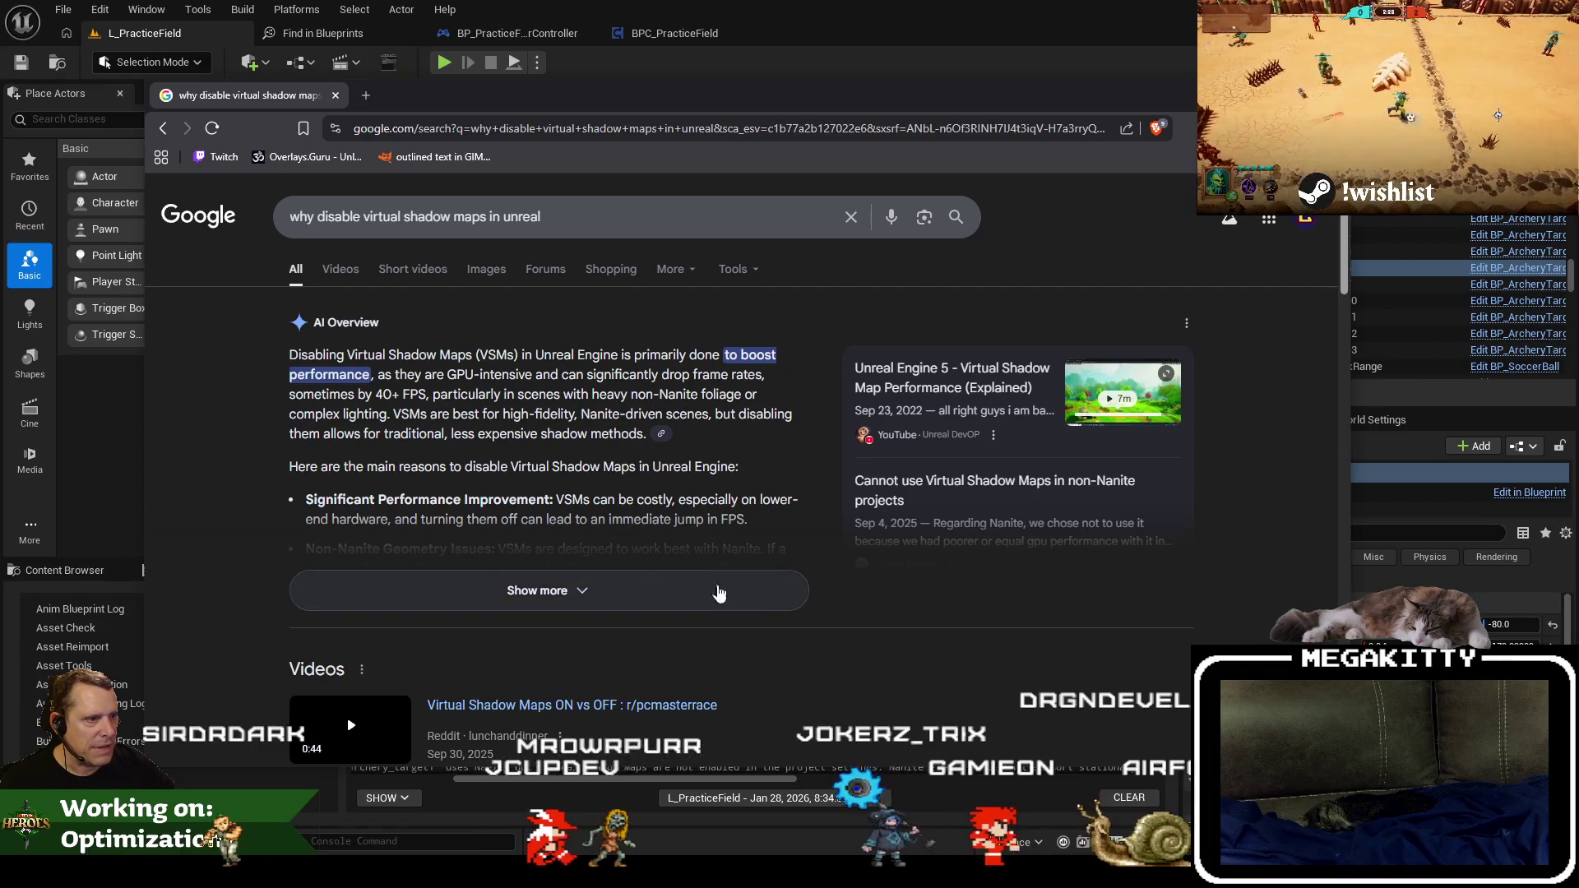
pyautogui.click(716, 590)
pyautogui.moveTo(394, 519); pyautogui.dragTo(724, 547)
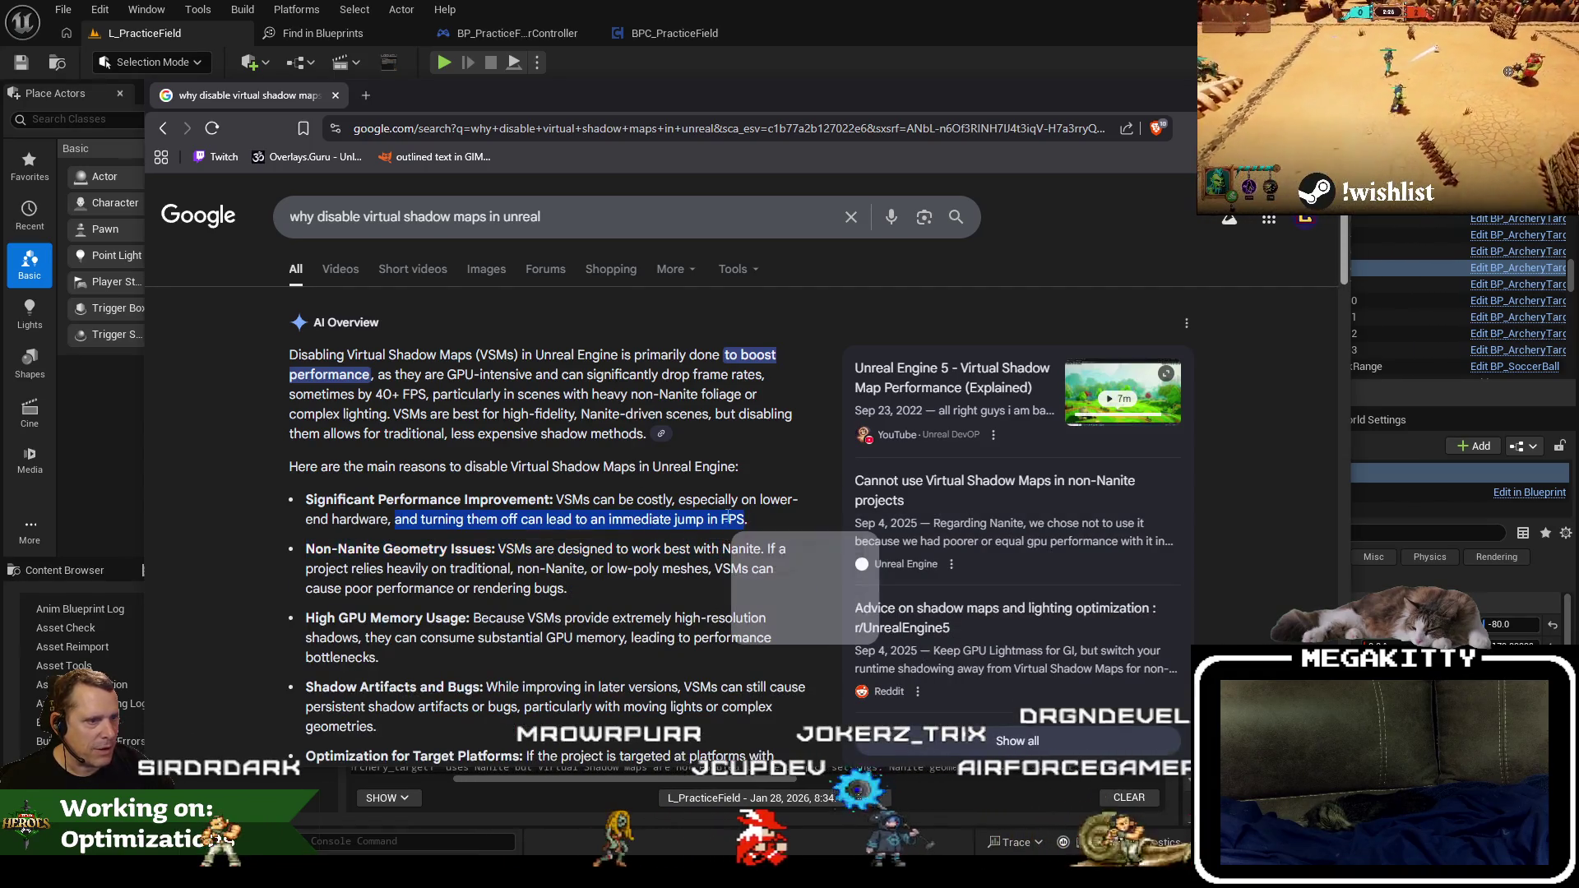
pyautogui.moveTo(306, 499); pyautogui.dragTo(632, 549)
pyautogui.click(472, 552)
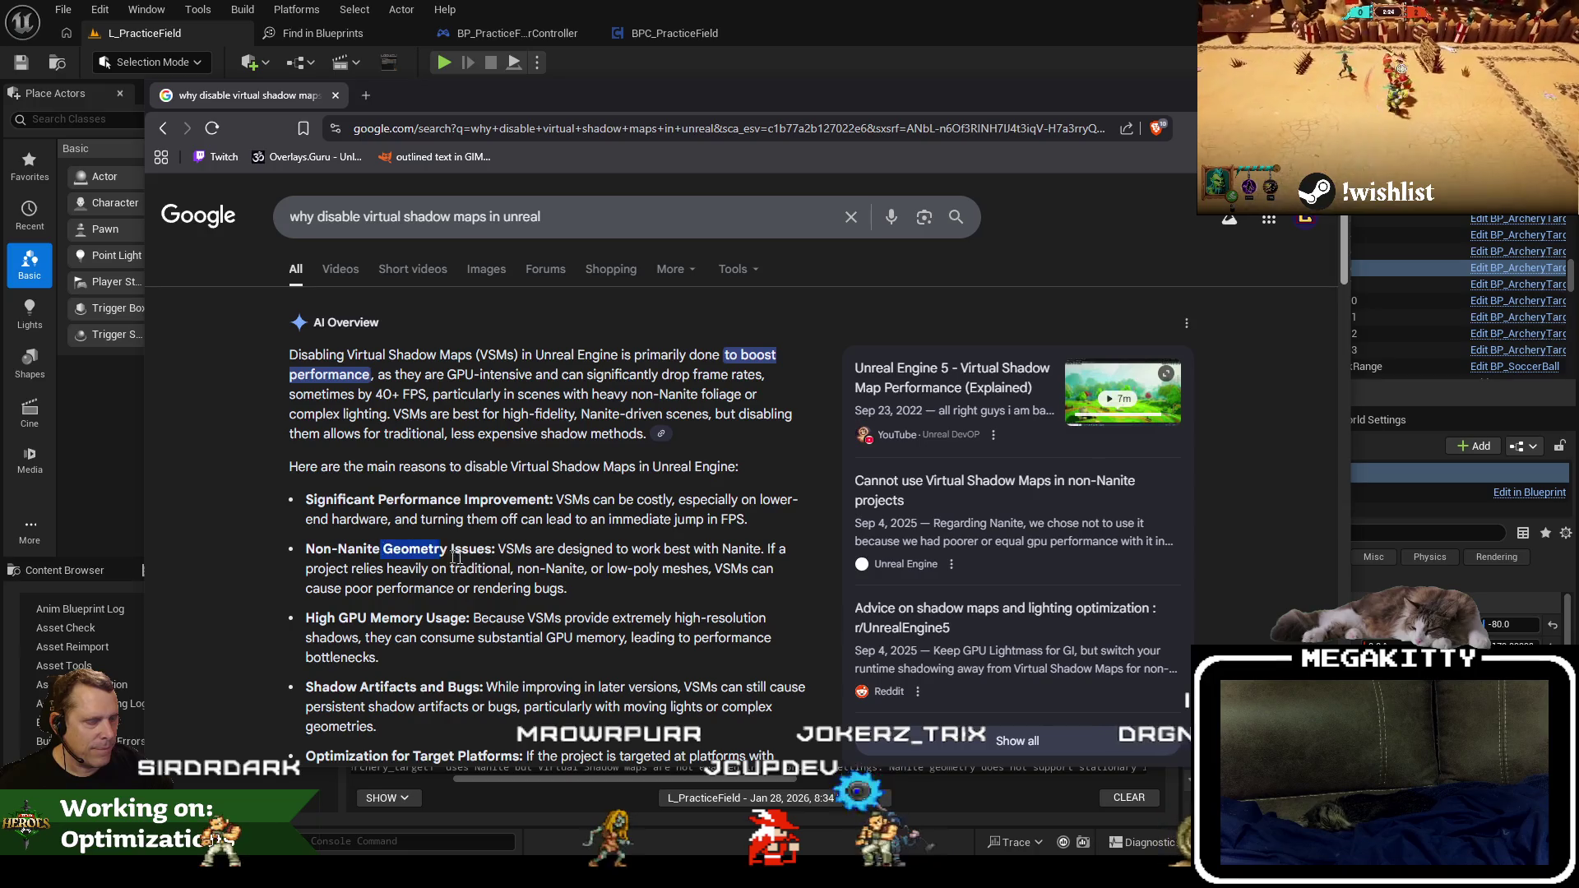
pyautogui.click(335, 97)
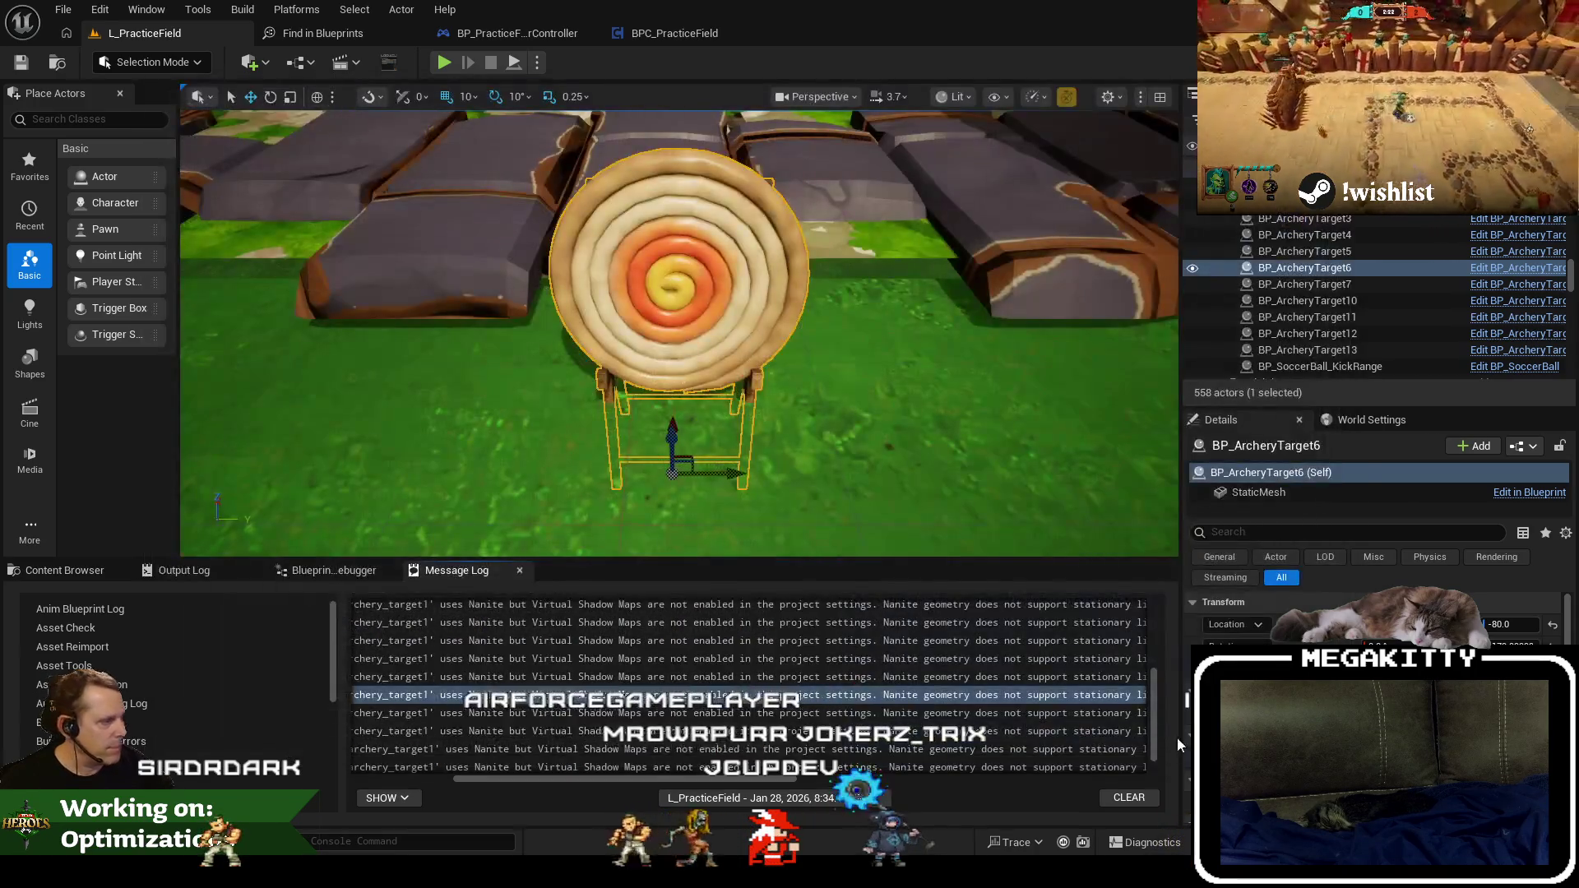
# Open and dock BP_ArcheryTarget, then browse from its StaticMesh to open SM_archery_target1.
pyautogui.moveTo(695, 782); pyautogui.dragTo(561, 766)
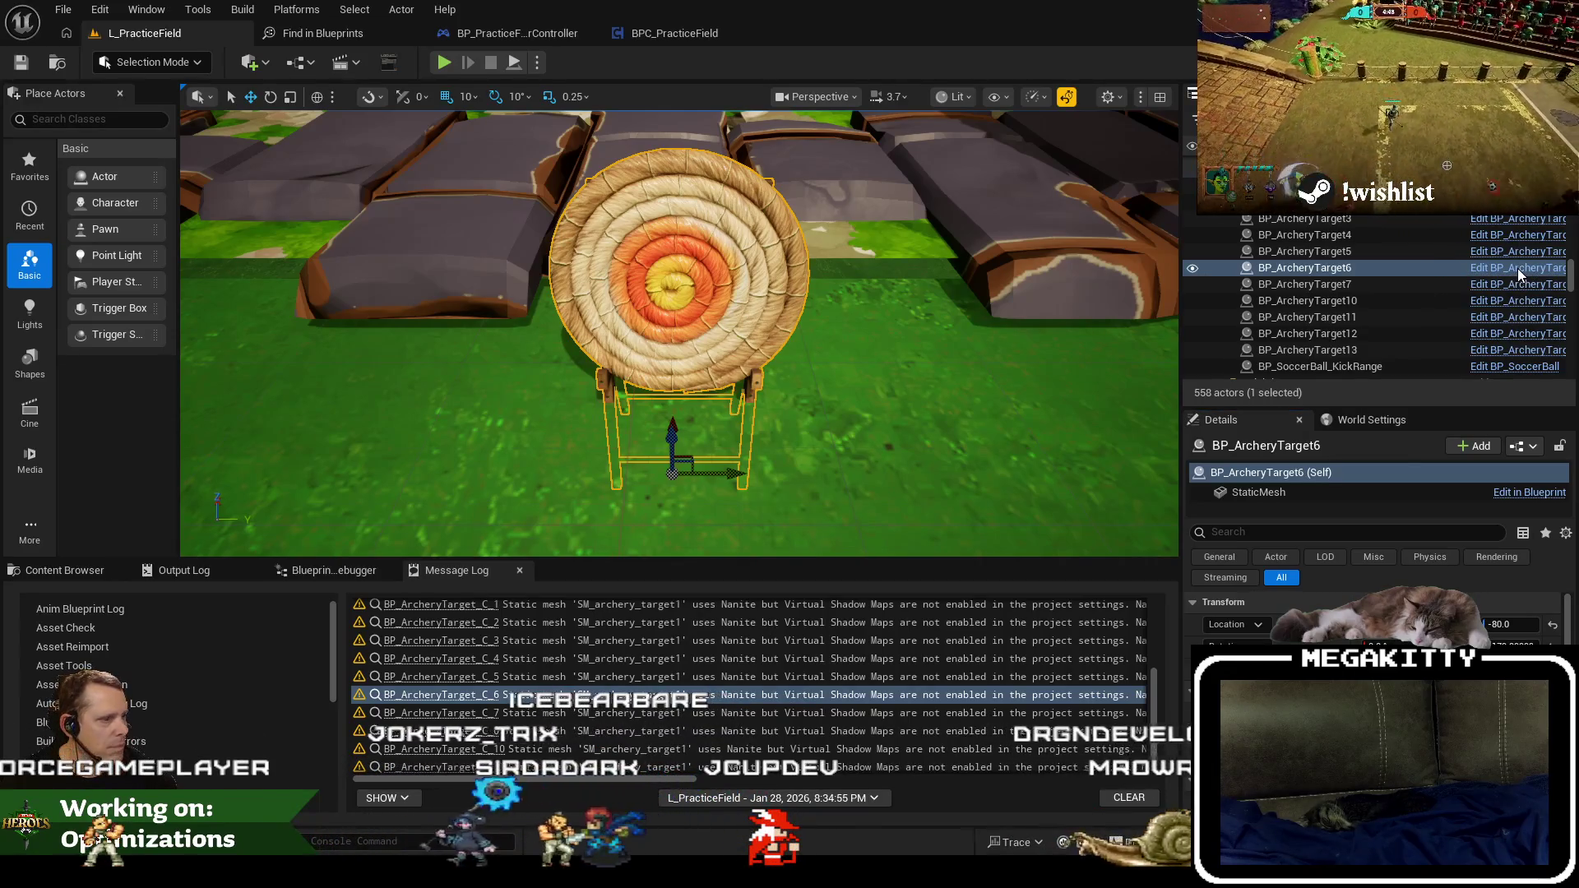
pyautogui.click(1519, 269)
pyautogui.moveTo(523, 151); pyautogui.dragTo(817, 26)
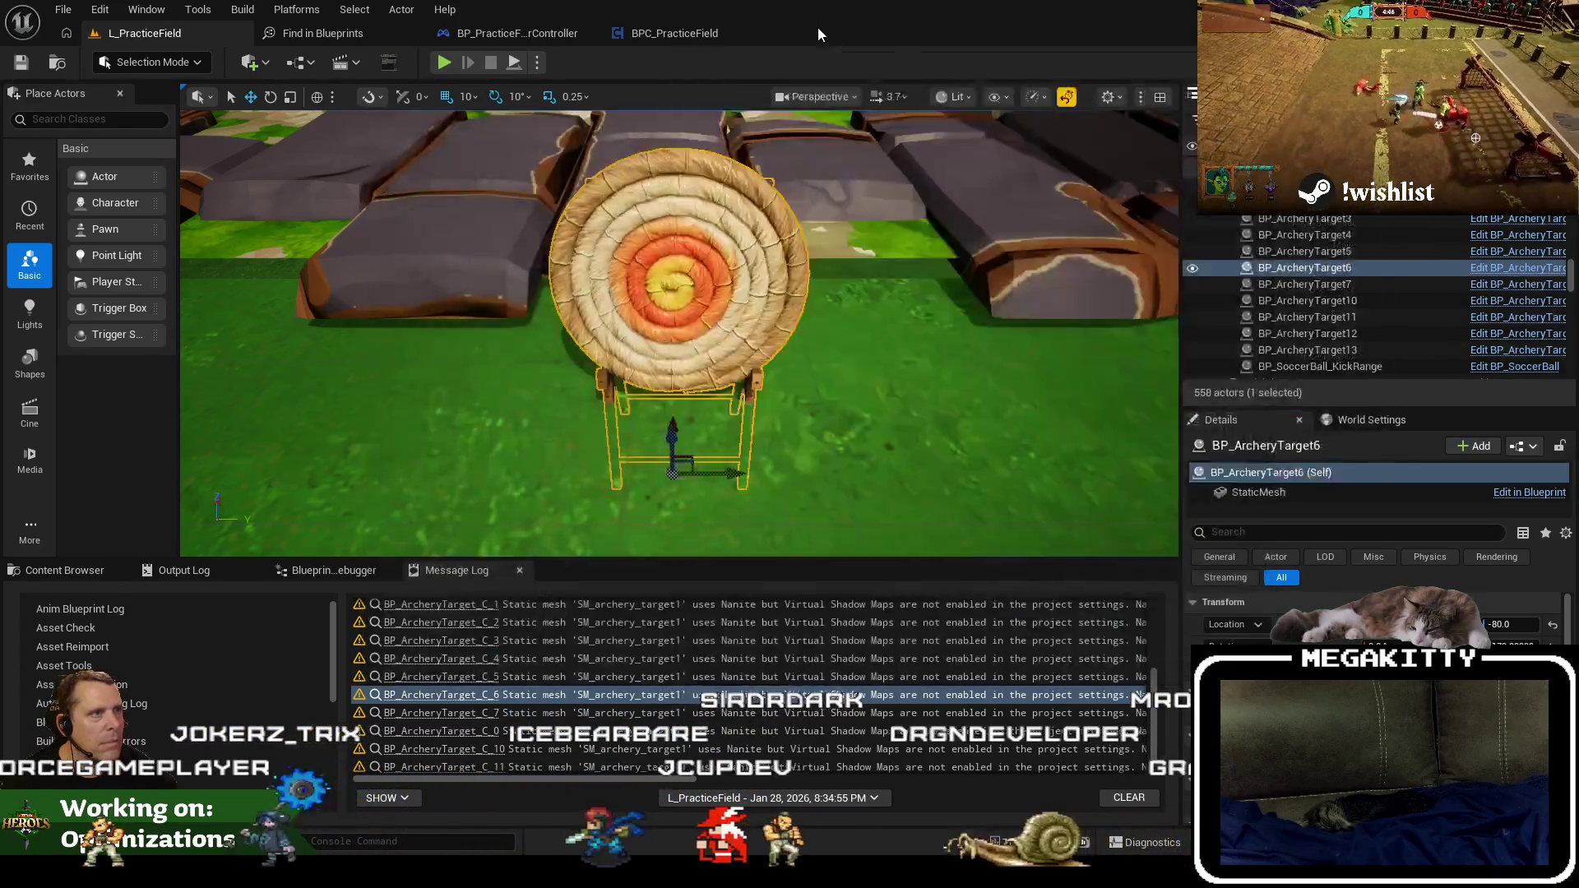
pyautogui.click(124, 163)
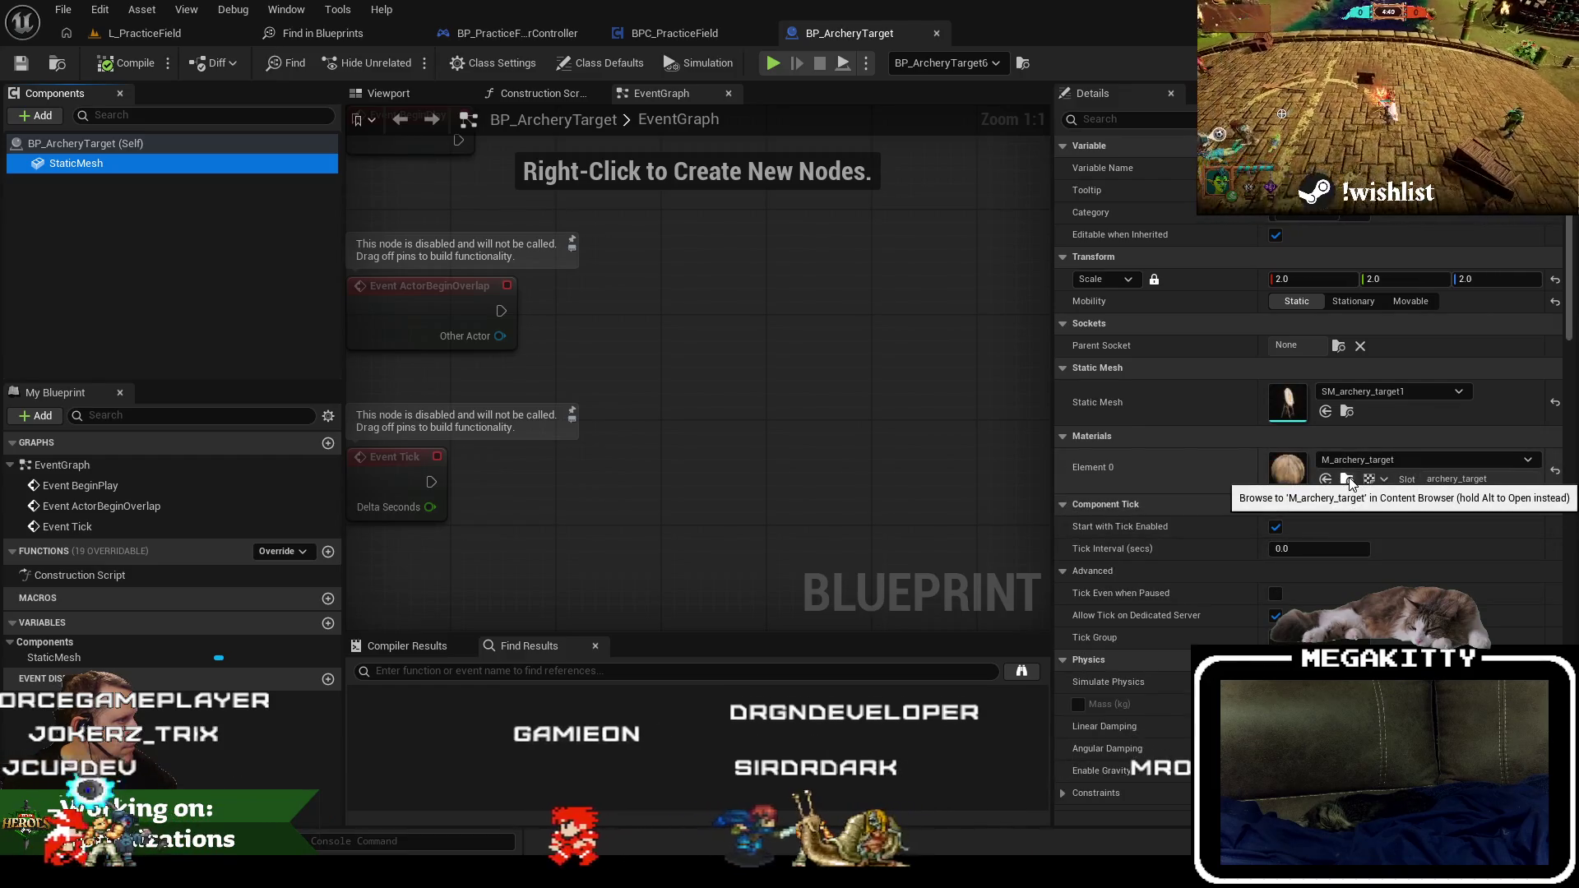
pyautogui.click(1347, 413)
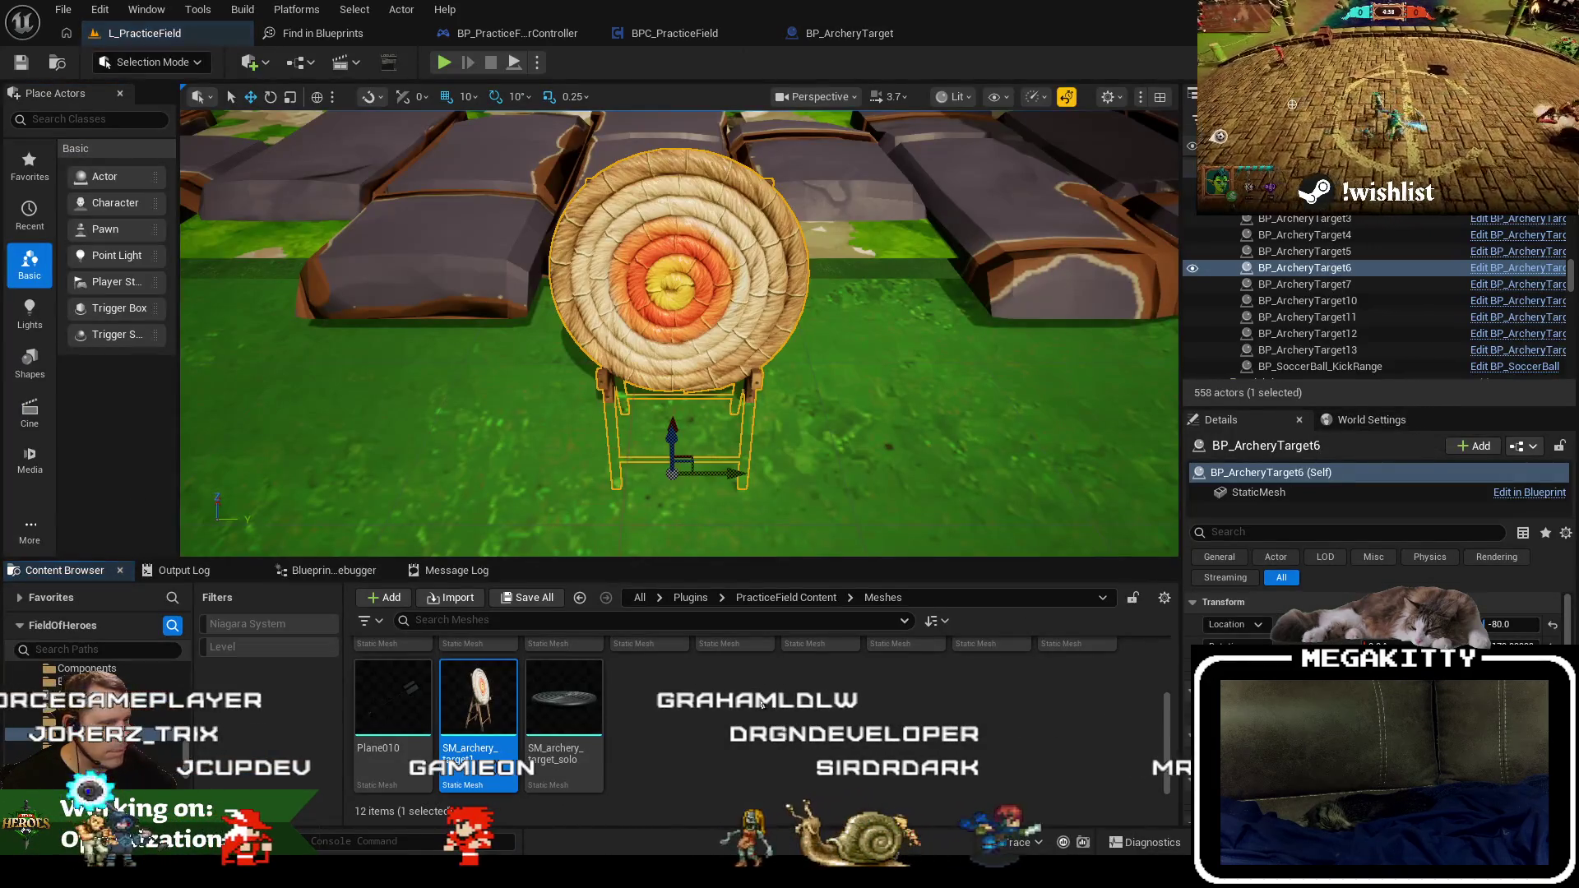
pyautogui.doubleClick(507, 712)
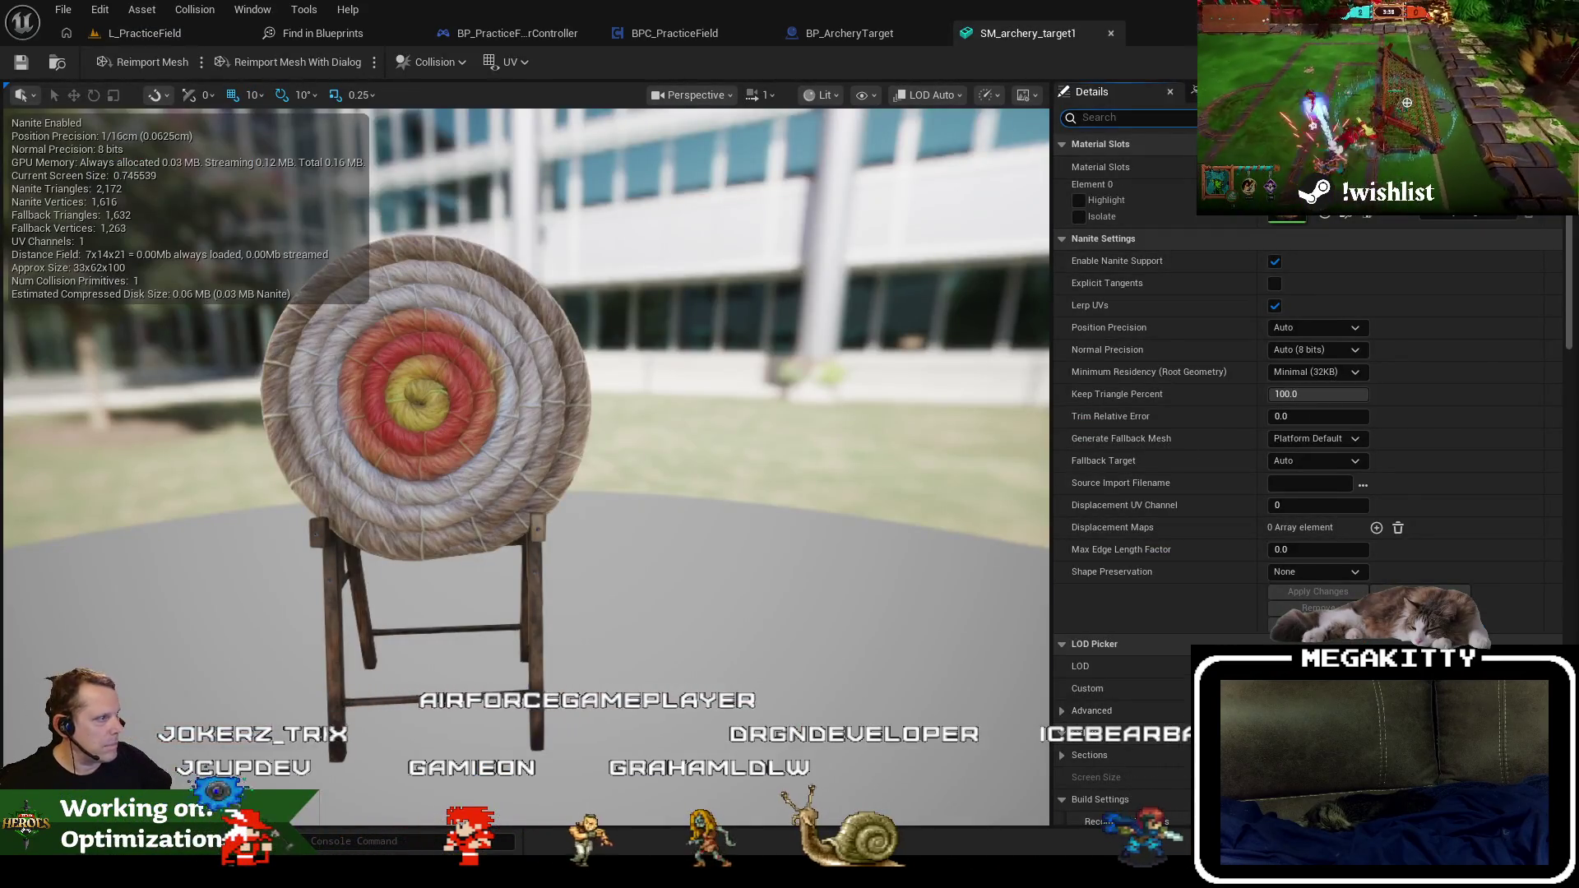
# Uncheck Enable Nanite Support on SM_archery_target1, save, and close the editor accepting the LOD changes.
pyautogui.write('nan')
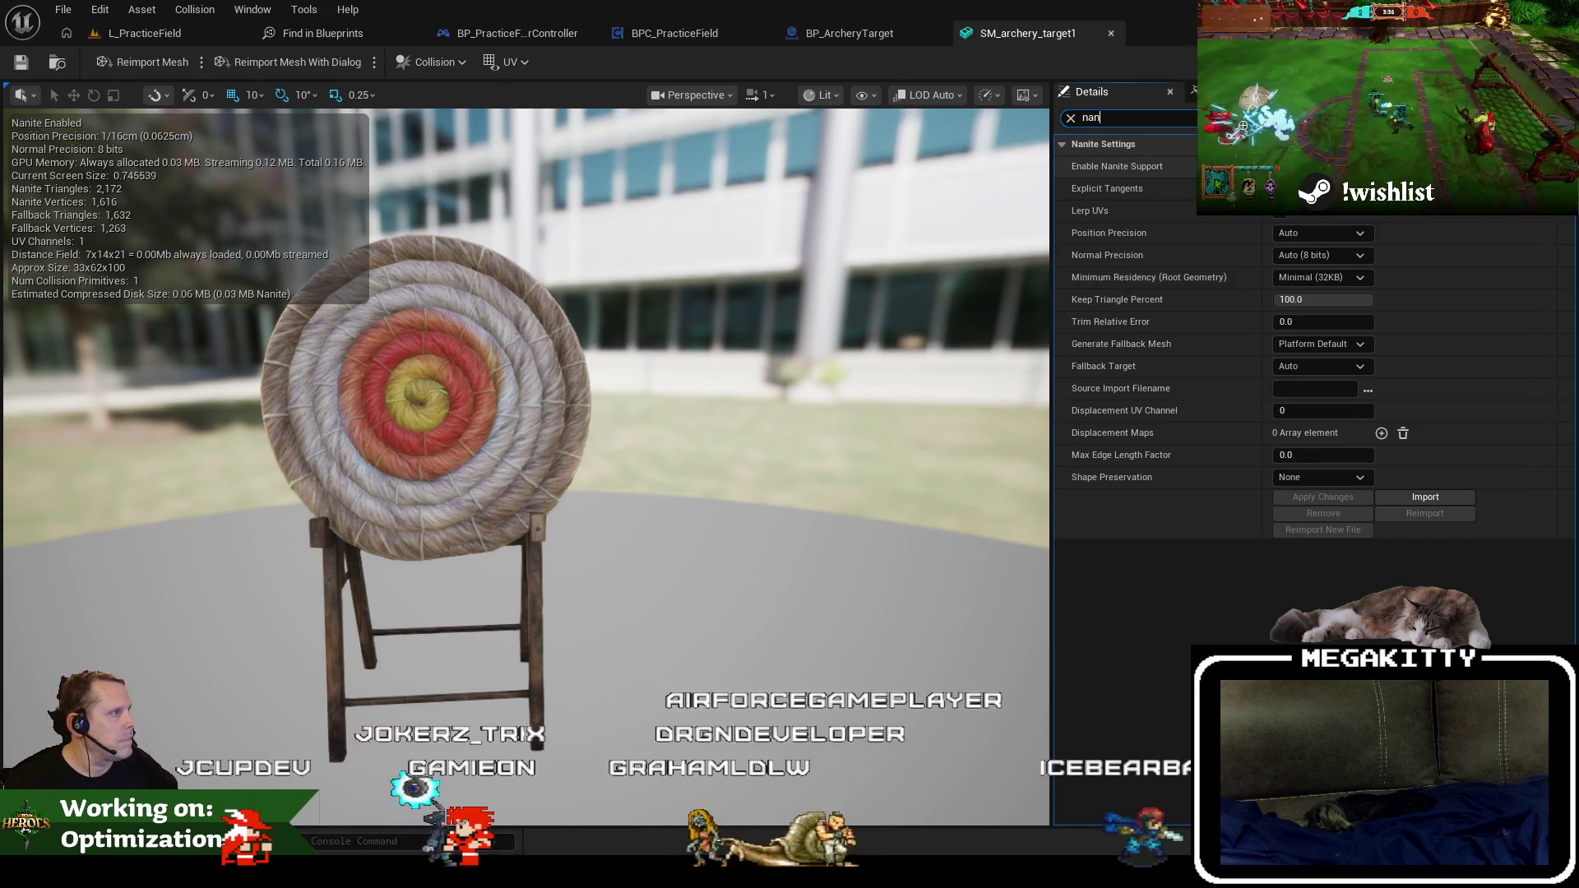
pyautogui.click(1280, 166)
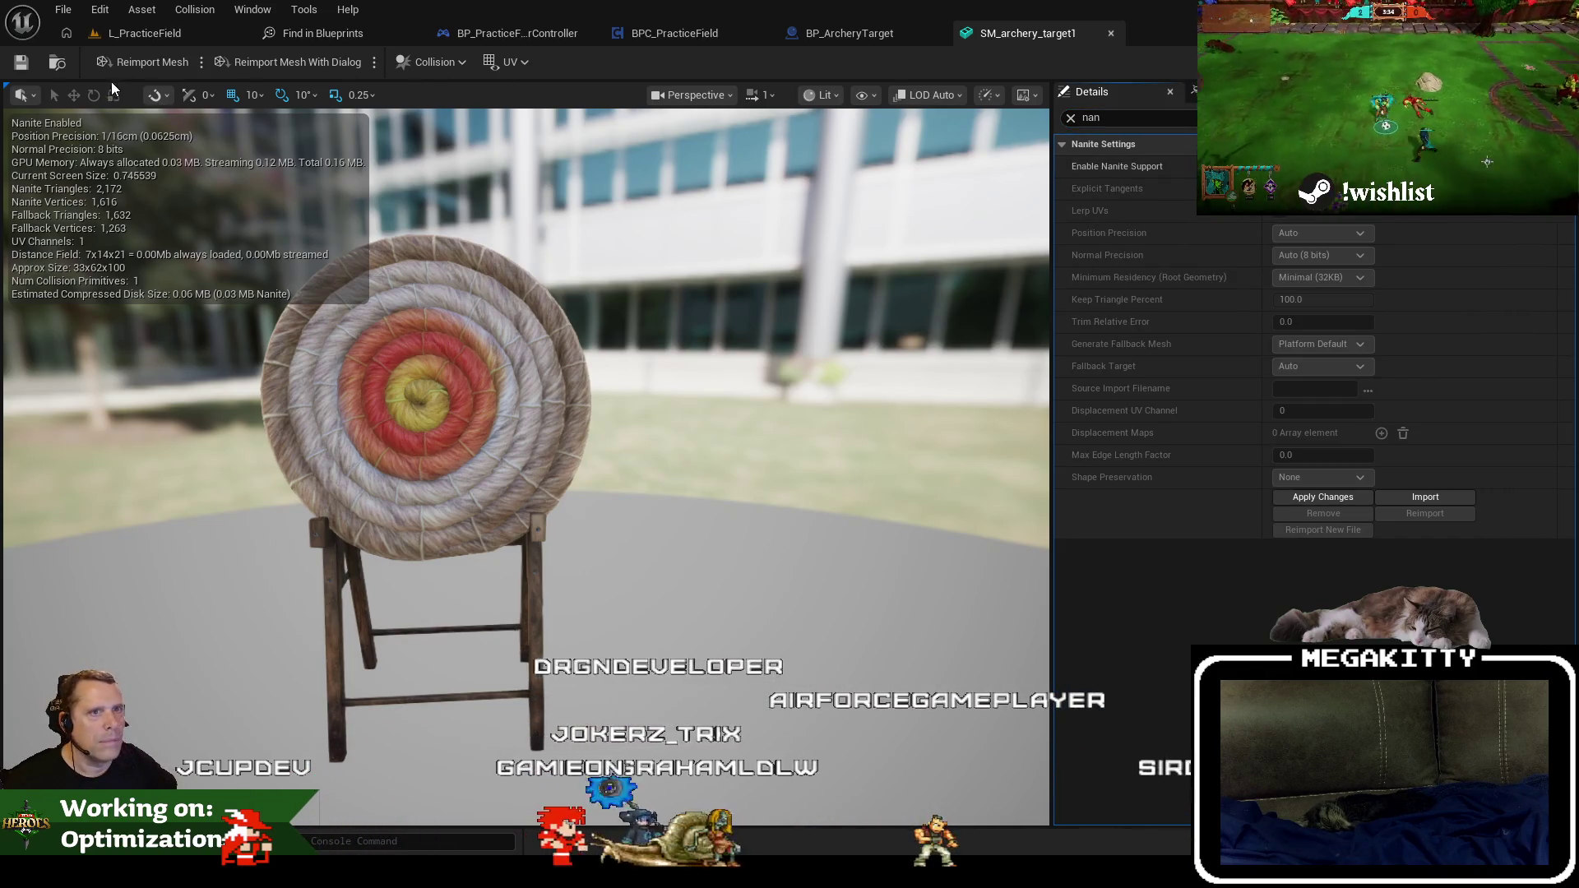
pyautogui.click(21, 63)
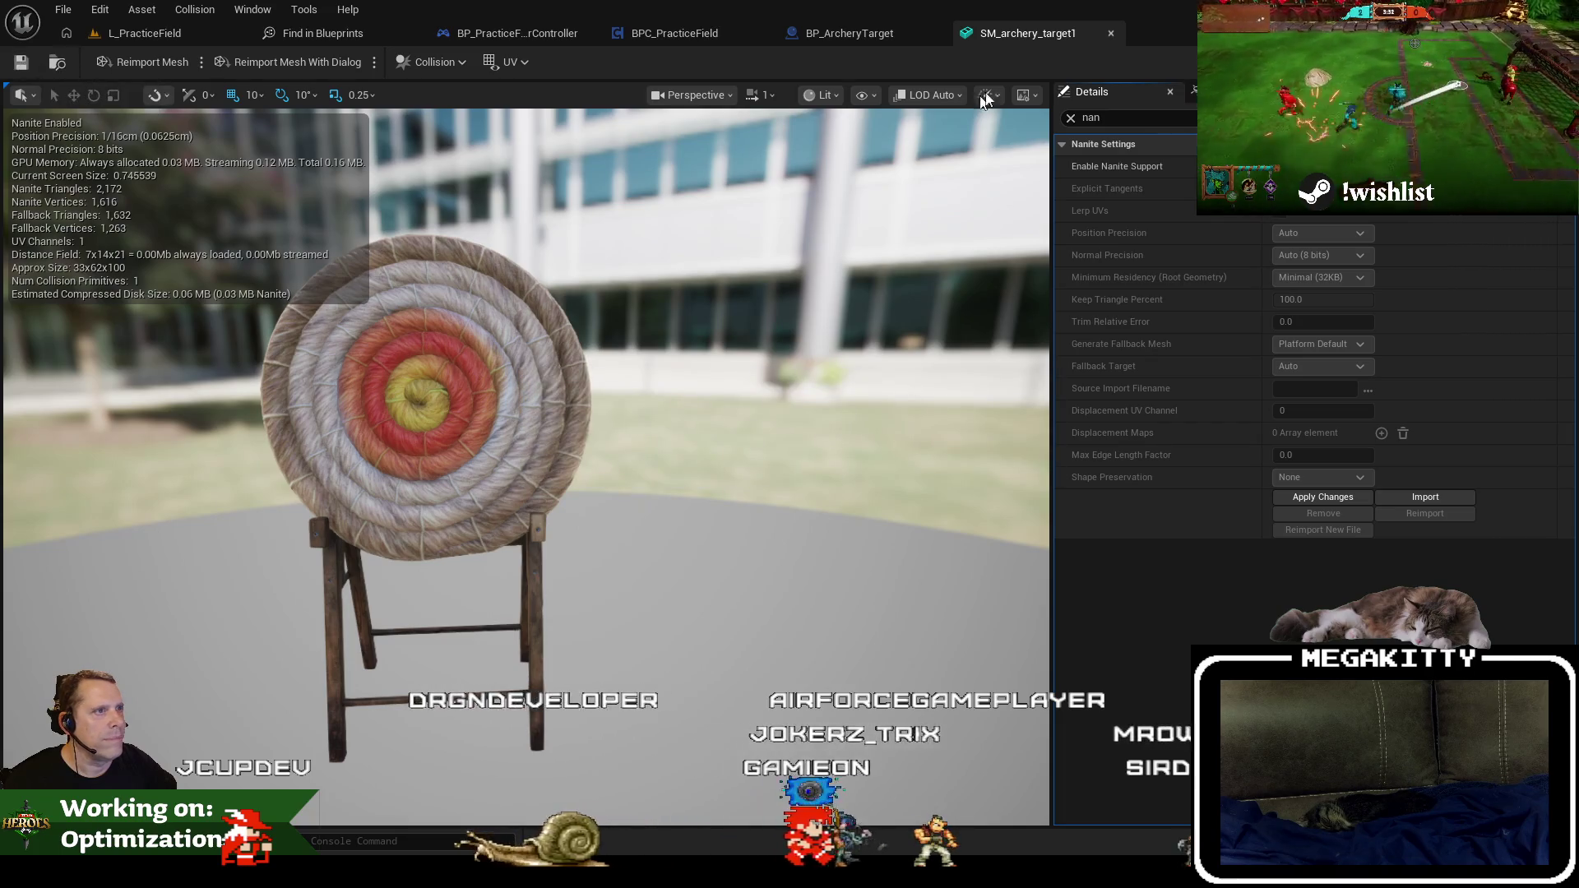
pyautogui.click(1071, 118)
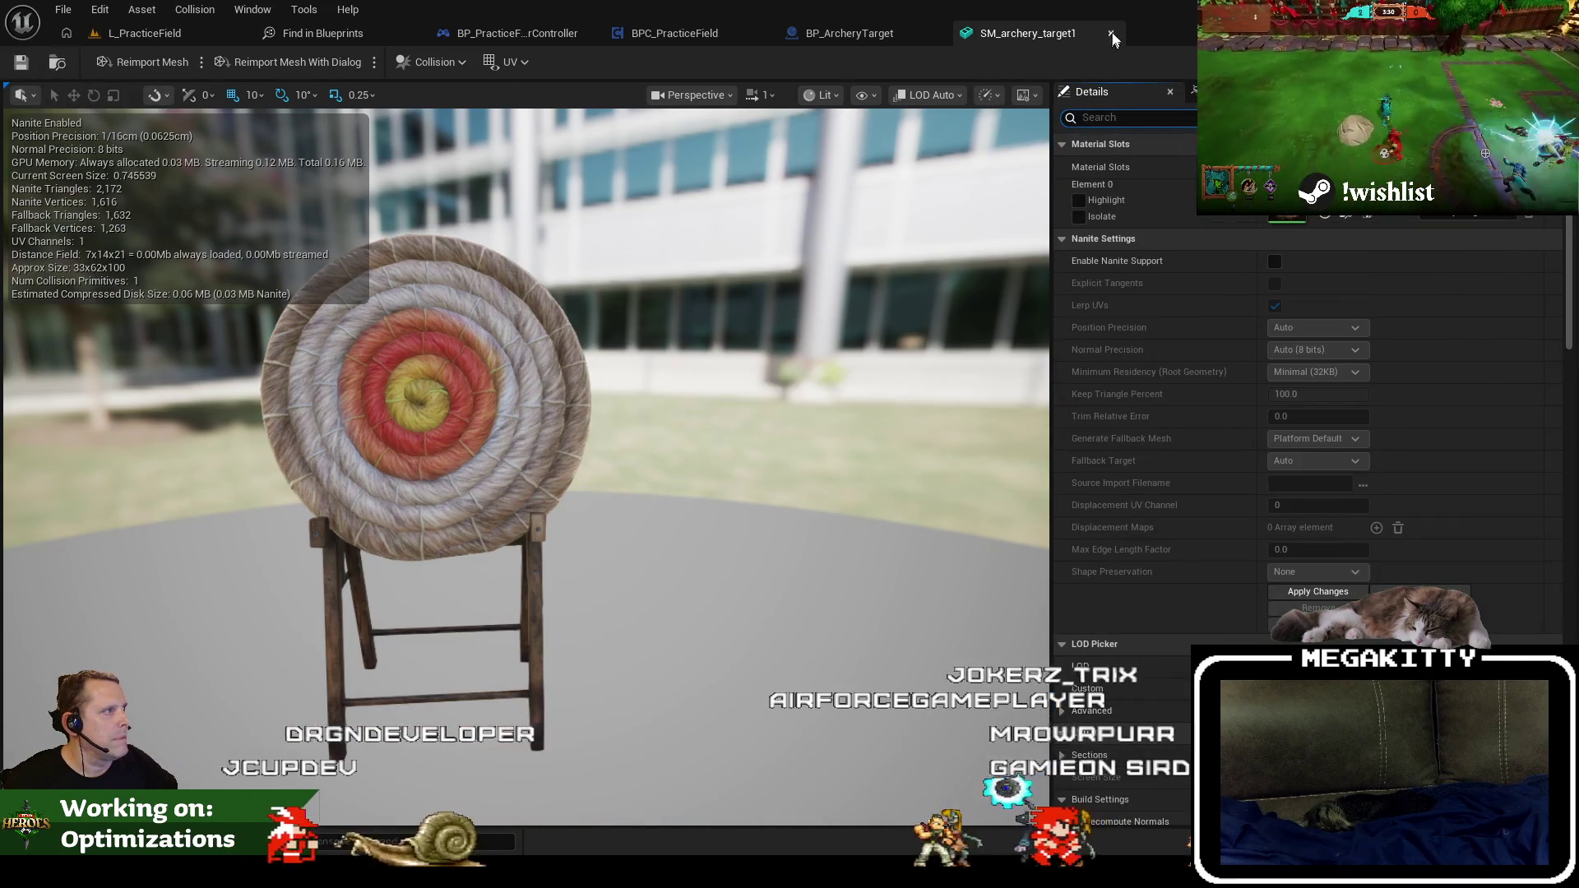
pyautogui.click(140, 33)
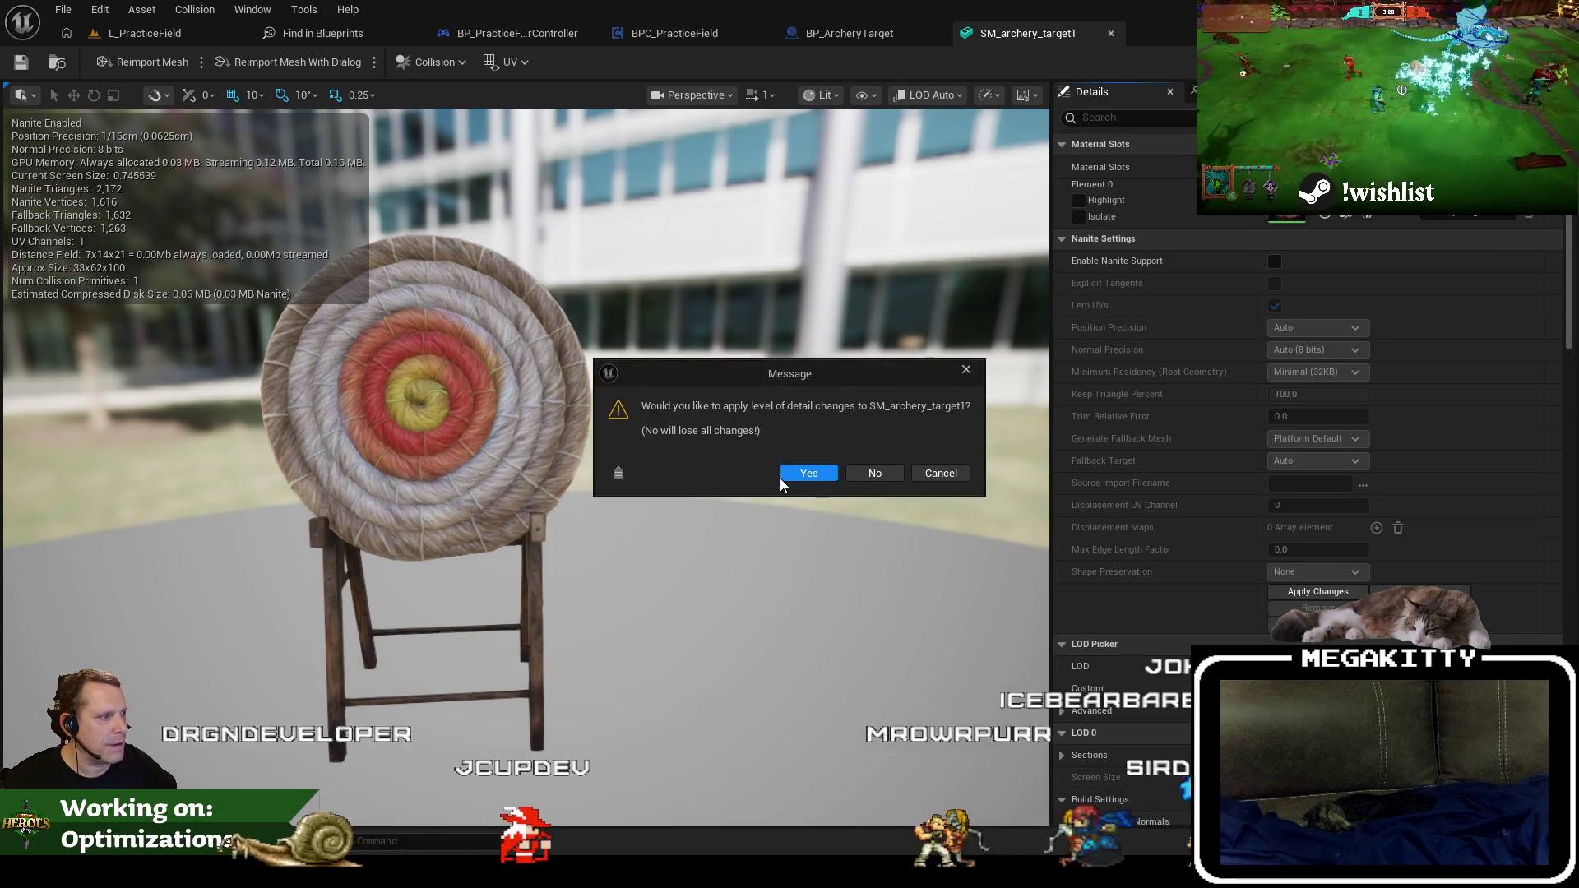
pyautogui.click(785, 474)
pyautogui.click(148, 39)
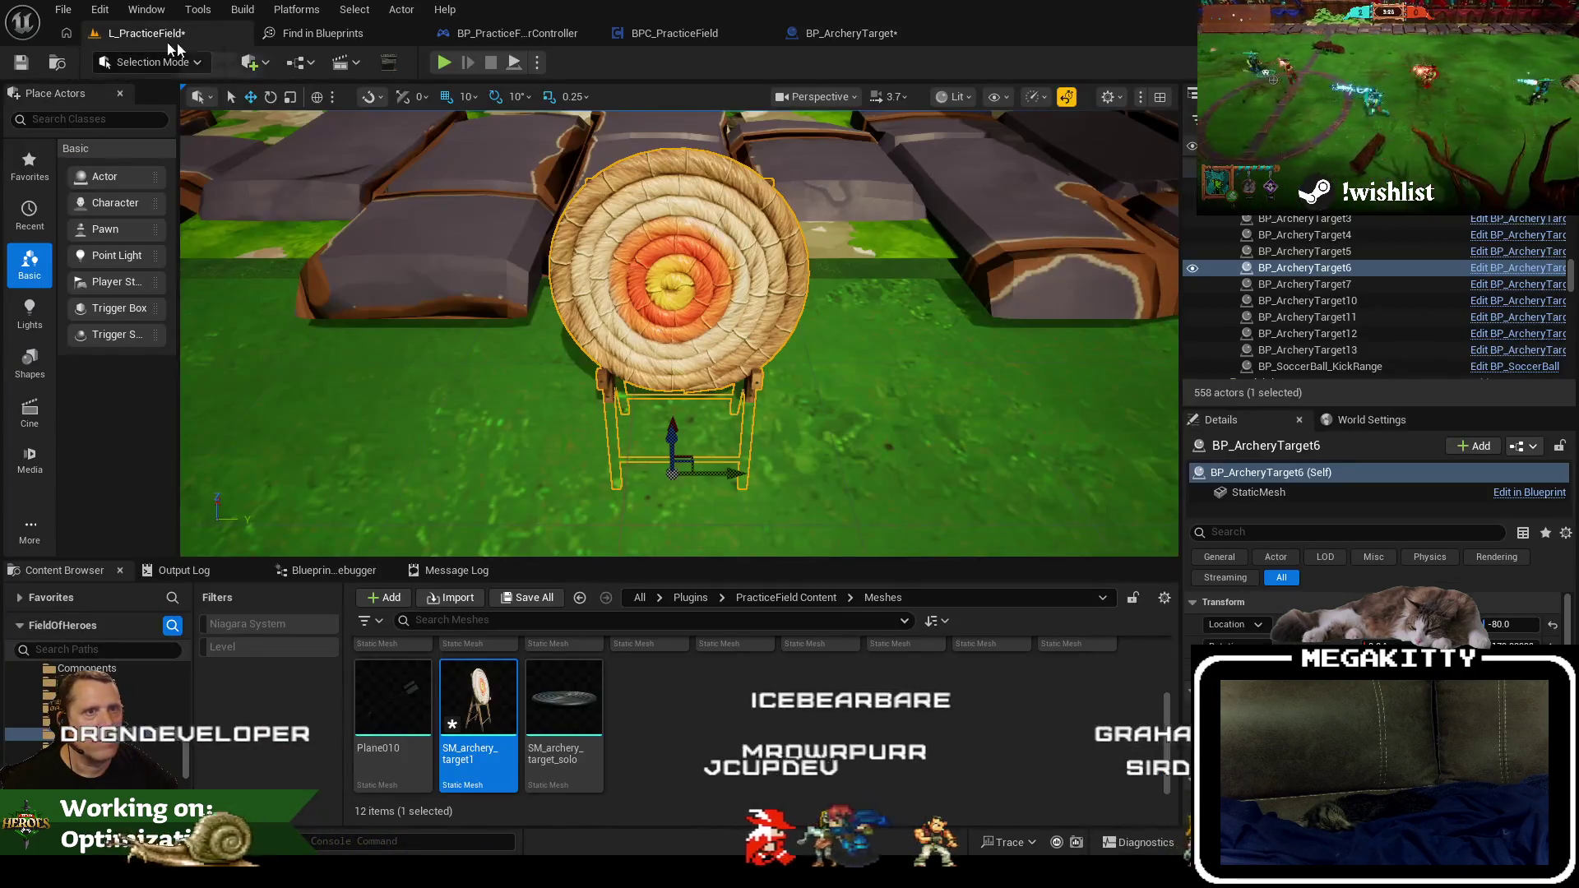
# Run Build > Map Check and select Grass_FieldEdgefar, parent of the NULL-static-mesh StaticMeshActor_126.
pyautogui.click(241, 10)
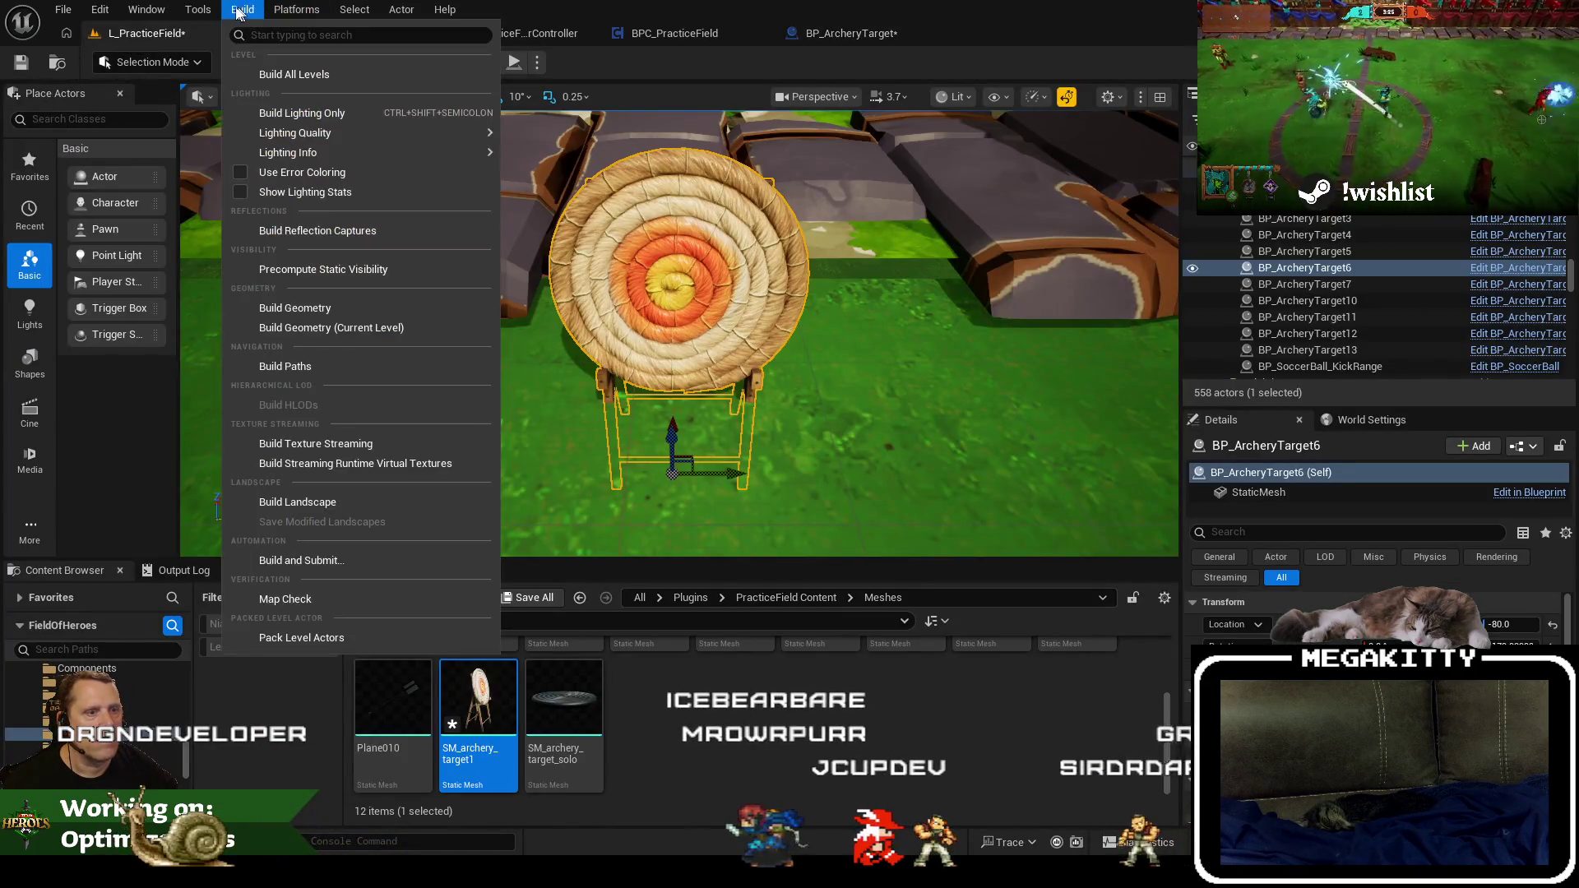
pyautogui.click(311, 591)
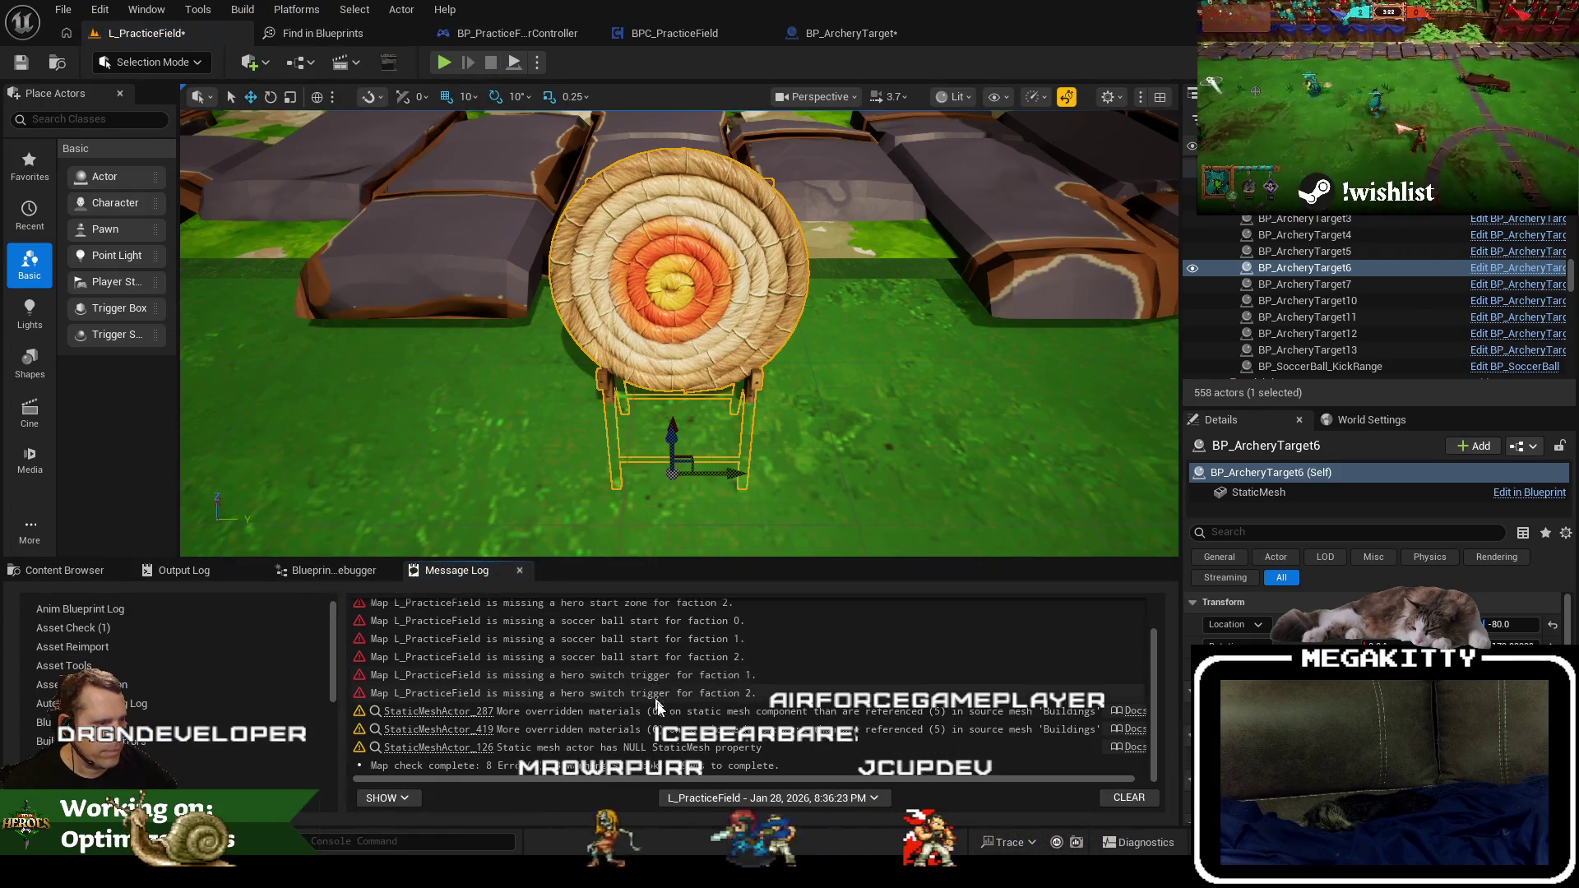
pyautogui.click(473, 750)
pyautogui.click(1336, 333)
pyautogui.scroll(3, 1336, 333)
# Frame Grass_FieldEdgefar near the statues and inspect the Grass58, Grass55 and Grass53 actors.
pyautogui.scroll(-5, 1308, 352)
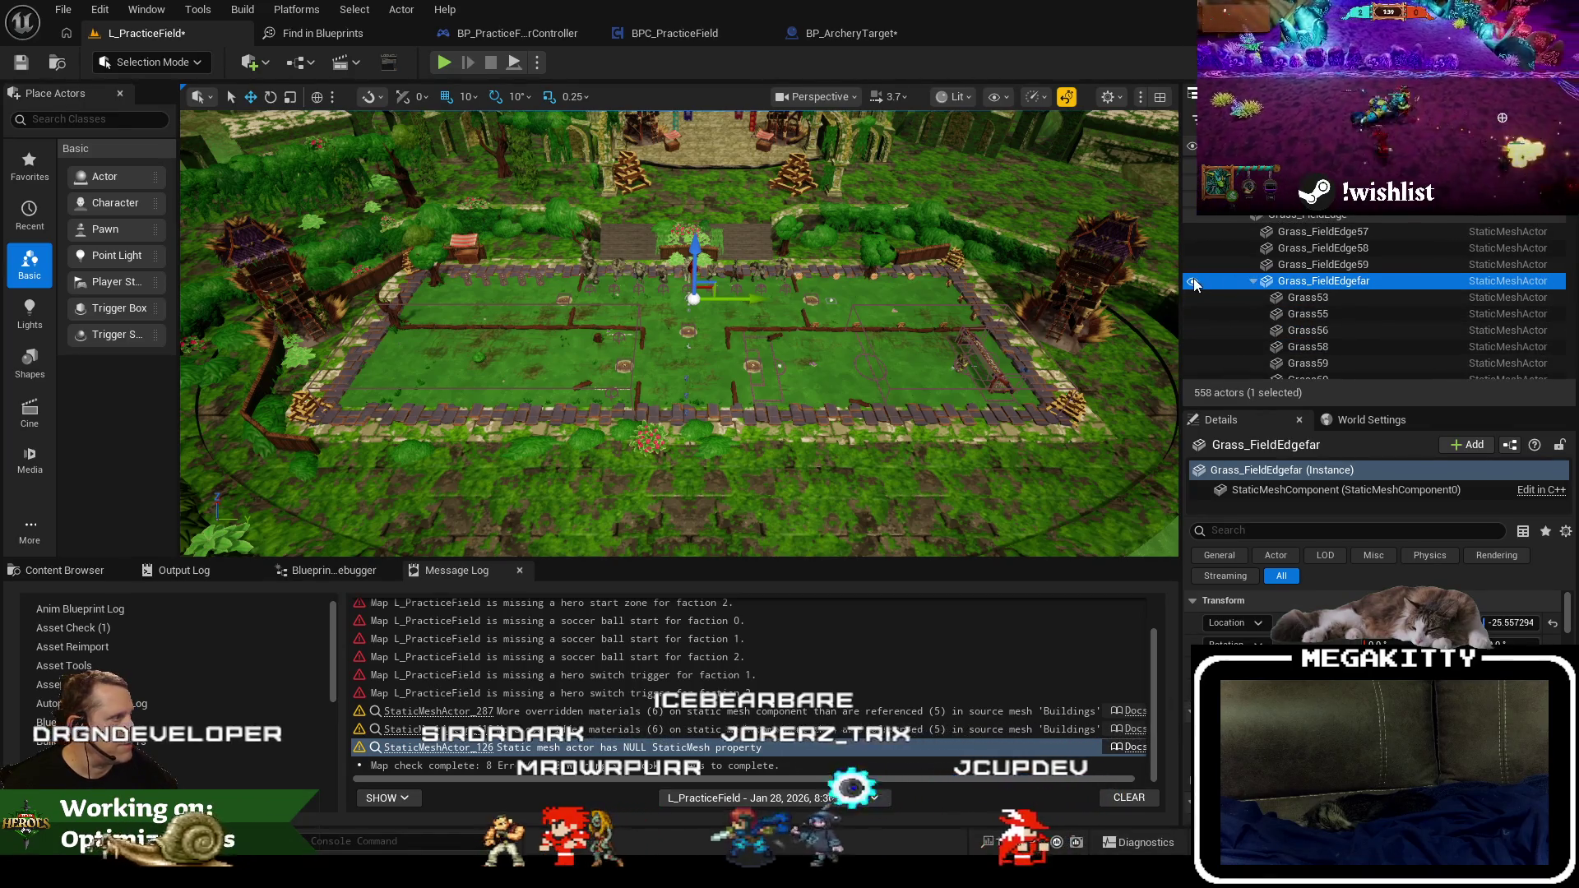
pyautogui.scroll(6, 705, 260)
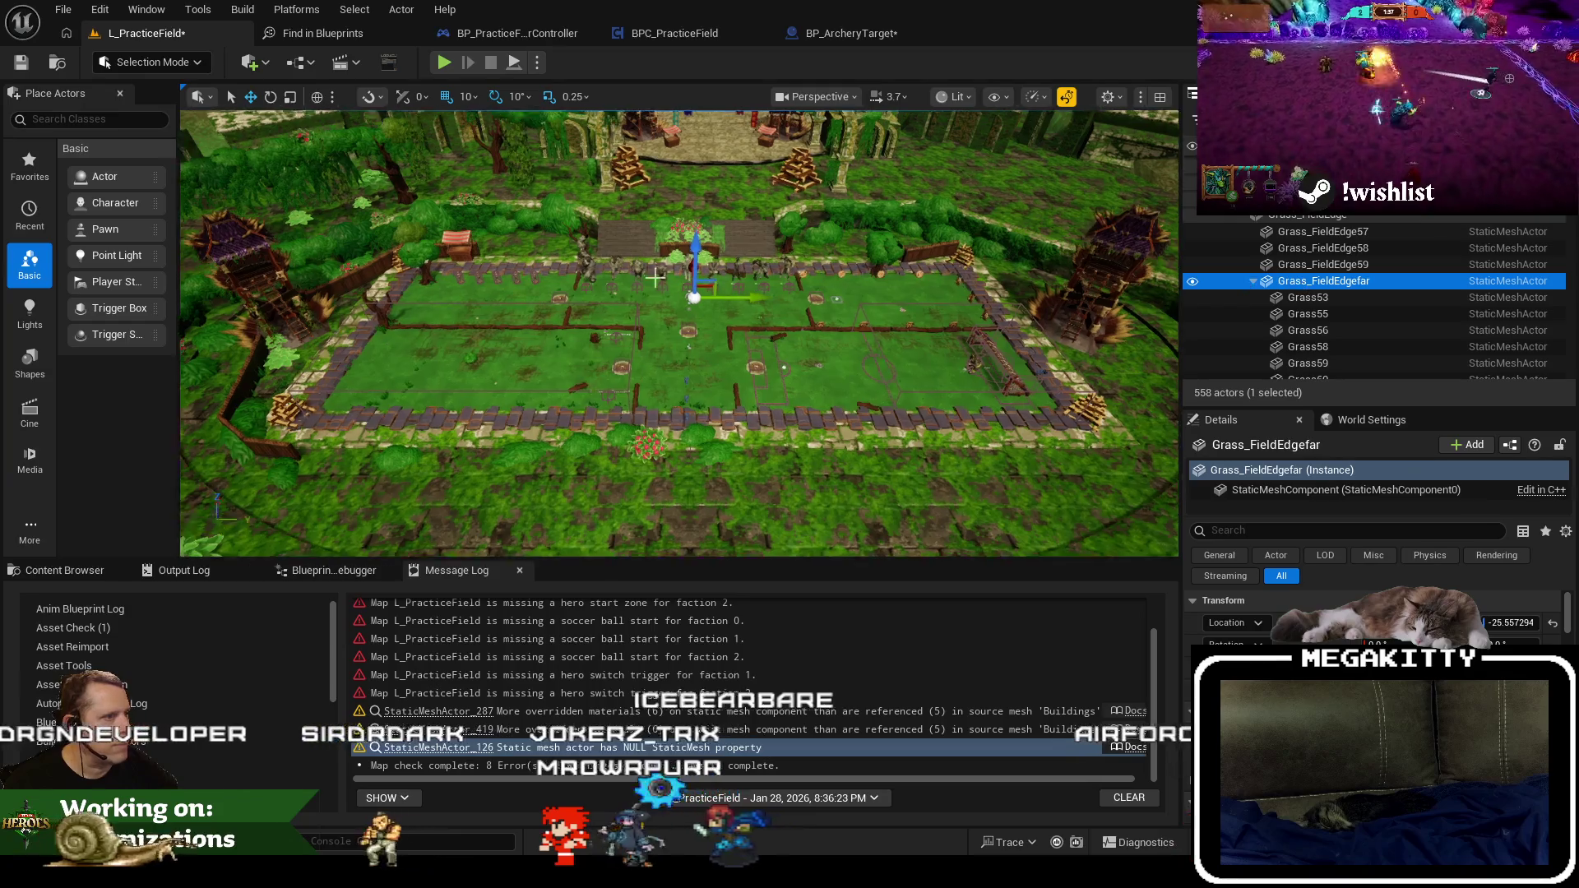
pyautogui.scroll(8, 705, 259)
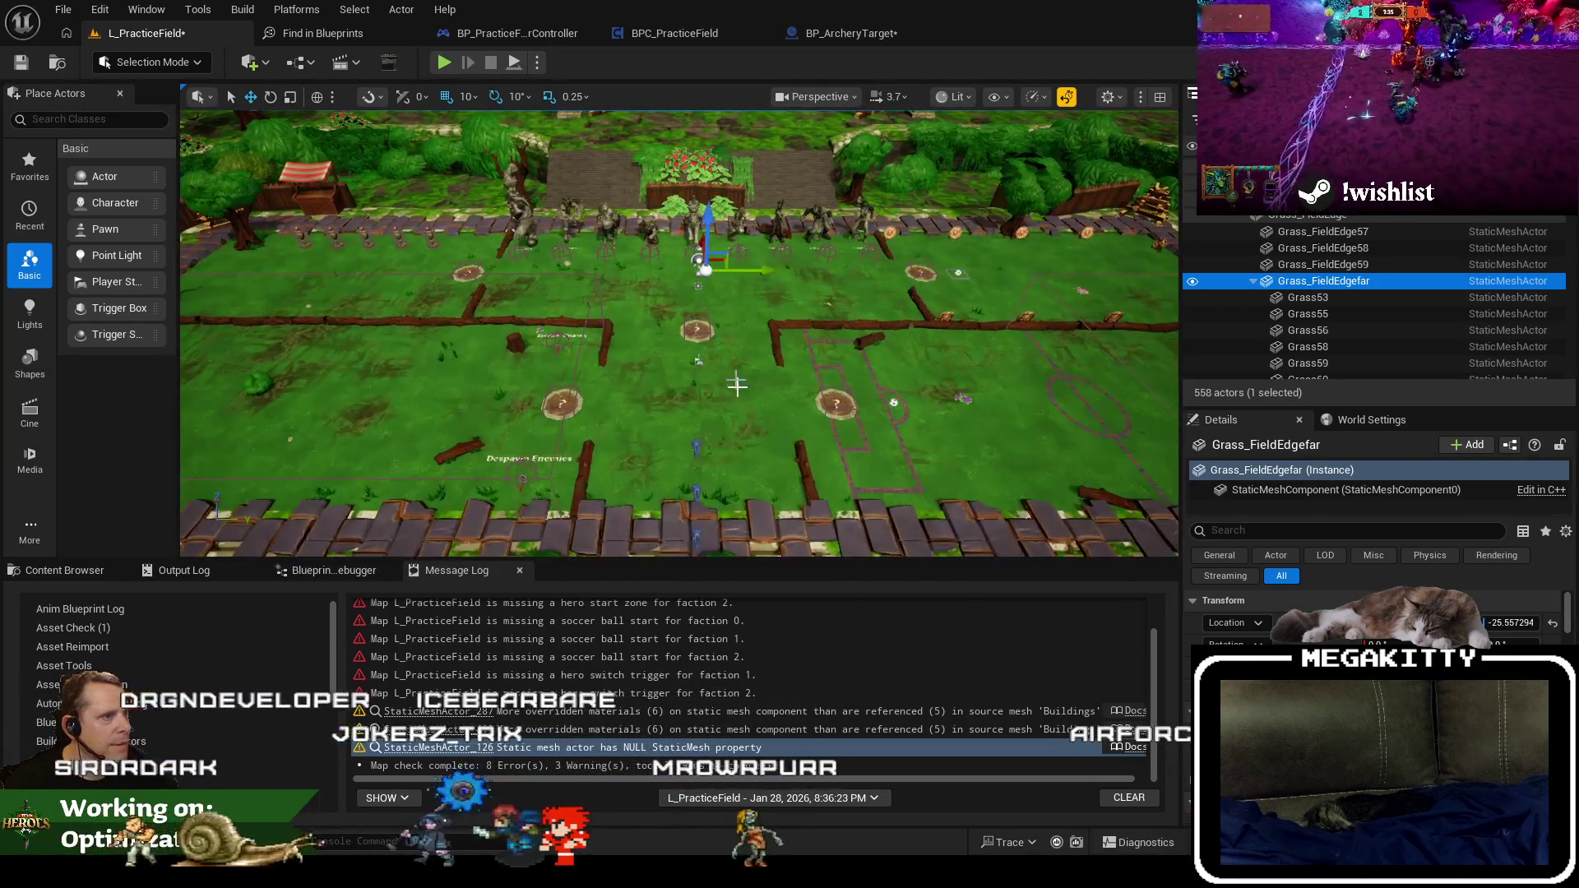
pyautogui.scroll(10, 750, 340)
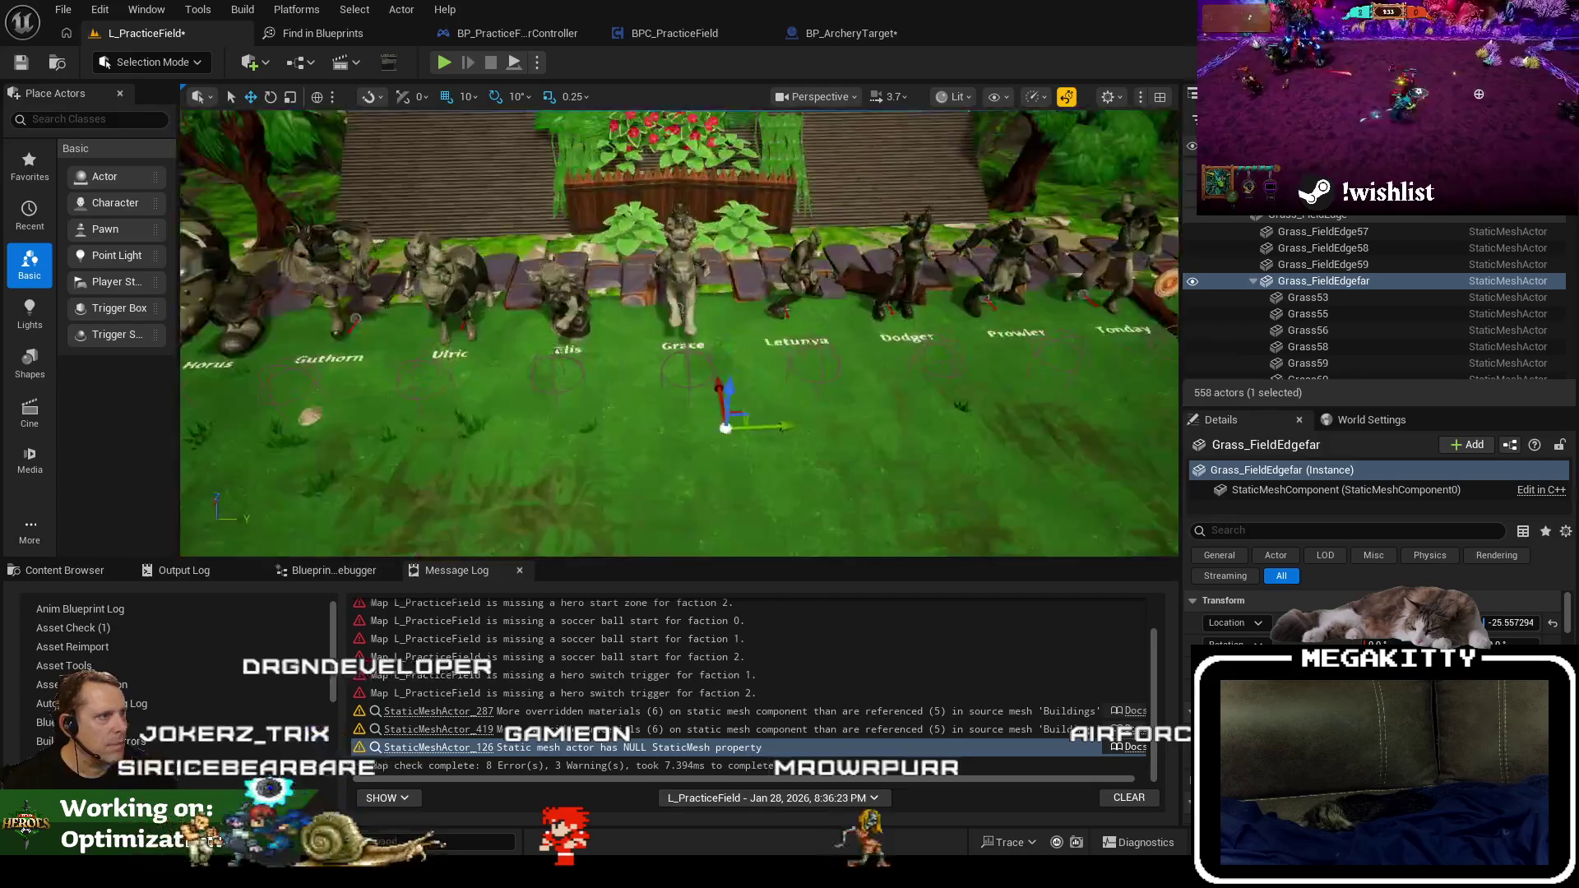
pyautogui.press('f')
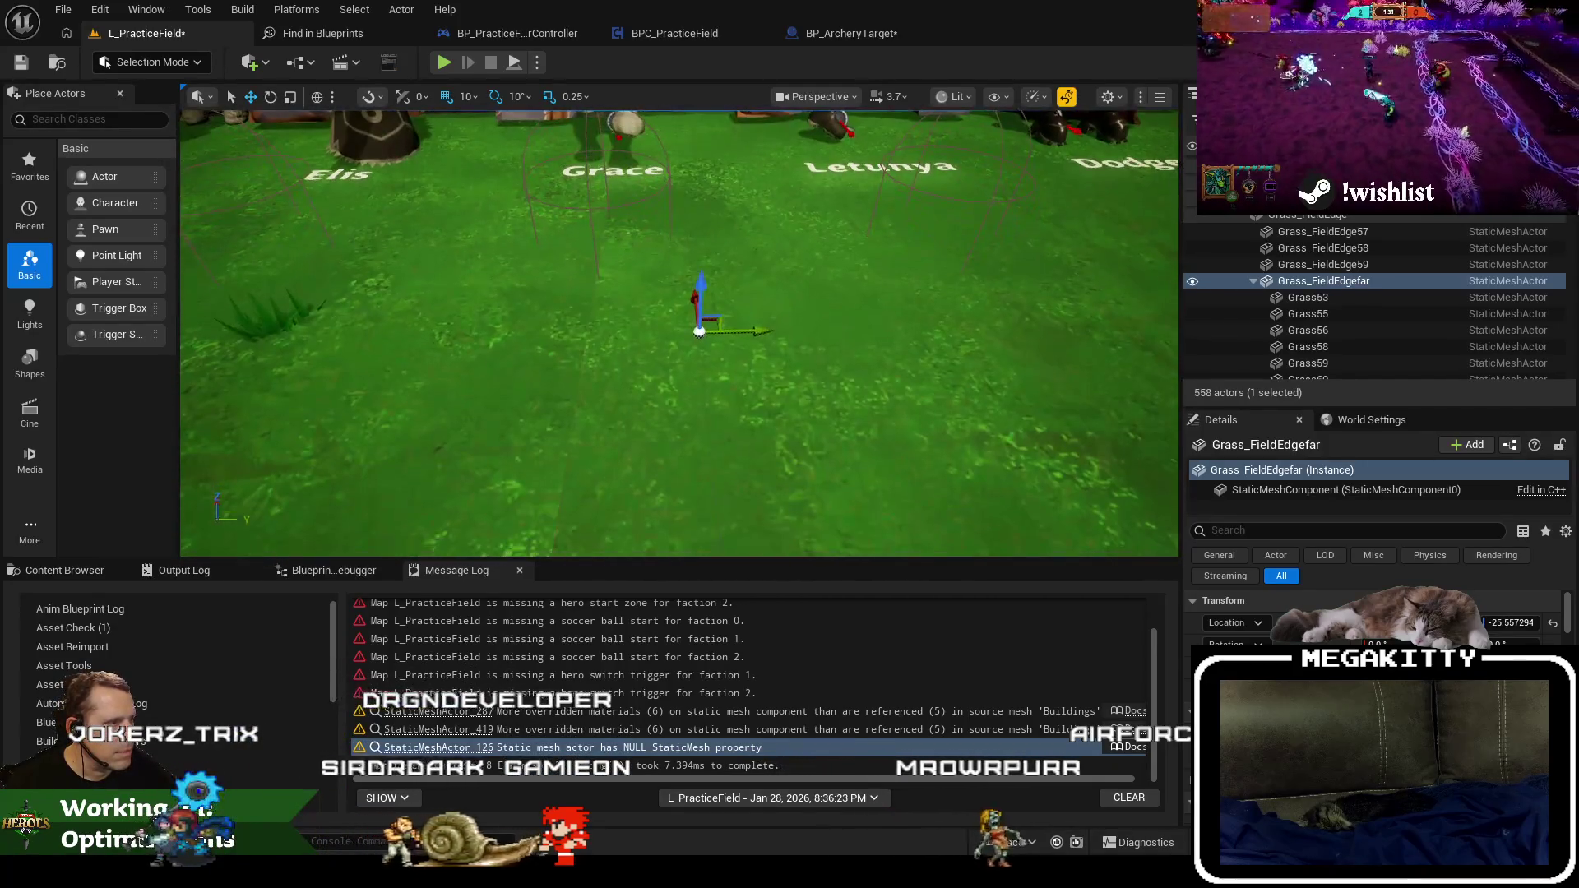
pyautogui.click(1307, 346)
pyautogui.click(1295, 313)
pyautogui.click(1295, 297)
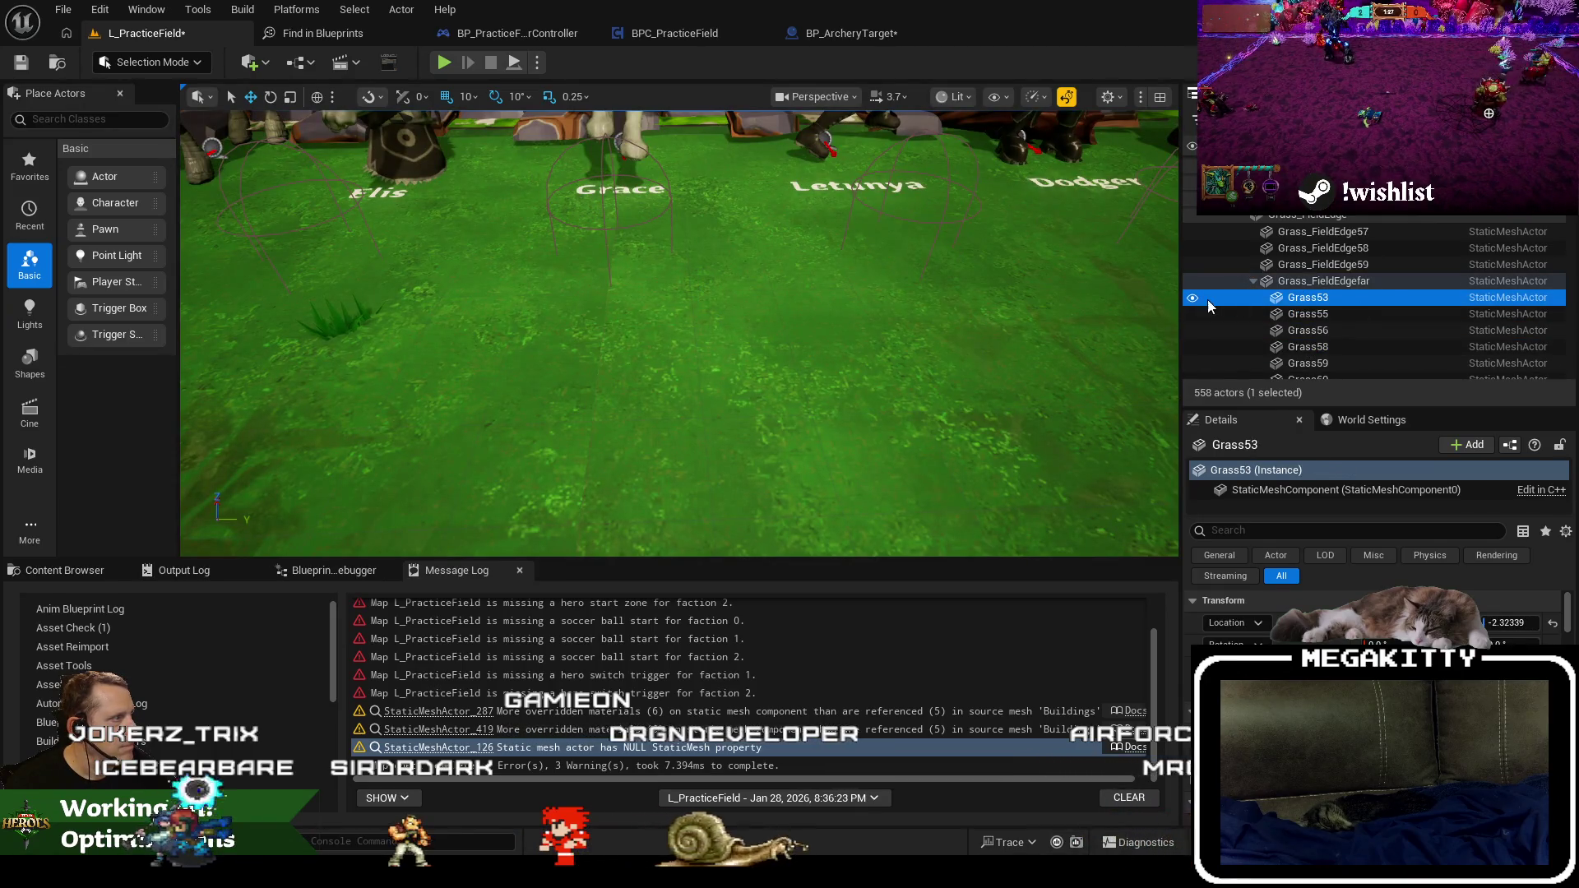
pyautogui.doubleClick(1323, 305)
# Select the range from Grass53 through Grass_FieldEdge24, thirty grass actors in all.
pyautogui.scroll(-5, 1046, 300)
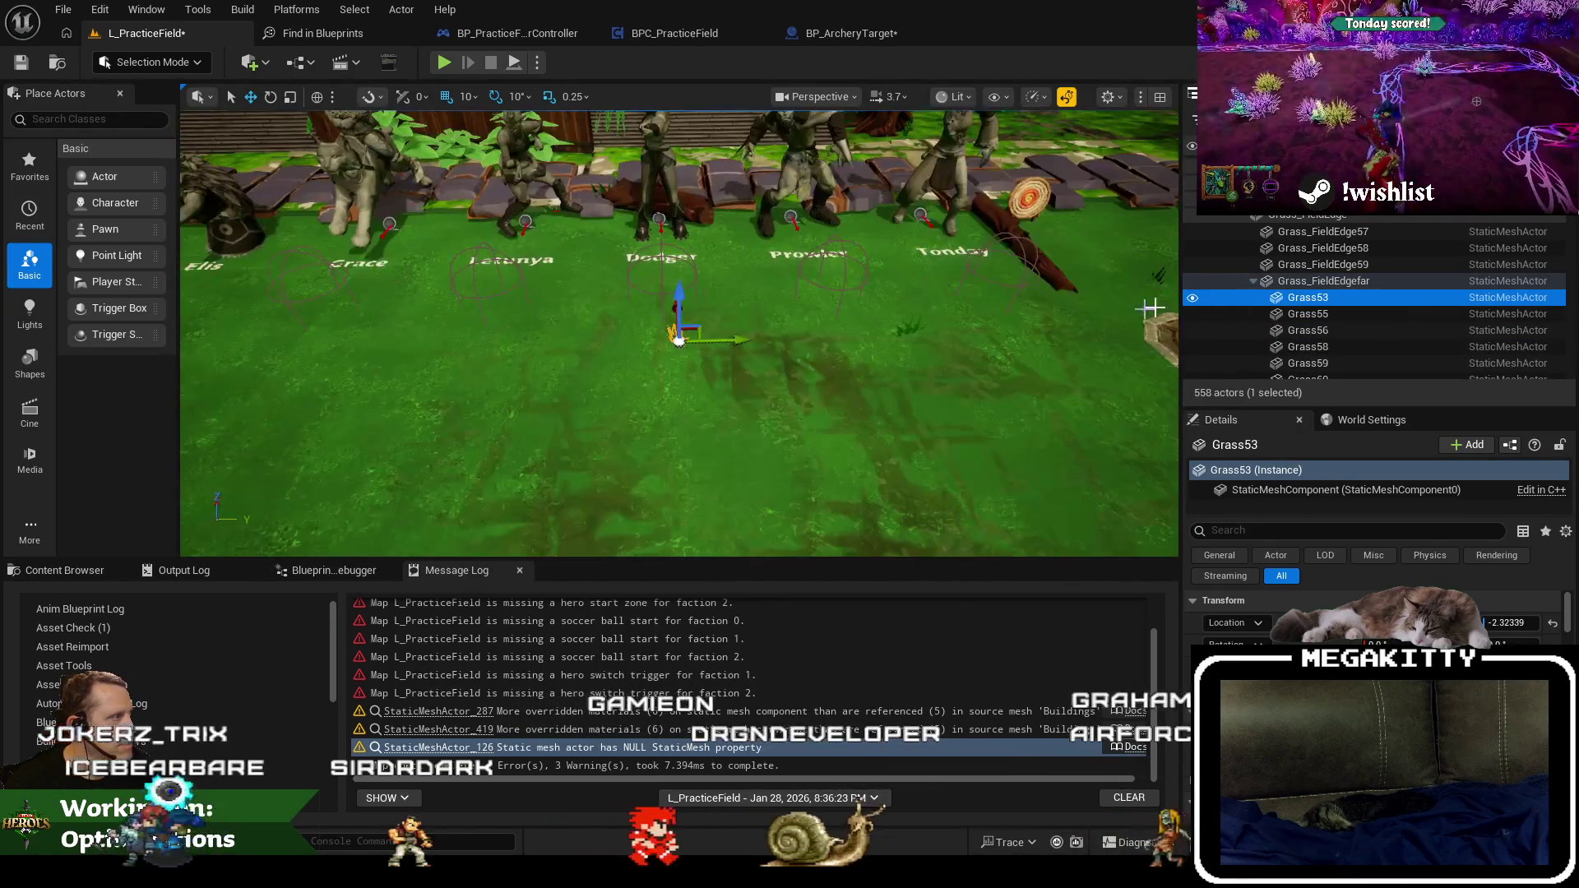
pyautogui.click(1314, 282)
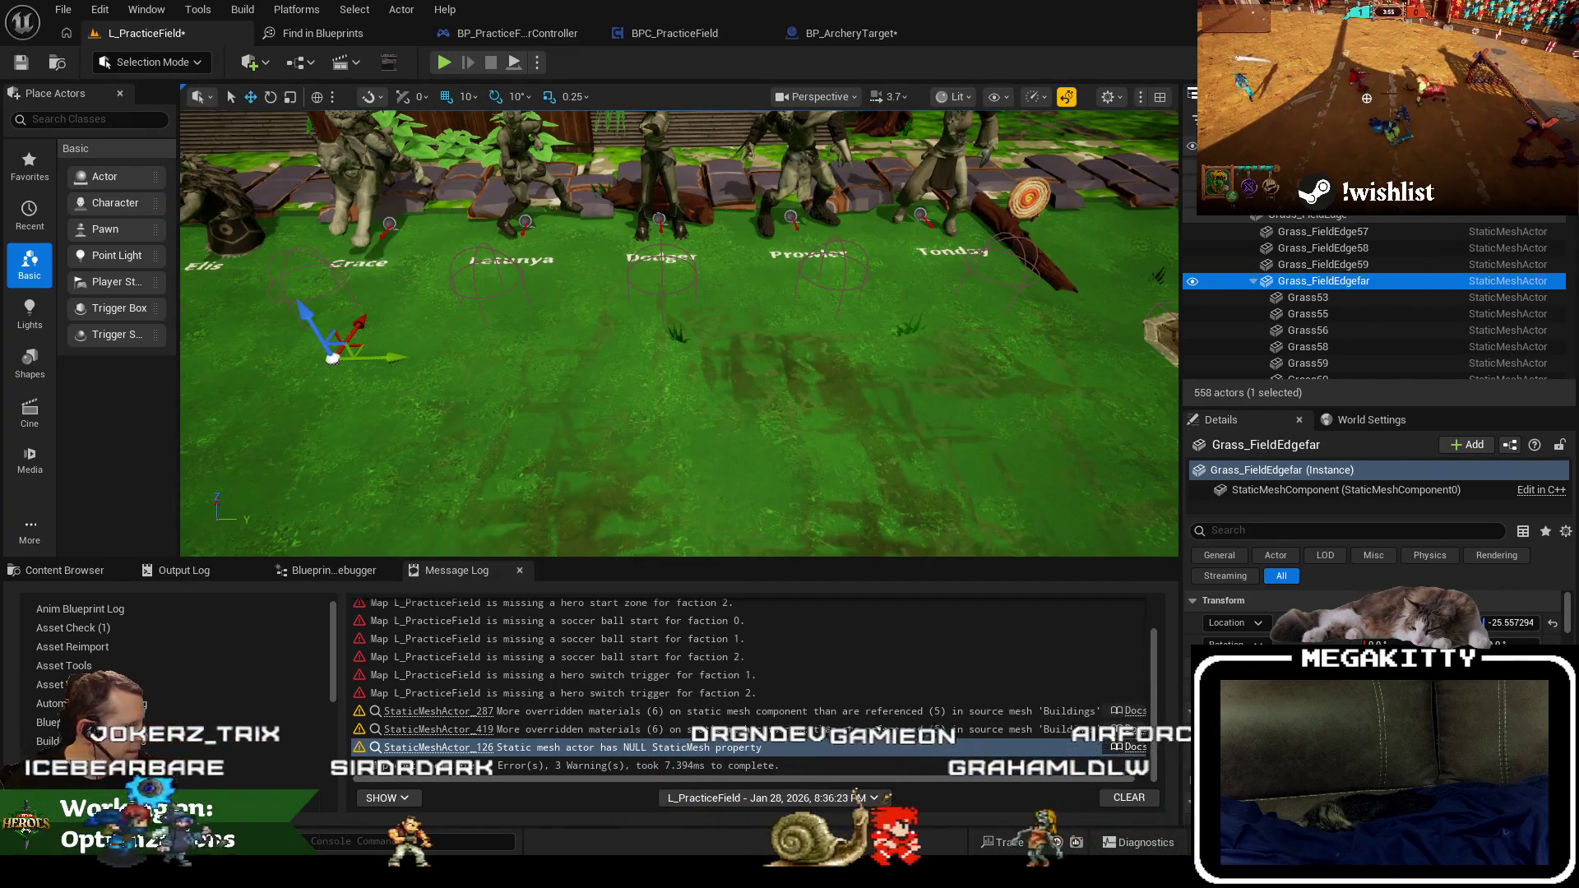
pyautogui.click(1301, 299)
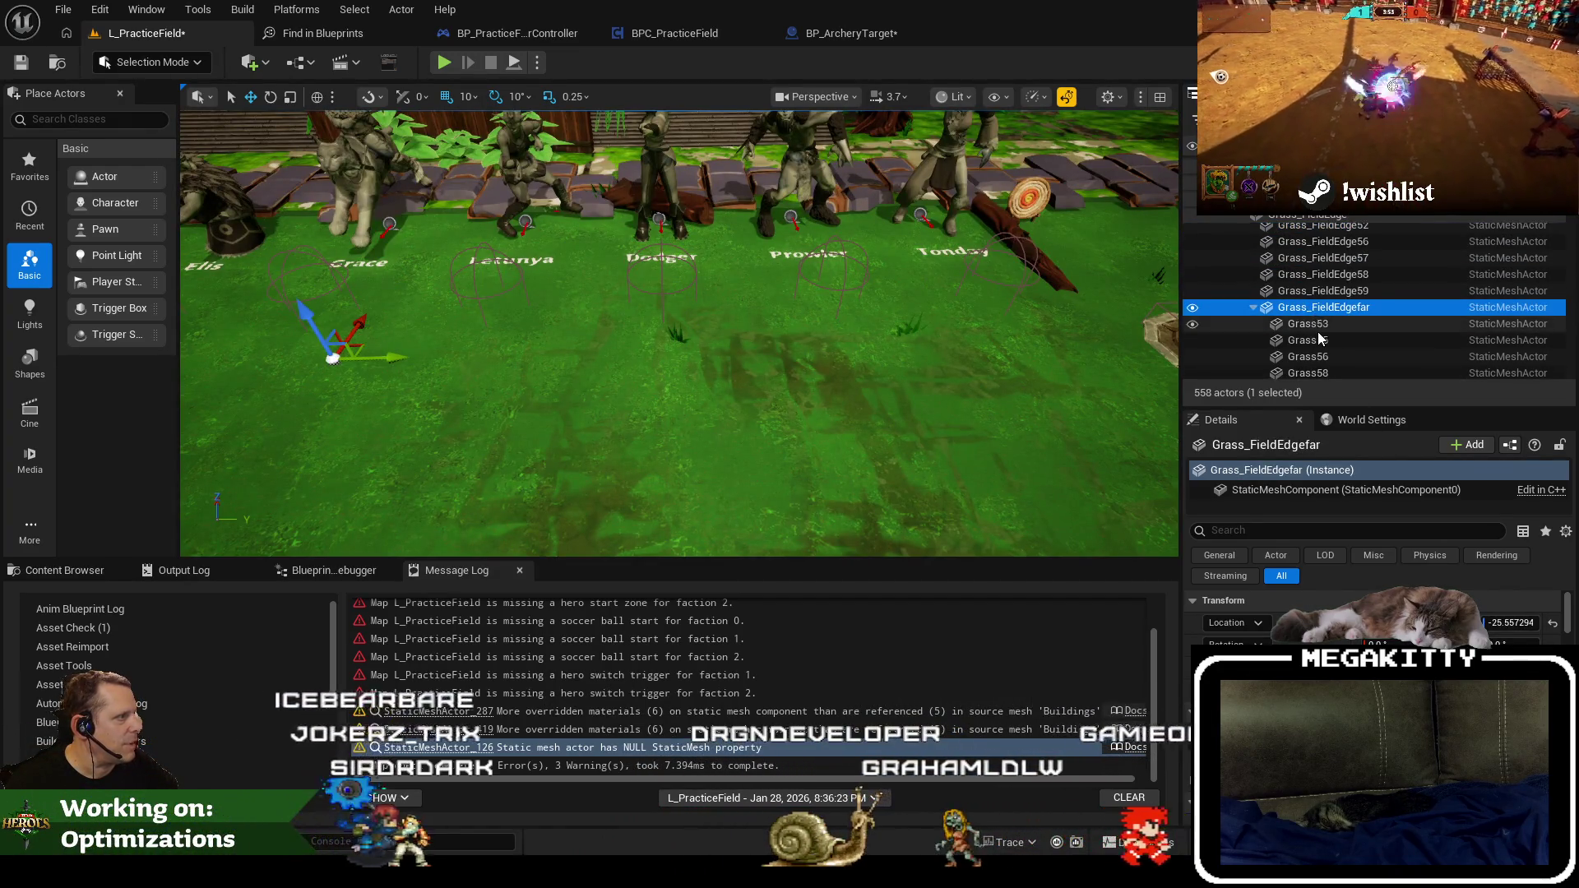
pyautogui.scroll(-2, 1323, 338)
pyautogui.scroll(-8, 1322, 337)
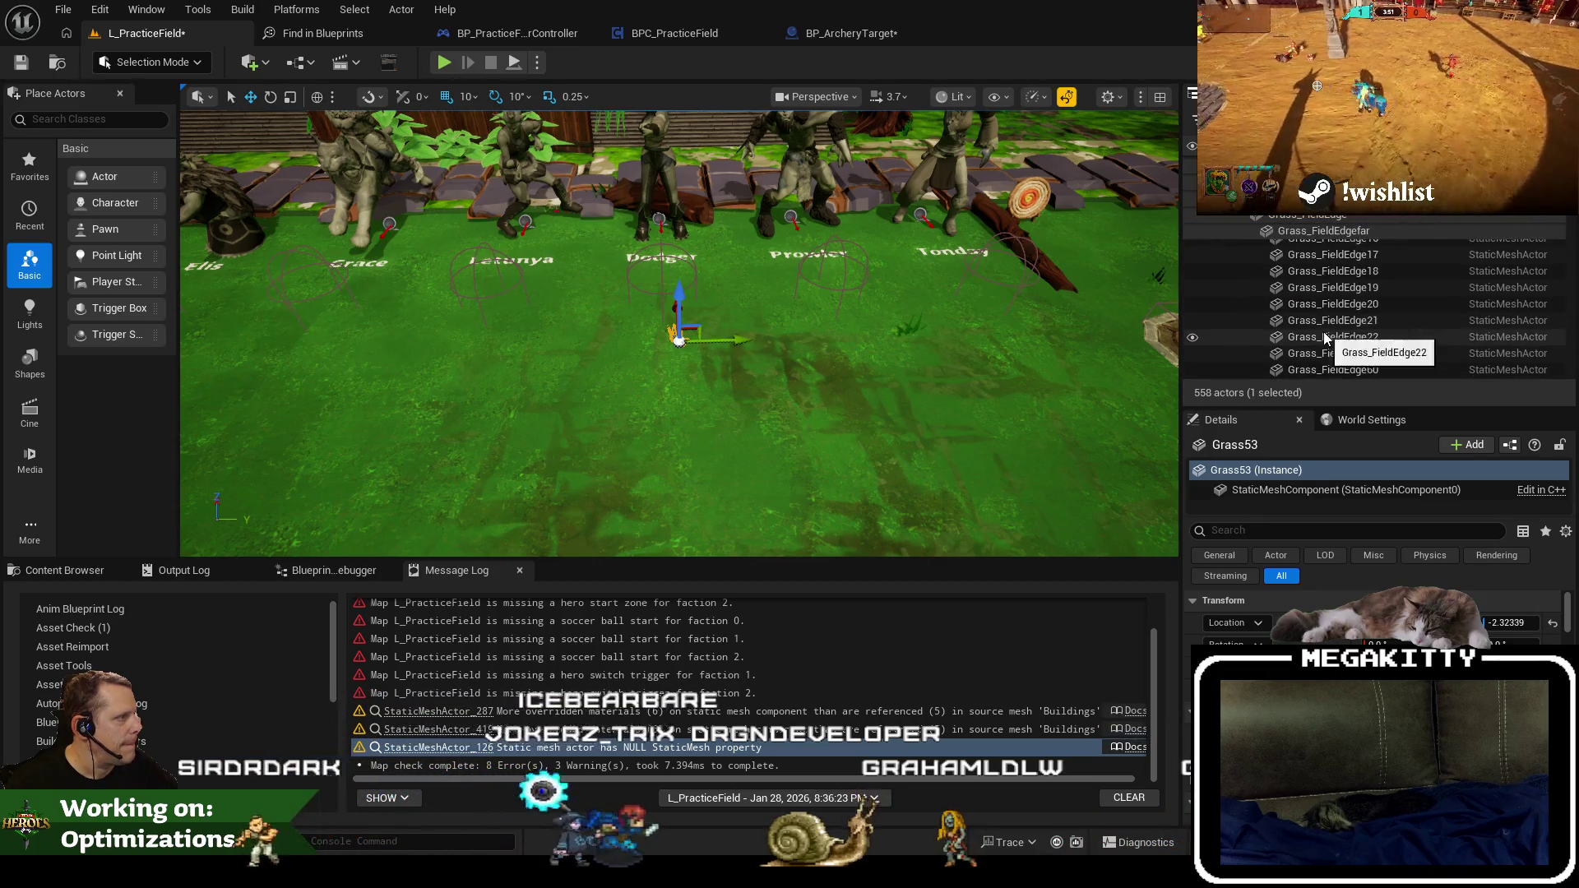
pyautogui.keyDown('shift'); pyautogui.click(1324, 336); pyautogui.keyUp('shift')
pyautogui.scroll(5, 1364, 323)
pyautogui.scroll(3, 1361, 325)
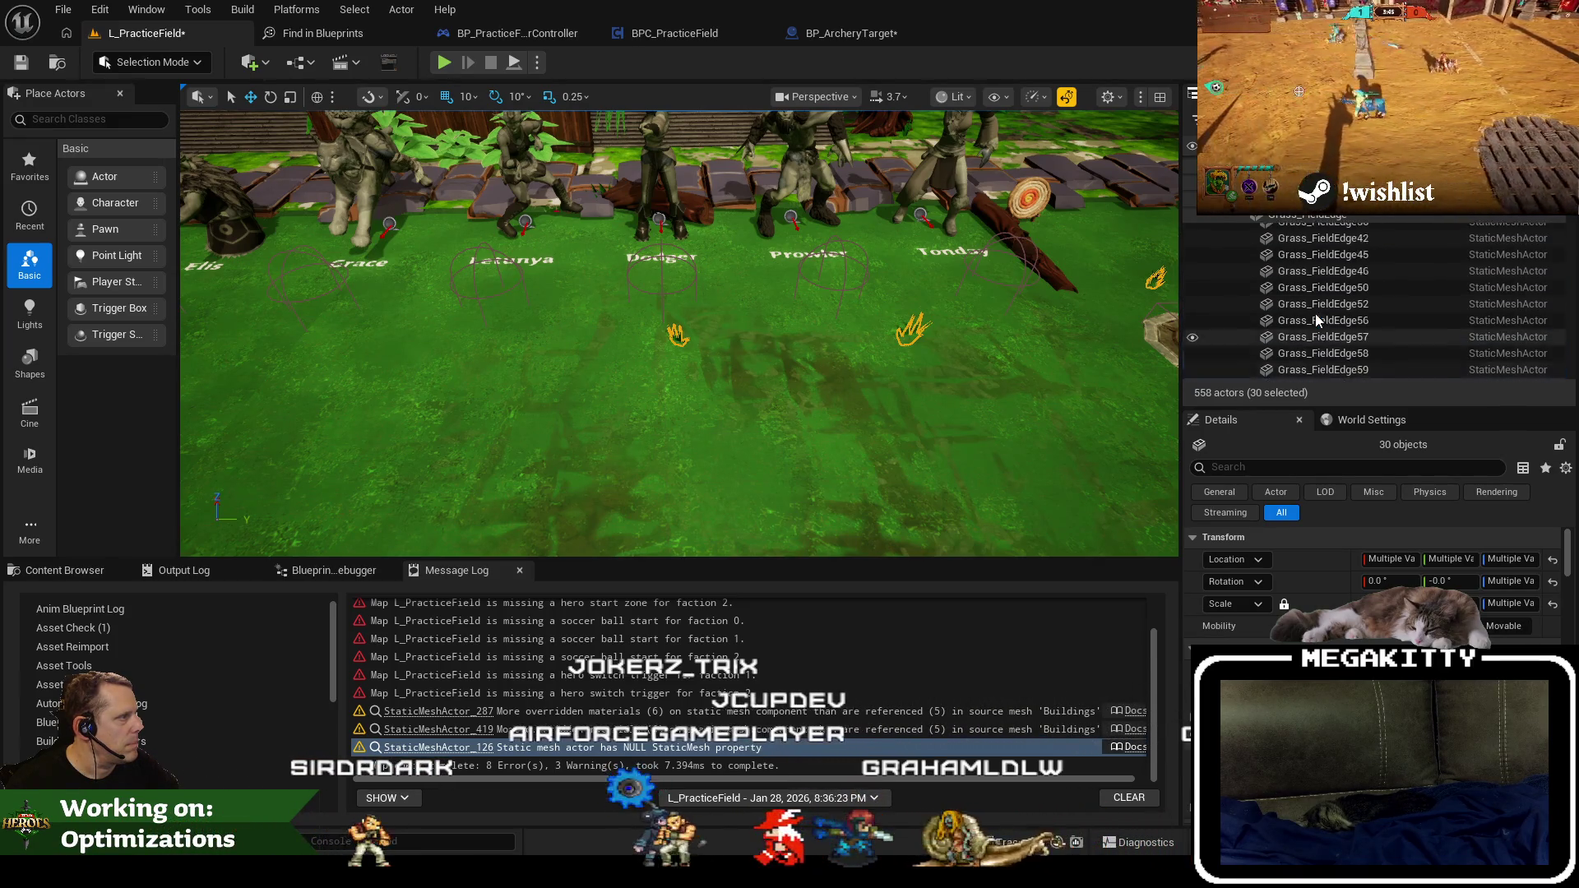
pyautogui.scroll(-2, 1315, 314)
pyautogui.rightClick(1301, 301)
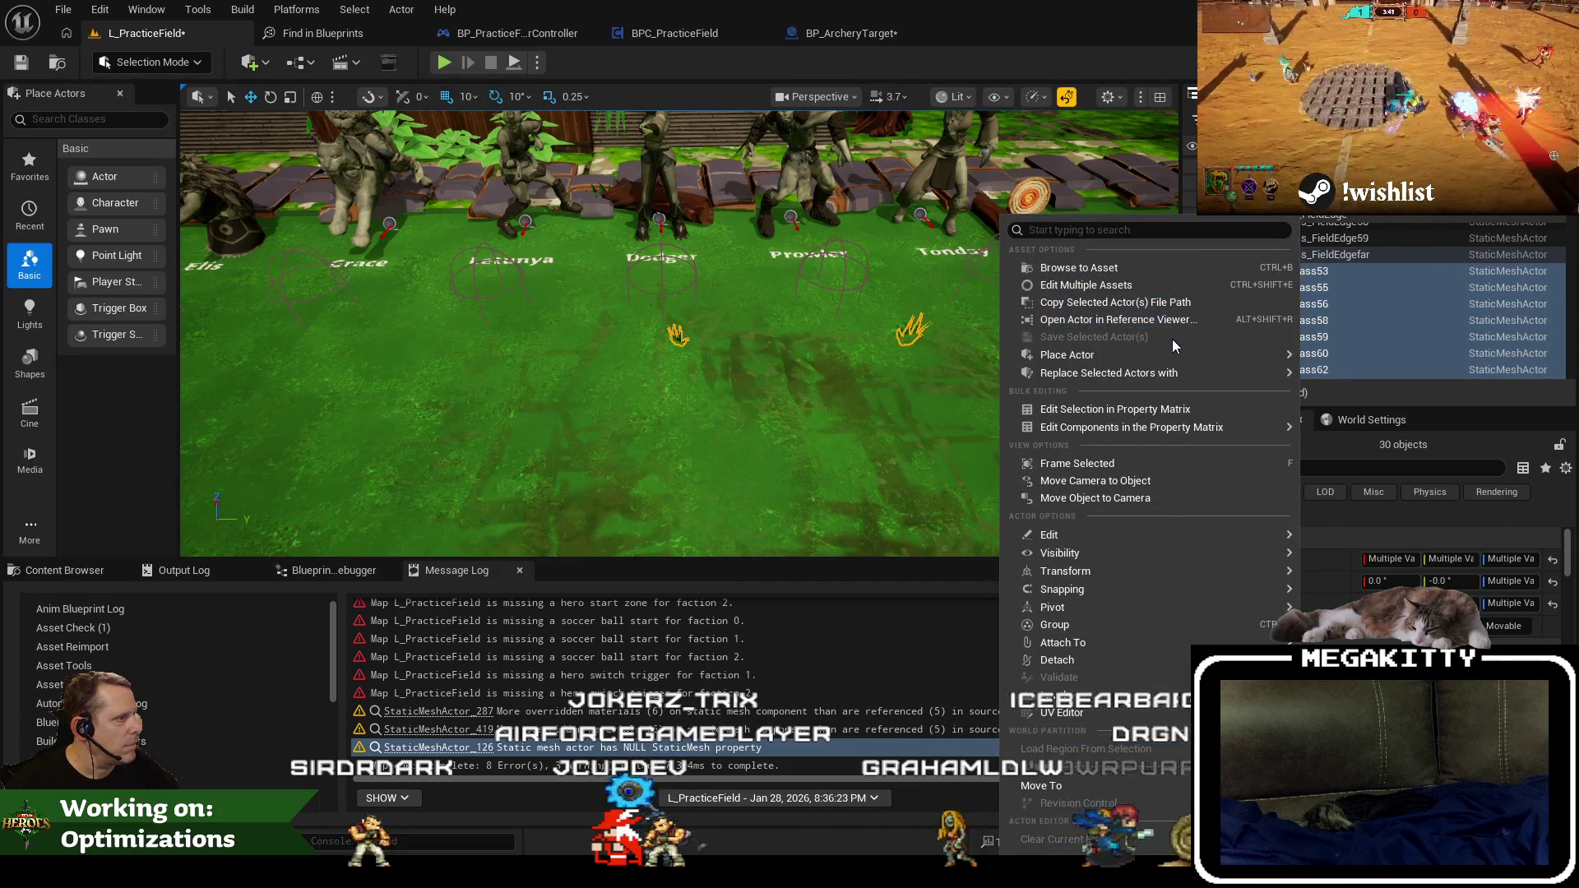
pyautogui.moveTo(1171, 375)
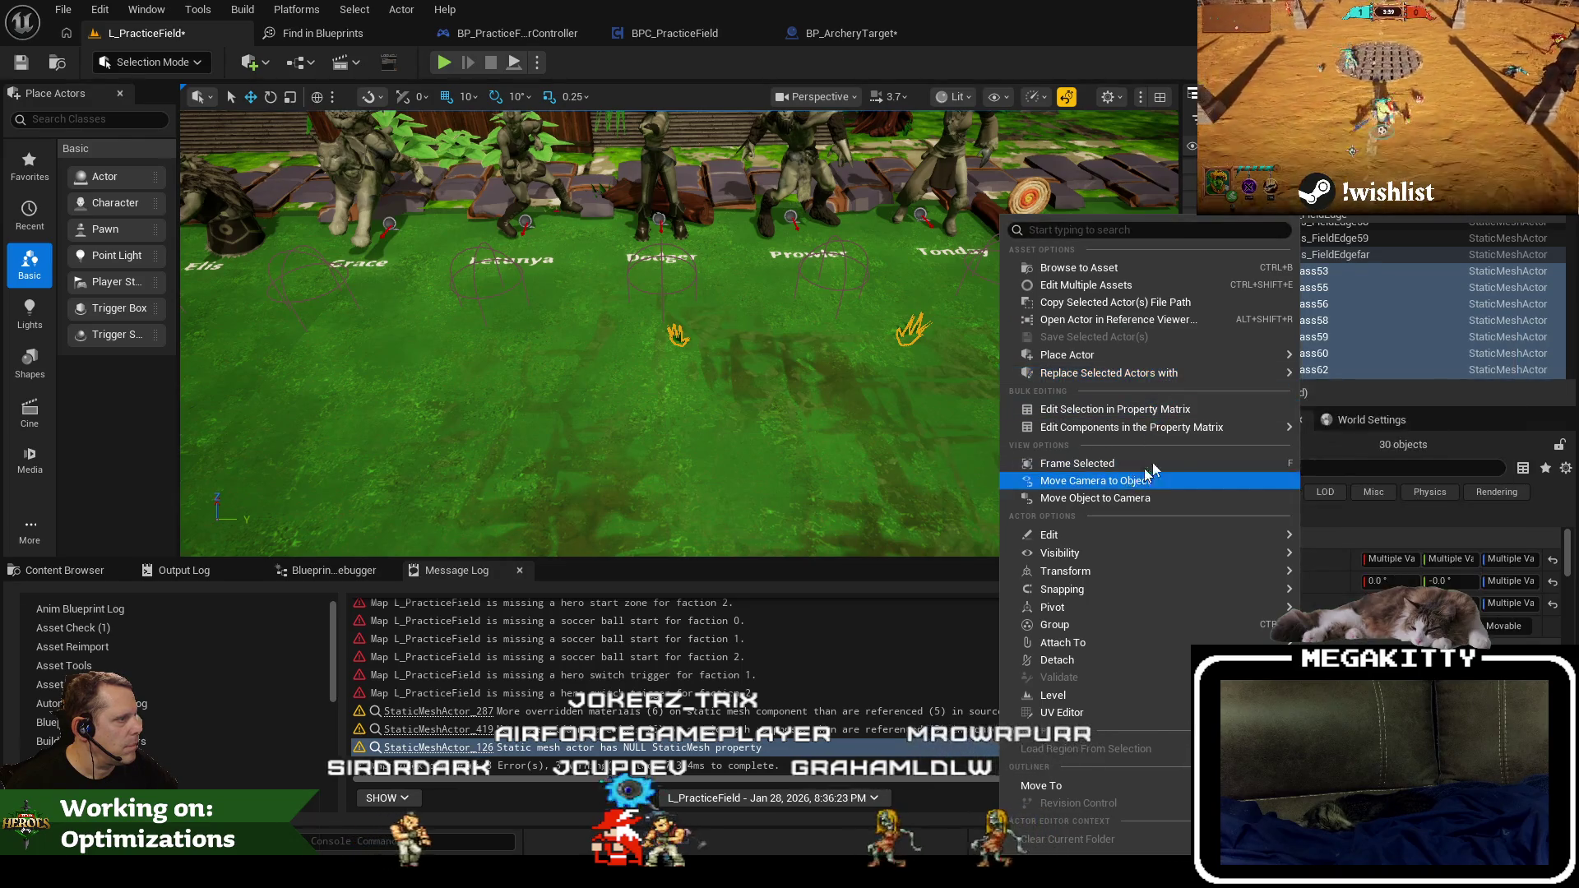
pyautogui.press('Escape')
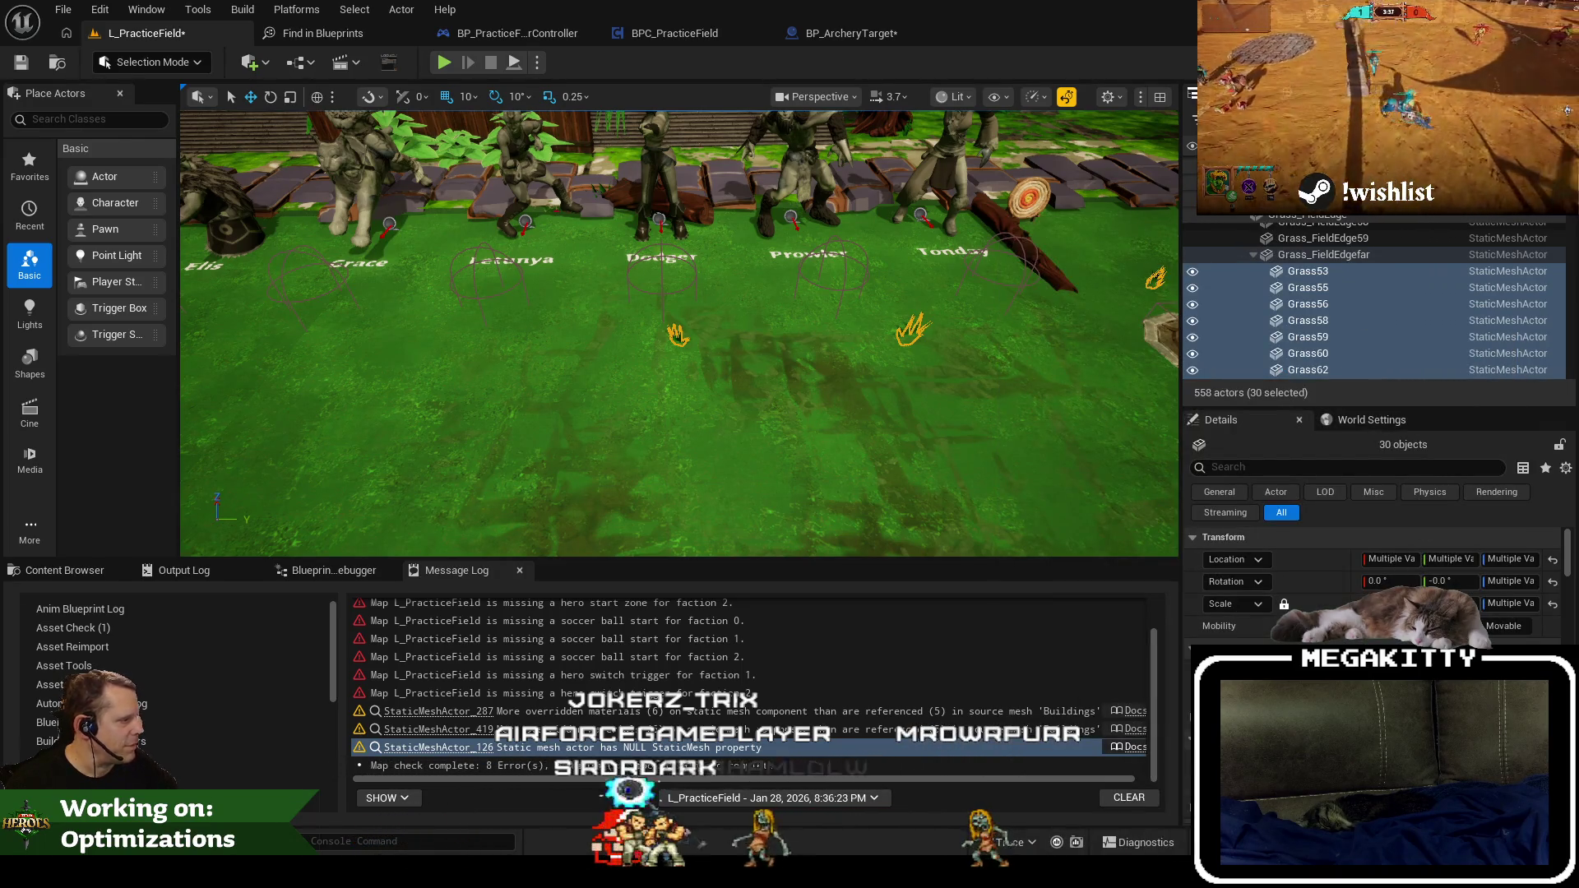
pyautogui.click(1314, 305)
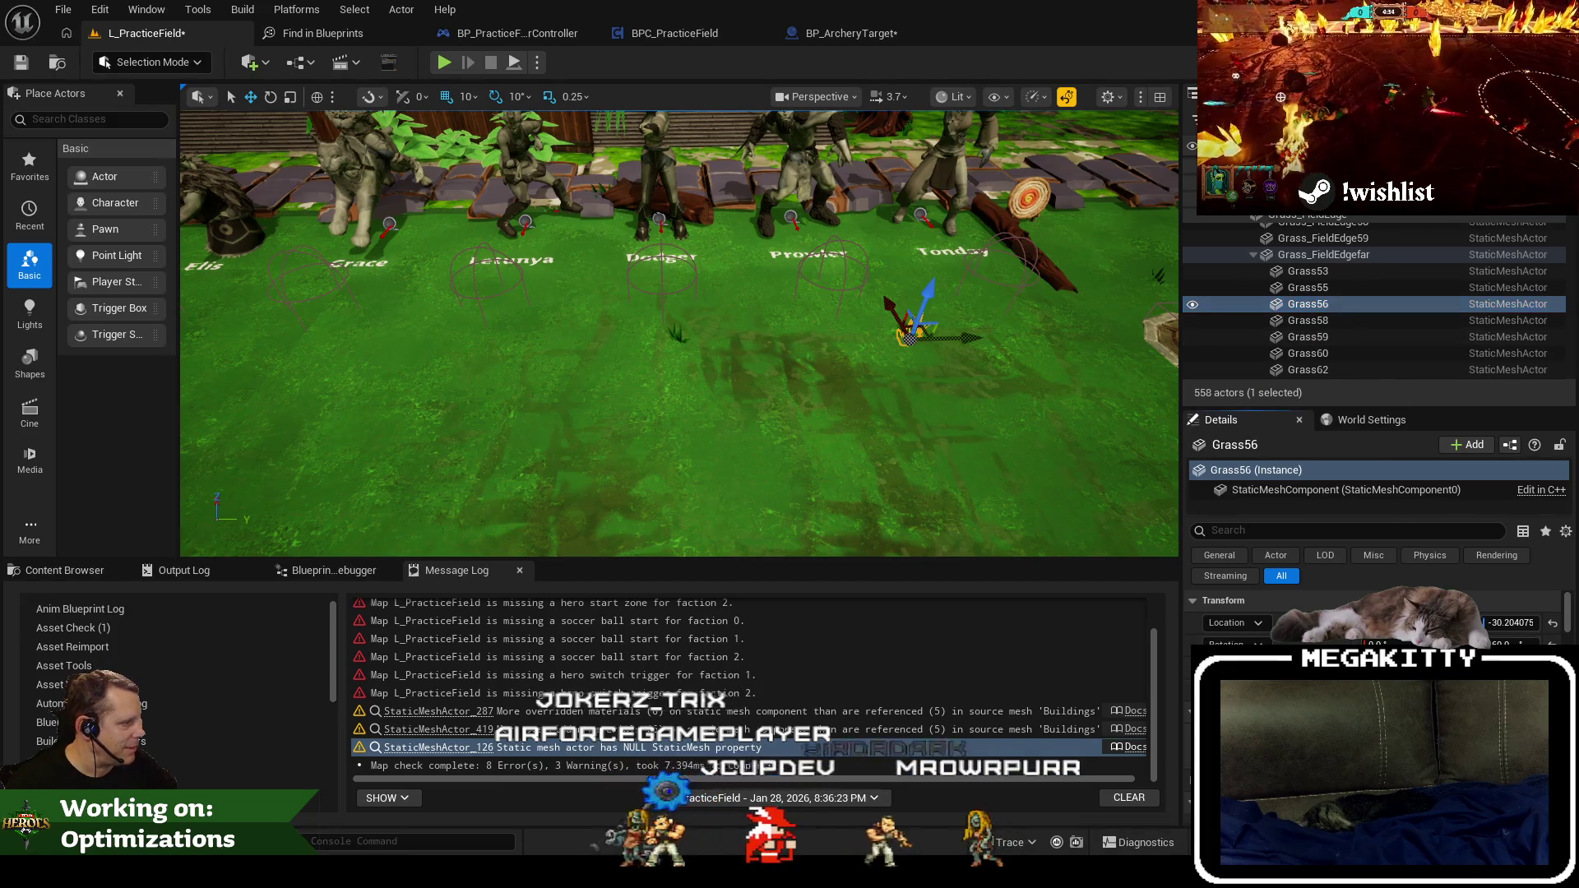
pyautogui.click(1320, 254)
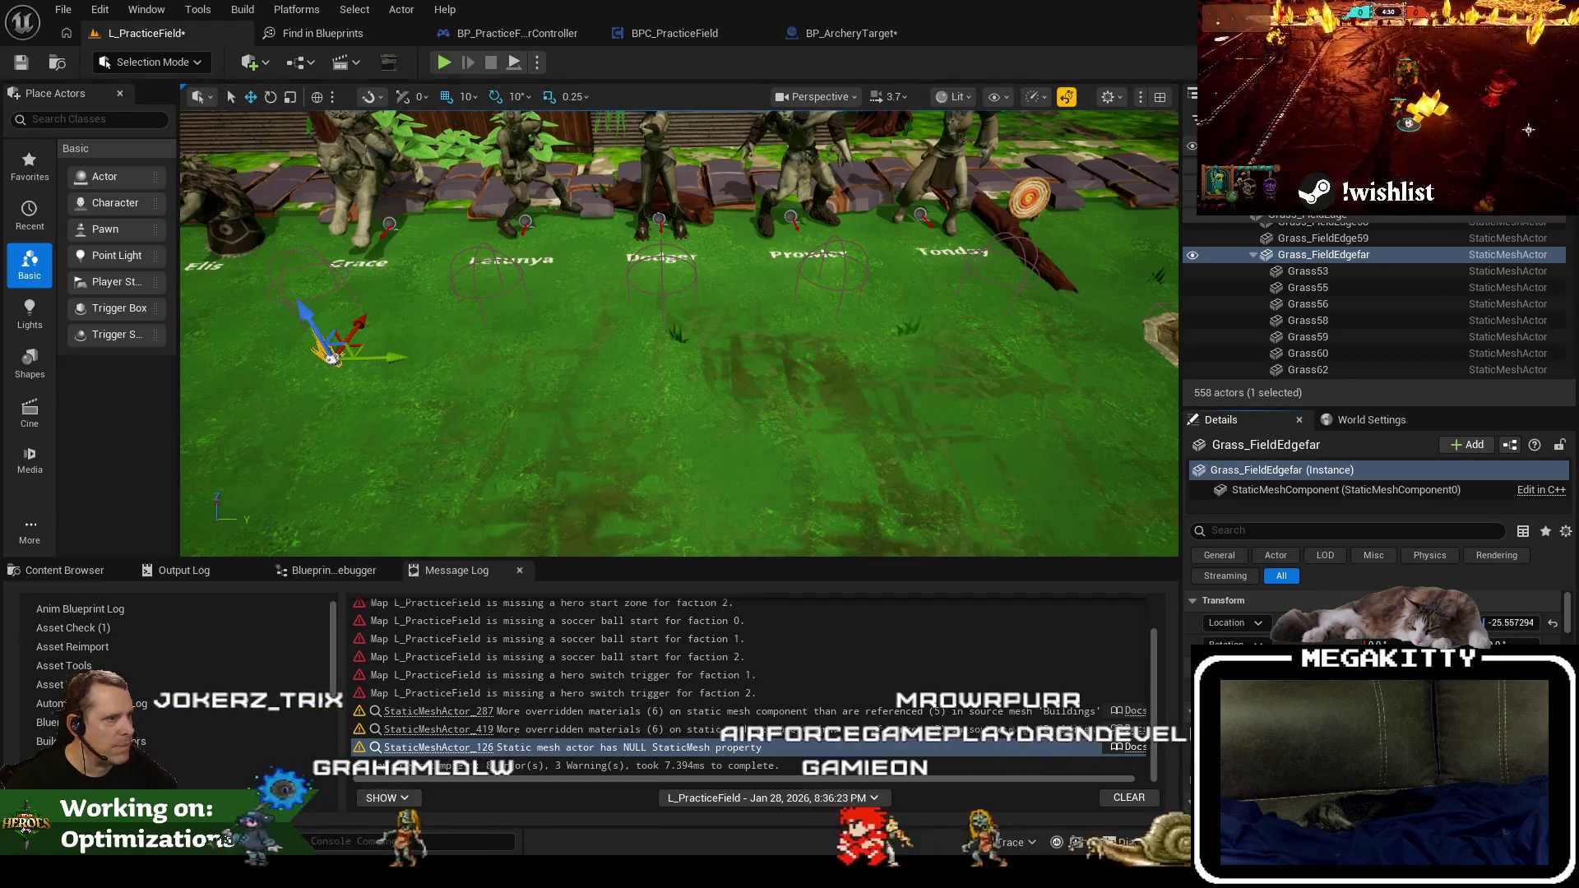
pyautogui.scroll(-5, 512, 345)
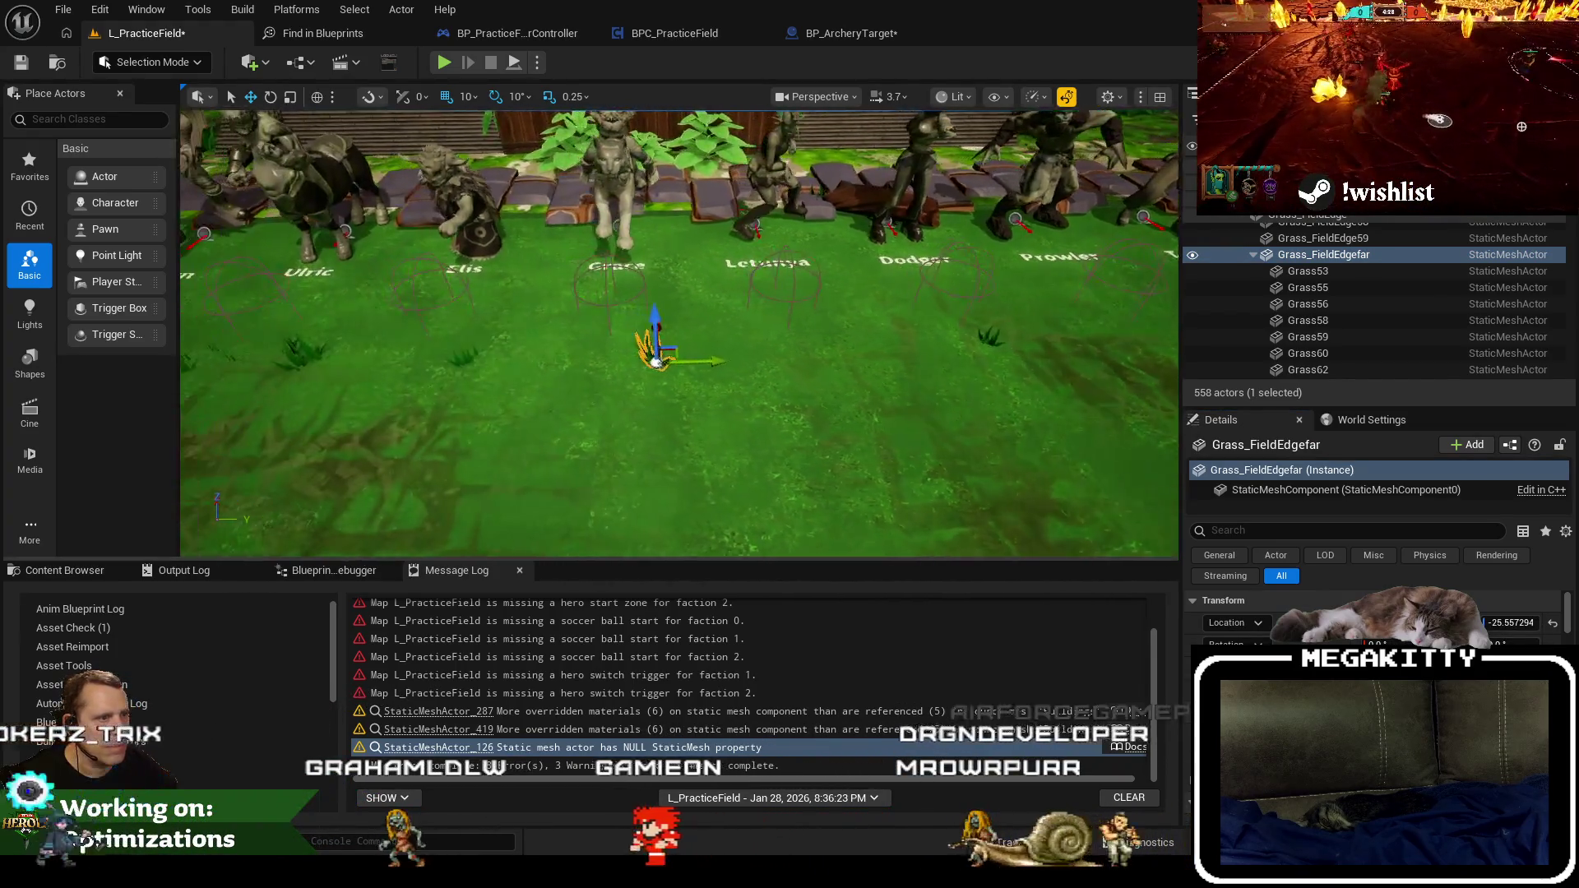
pyautogui.click(572, 380)
pyautogui.scroll(-8, 572, 381)
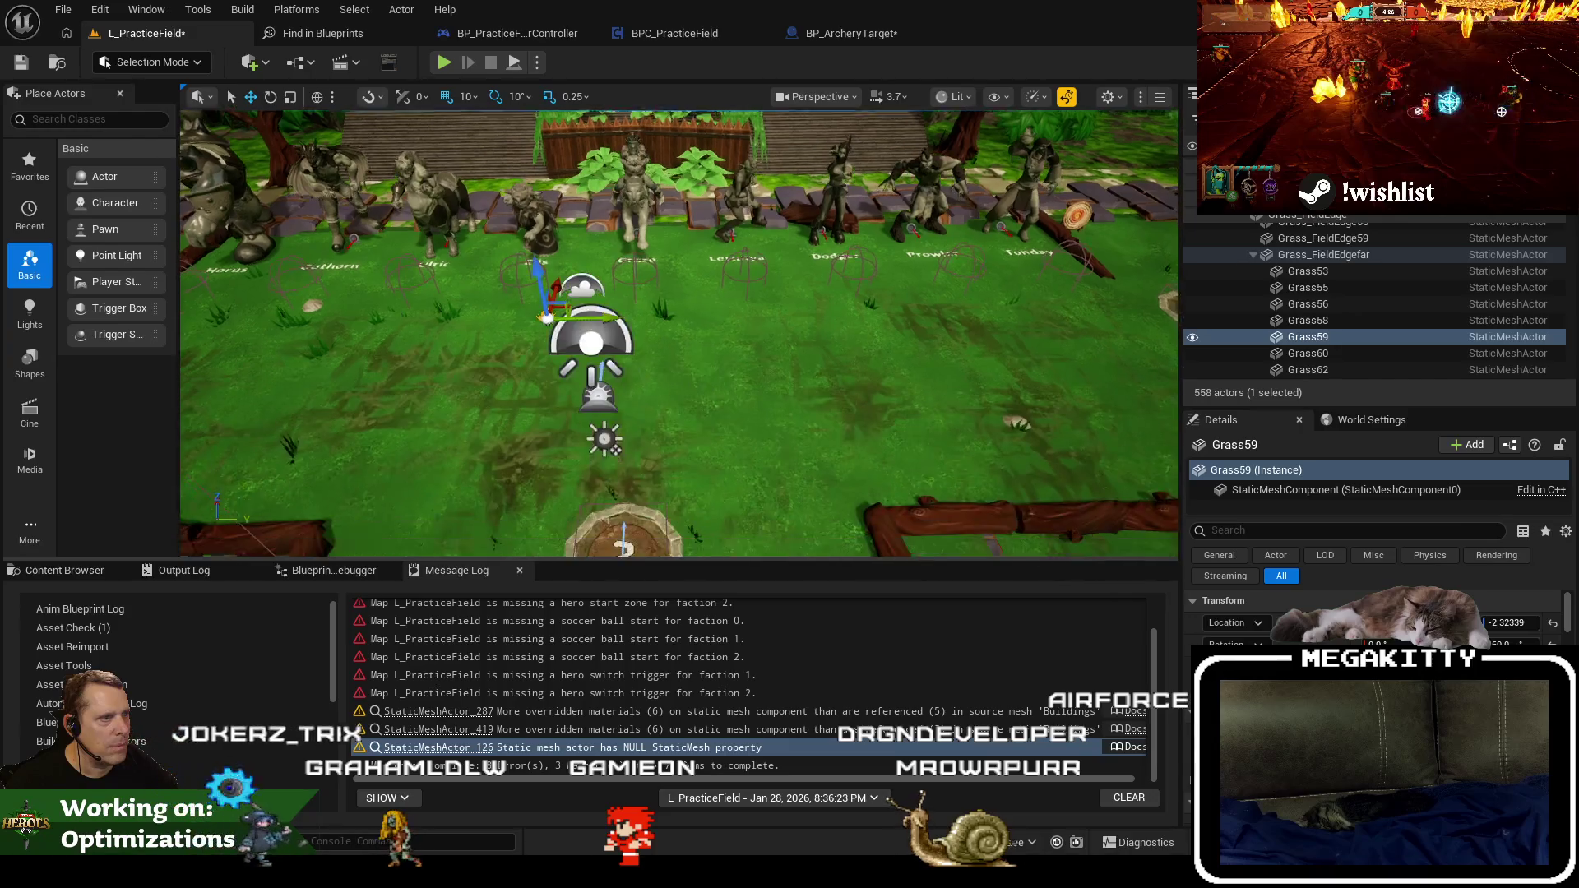
pyautogui.click(146, 12)
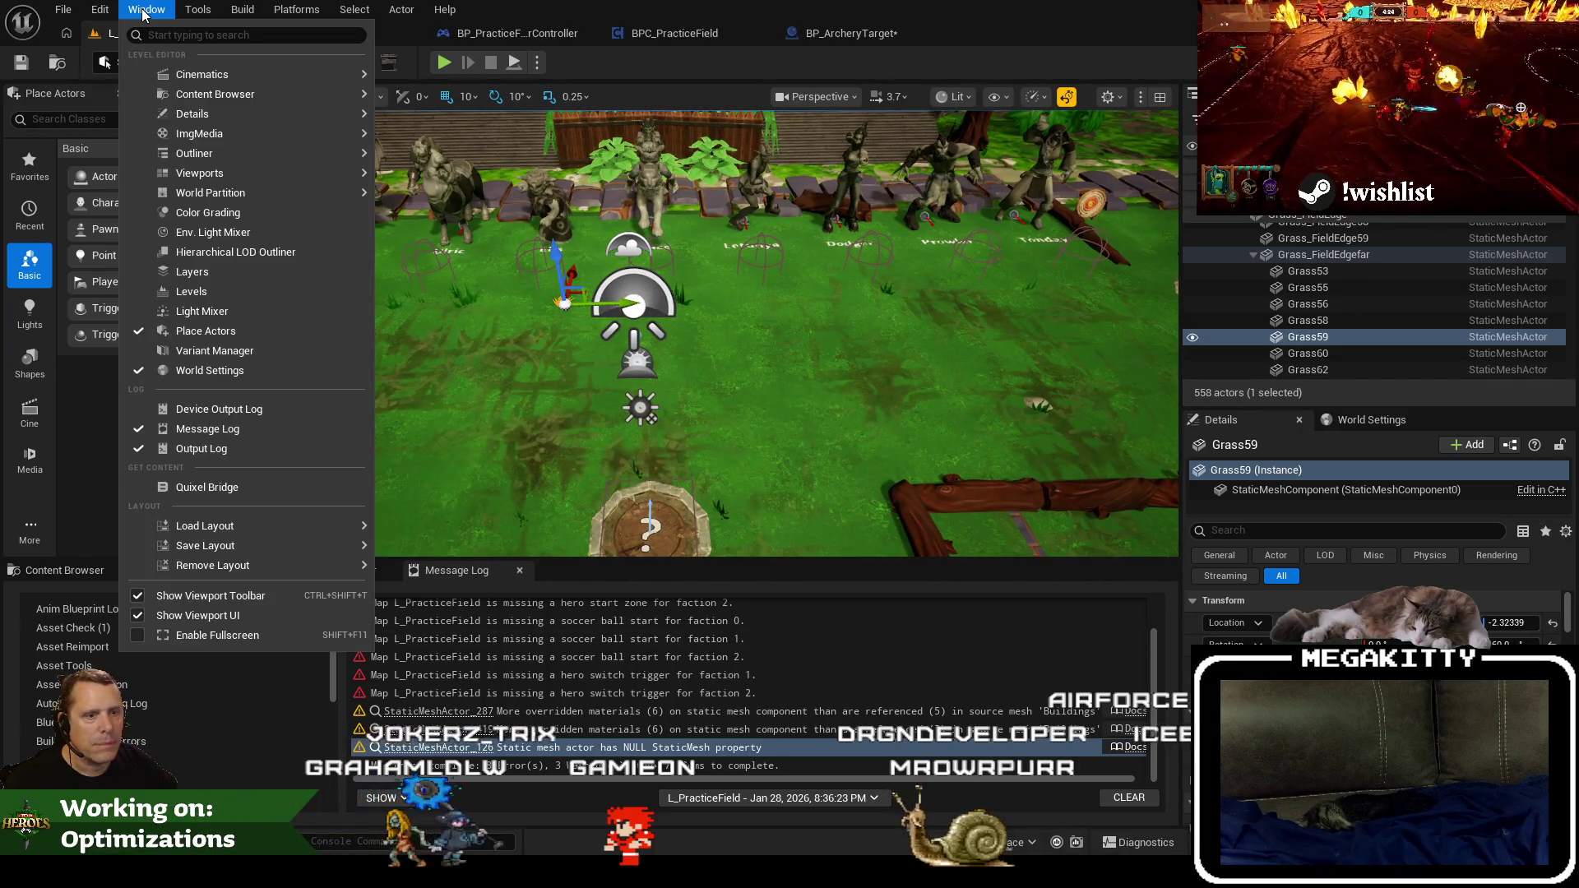
# Run a fresh map check, jump to the Buildings2 overridden-materials actor, and save the level.
pyautogui.moveTo(213, 9)
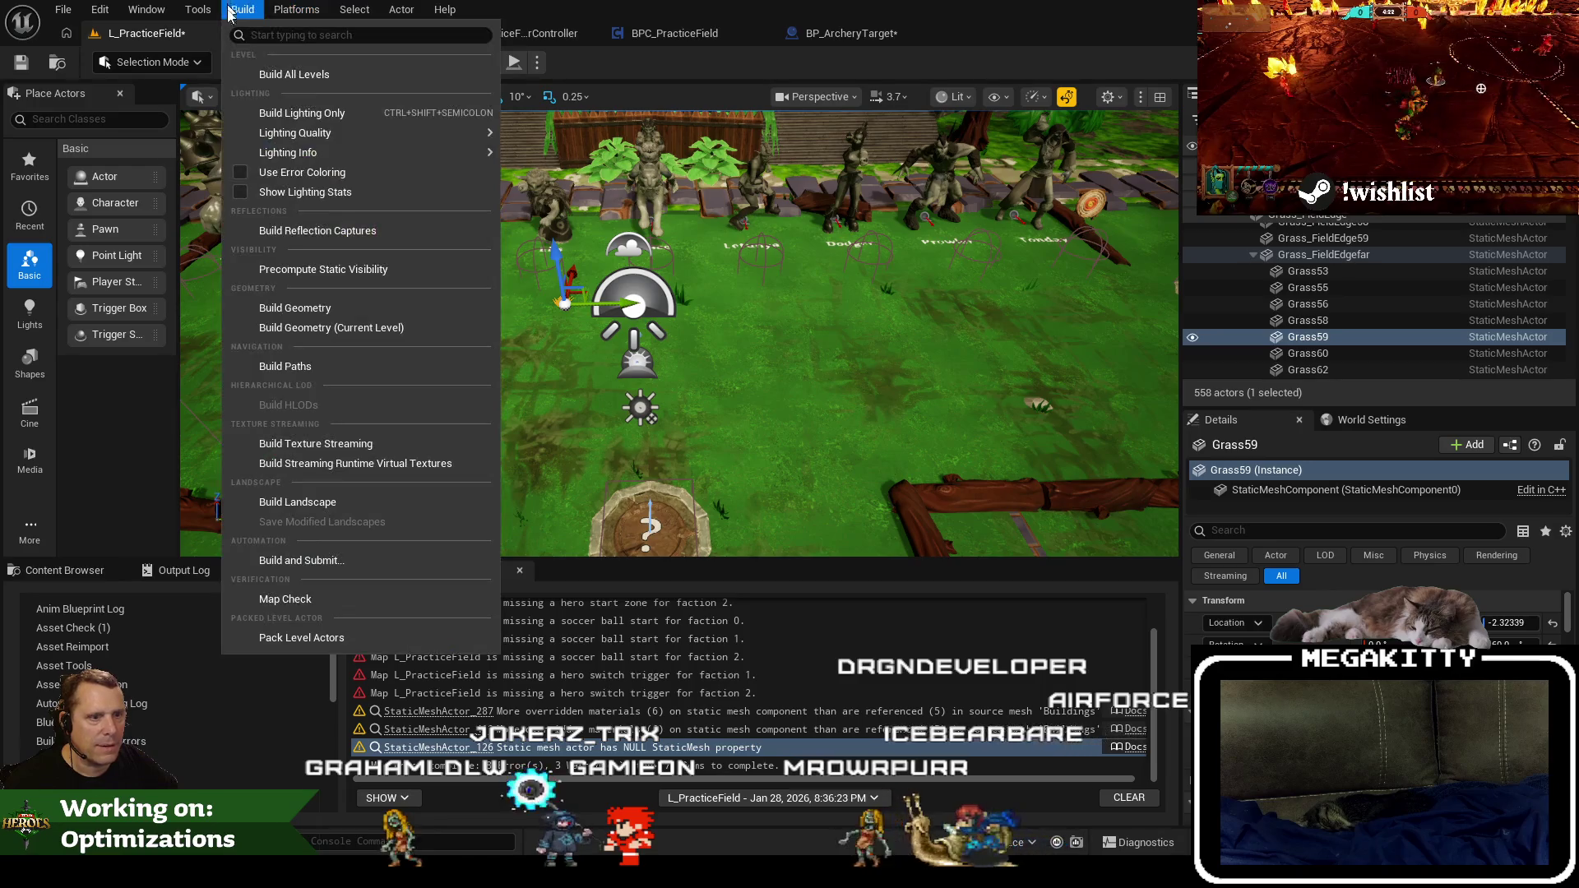
pyautogui.click(305, 604)
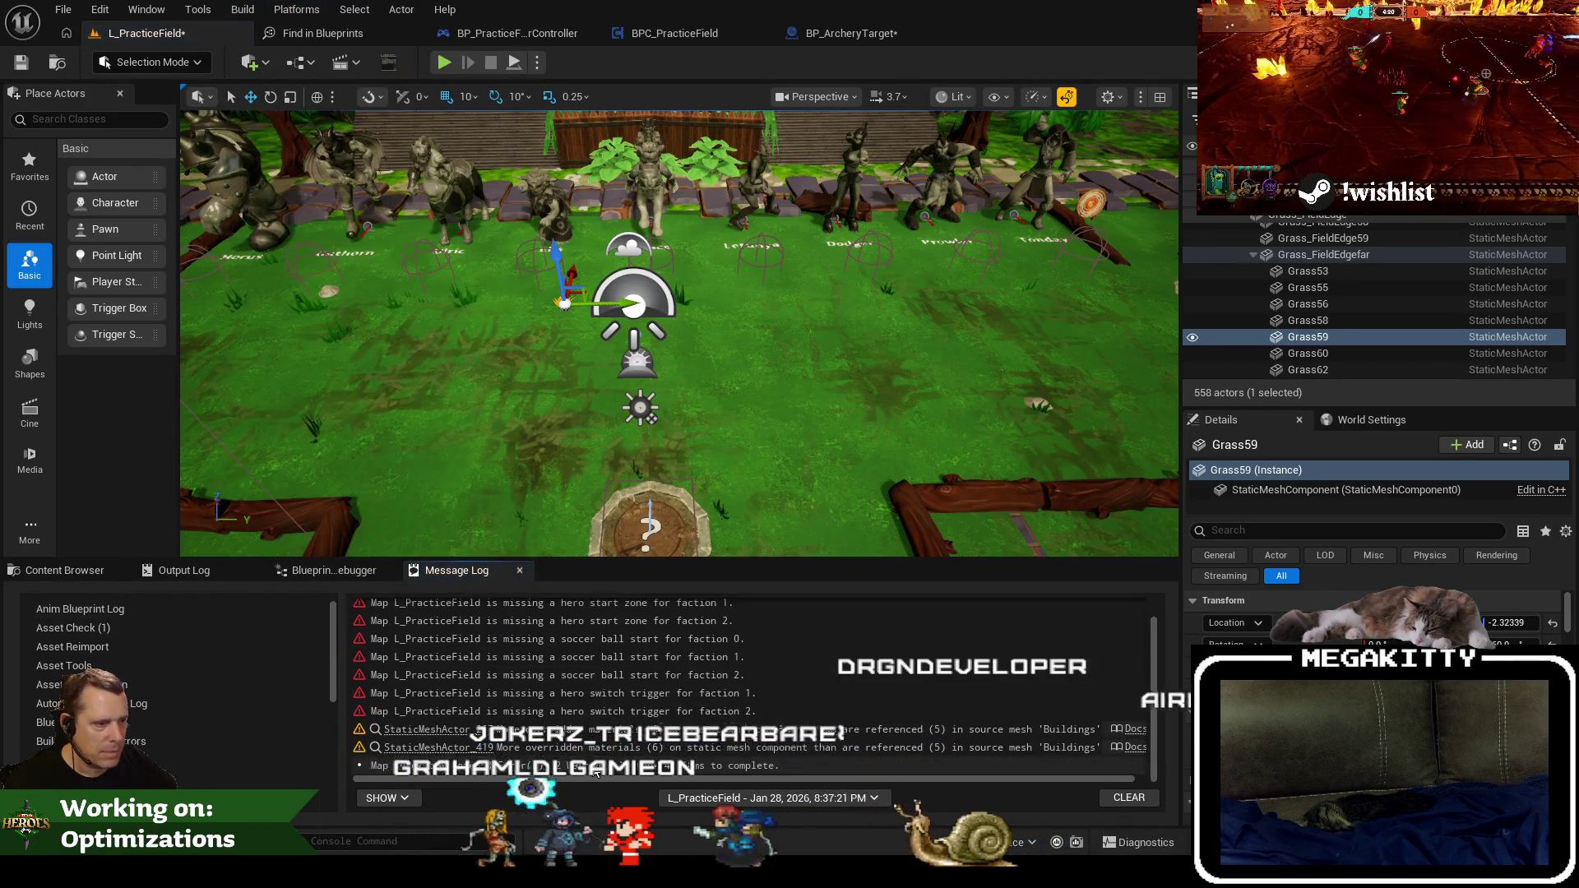
pyautogui.click(458, 748)
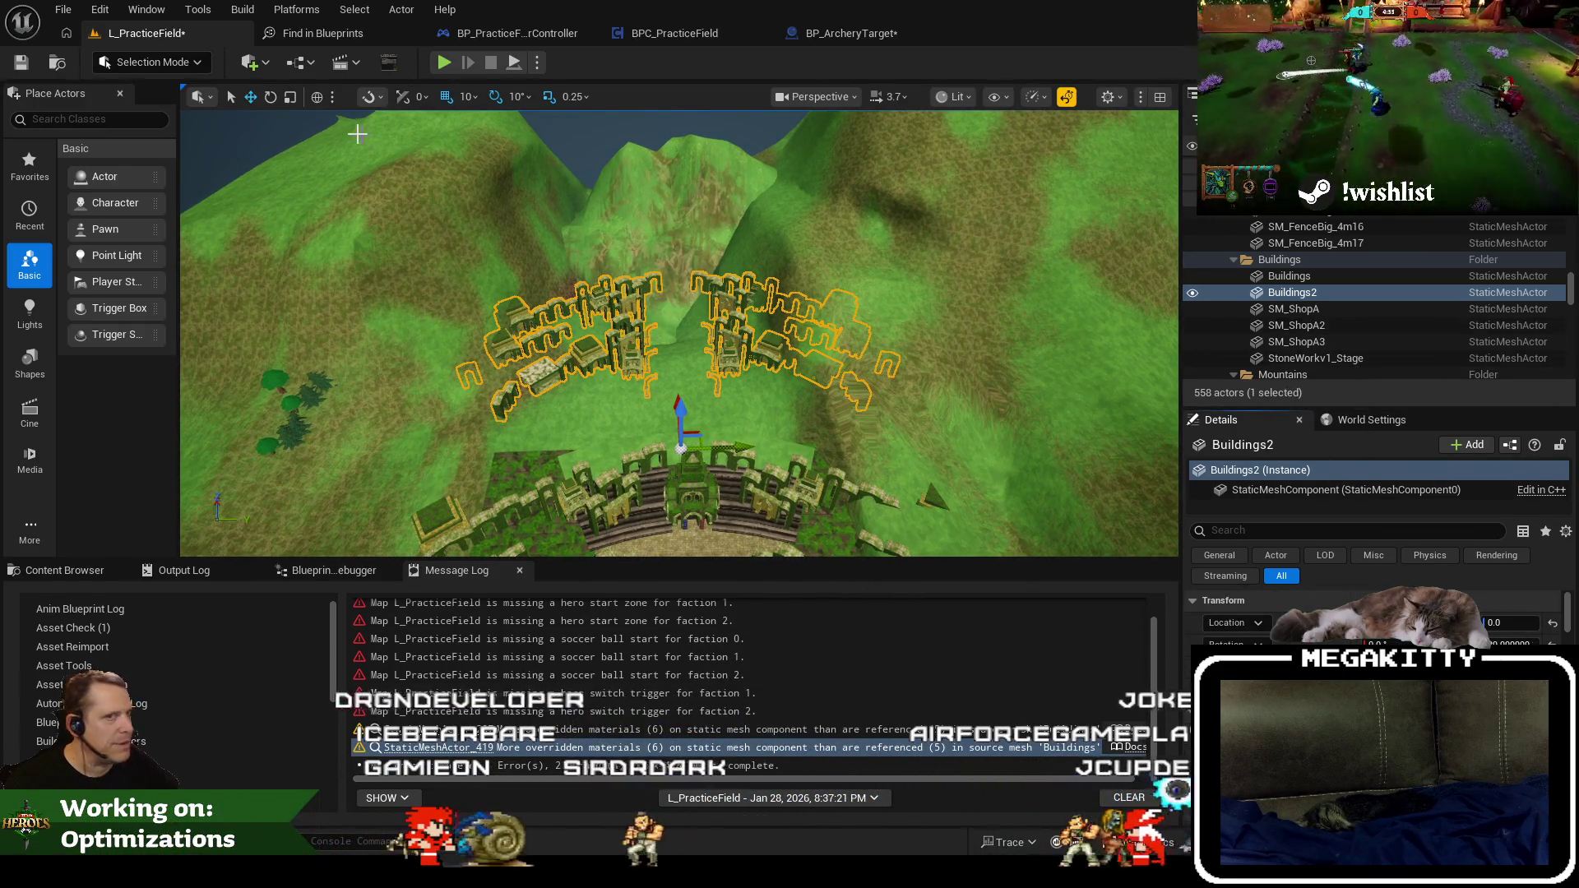
pyautogui.click(31, 65)
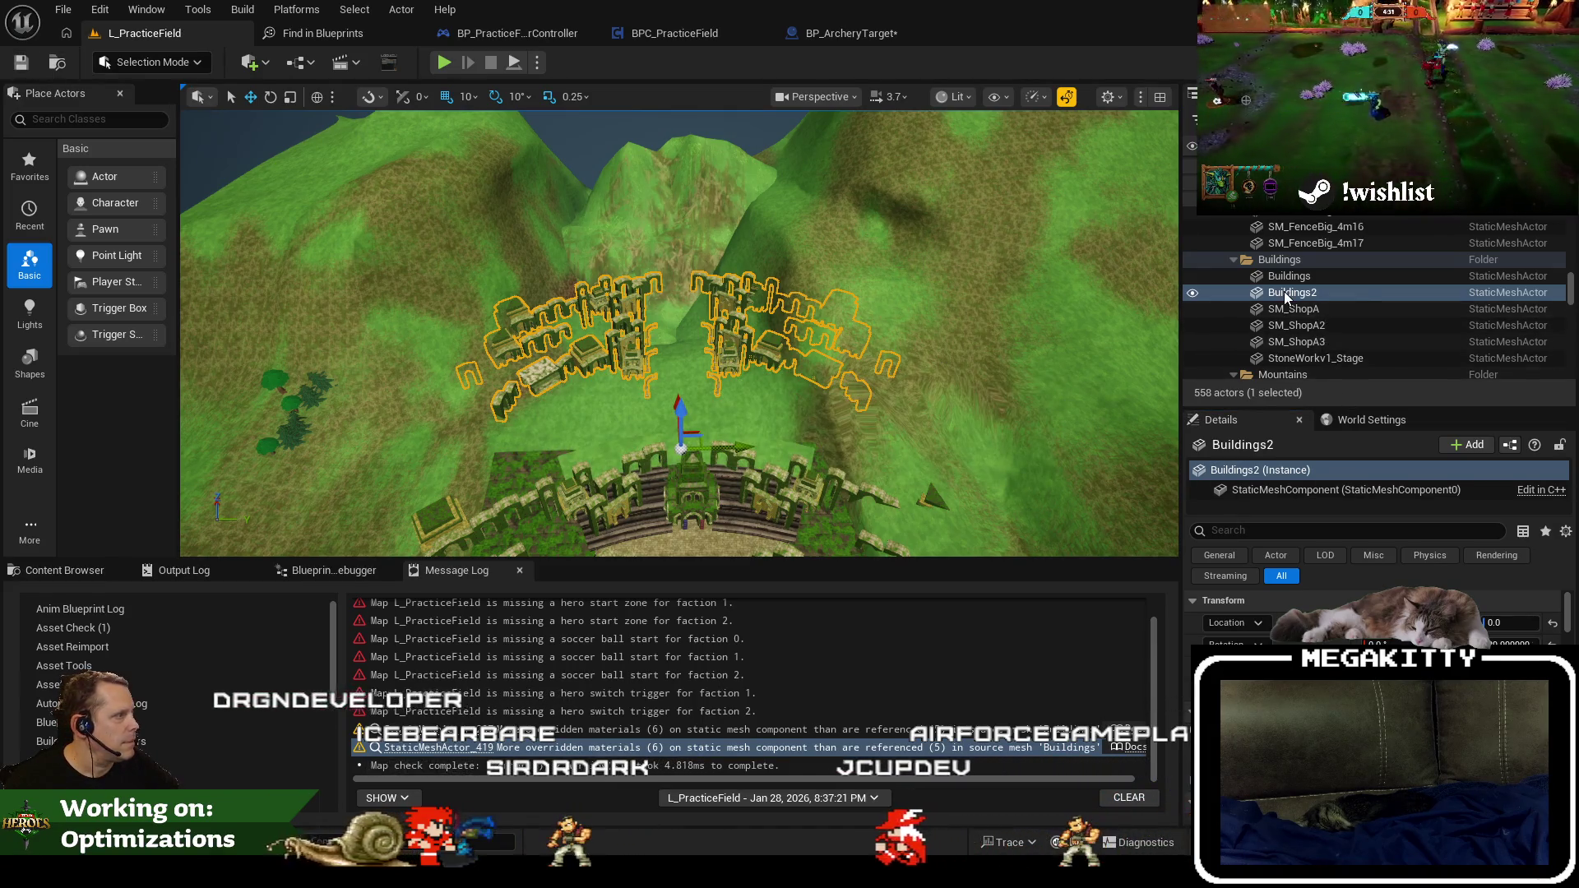
# Locate the Buildings mesh in the Content Browser, open it and save it.
pyautogui.hotkey('ctrl', 'b')
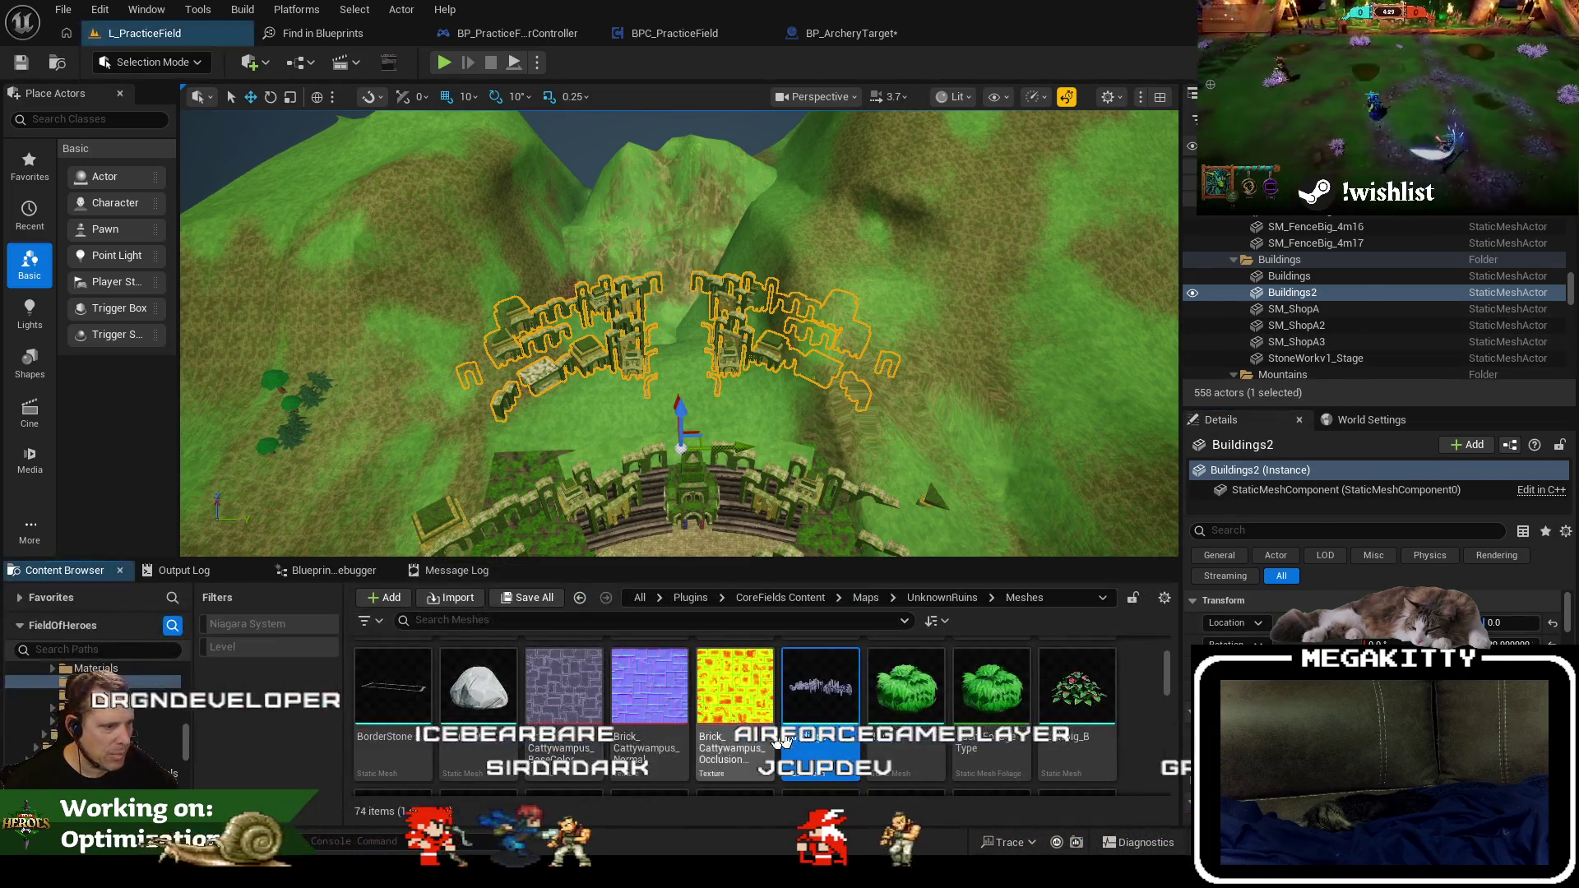
pyautogui.doubleClick(839, 720)
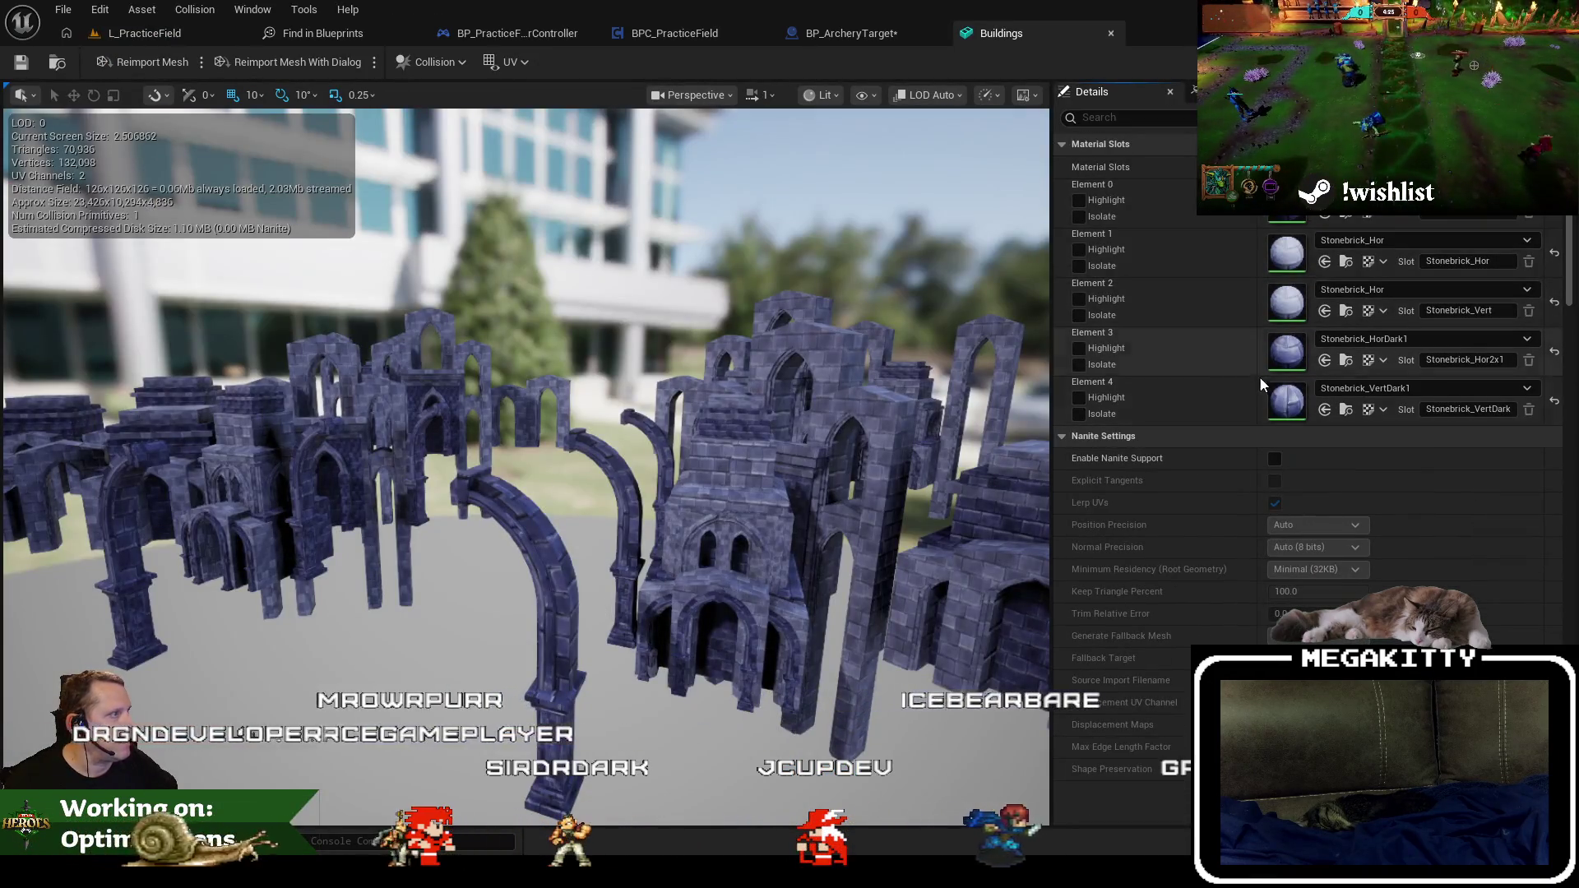
pyautogui.click(21, 63)
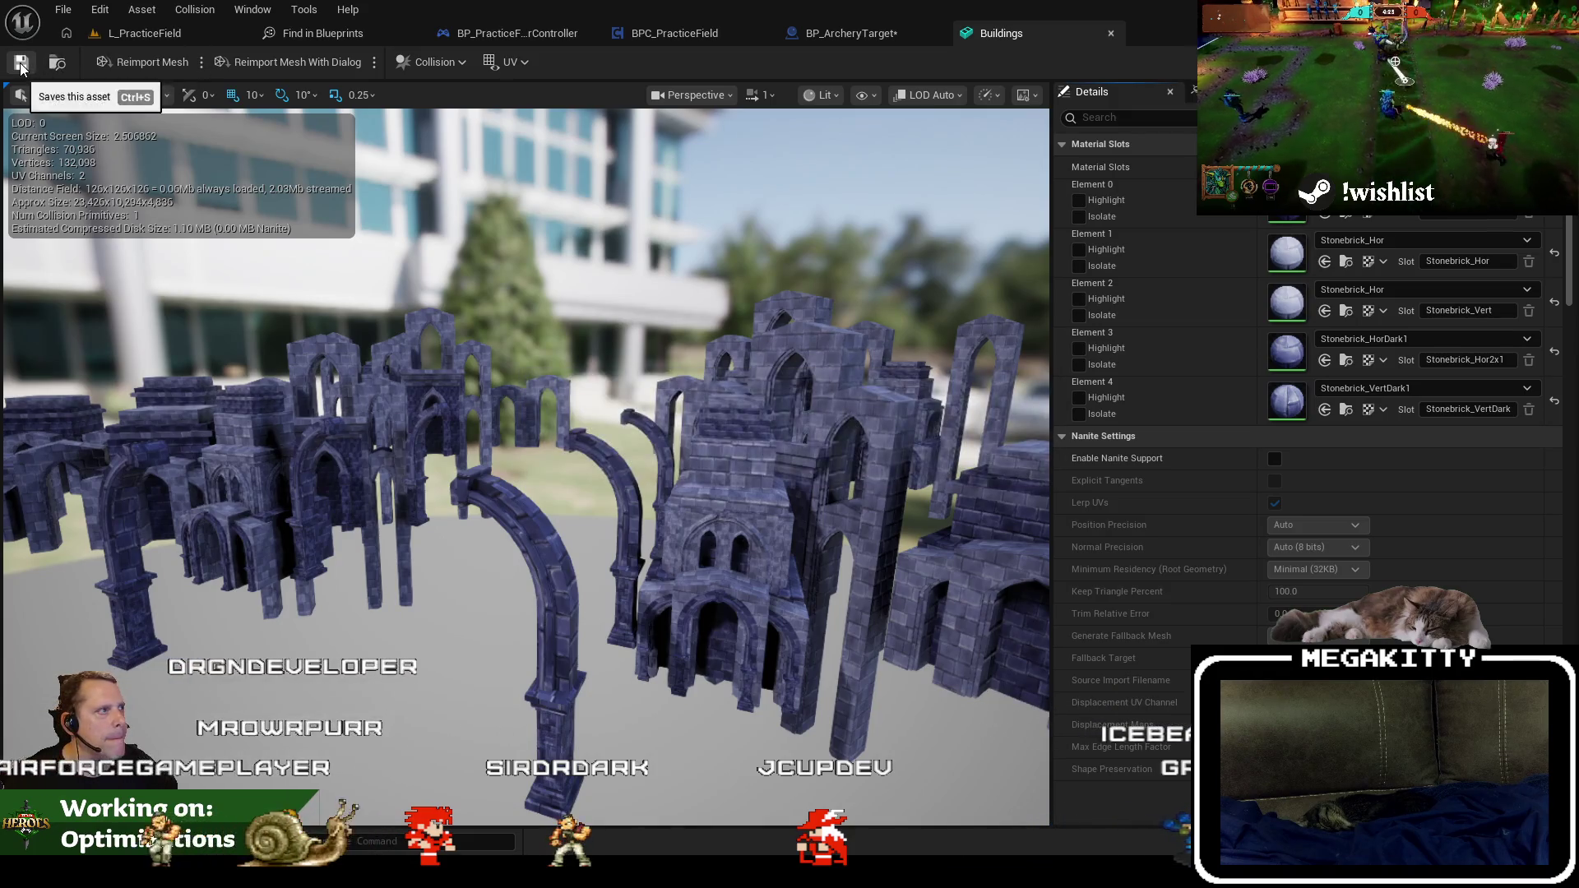
# Close Find in Blueprints, redock the Buildings mesh editor, and return to L_PracticeField.
pyautogui.click(412, 33)
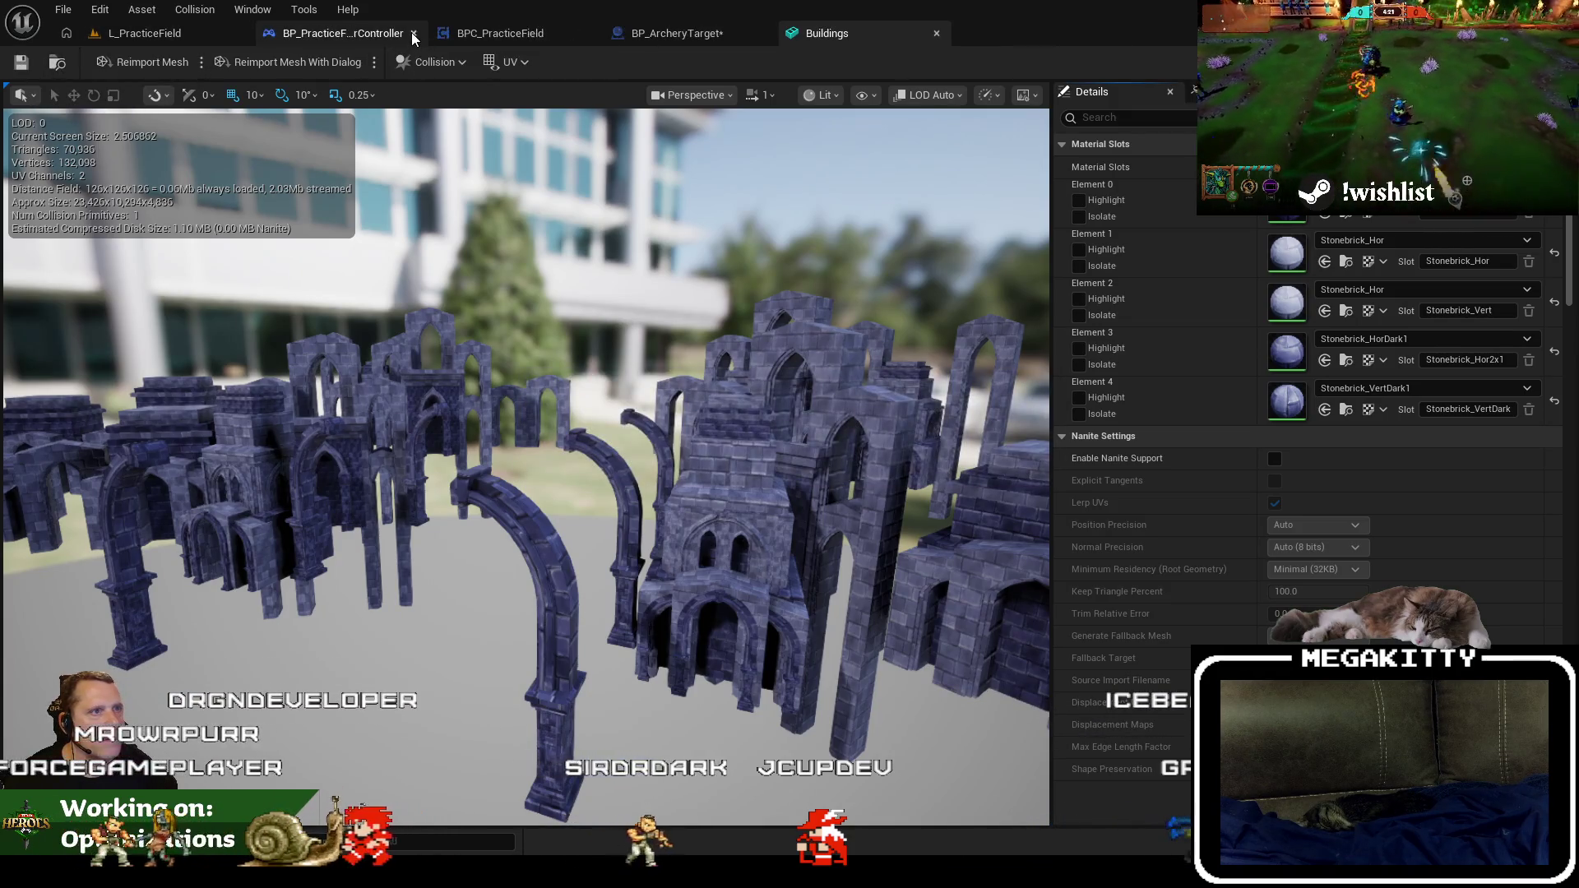
pyautogui.moveTo(371, 50)
pyautogui.mouseDown()
pyautogui.moveTo(433, 162)
pyautogui.moveTo(430, 60)
pyautogui.moveTo(265, 60)
pyautogui.moveTo(361, 88)
pyautogui.moveTo(300, 33)
pyautogui.mouseUp()
pyautogui.click(818, 37)
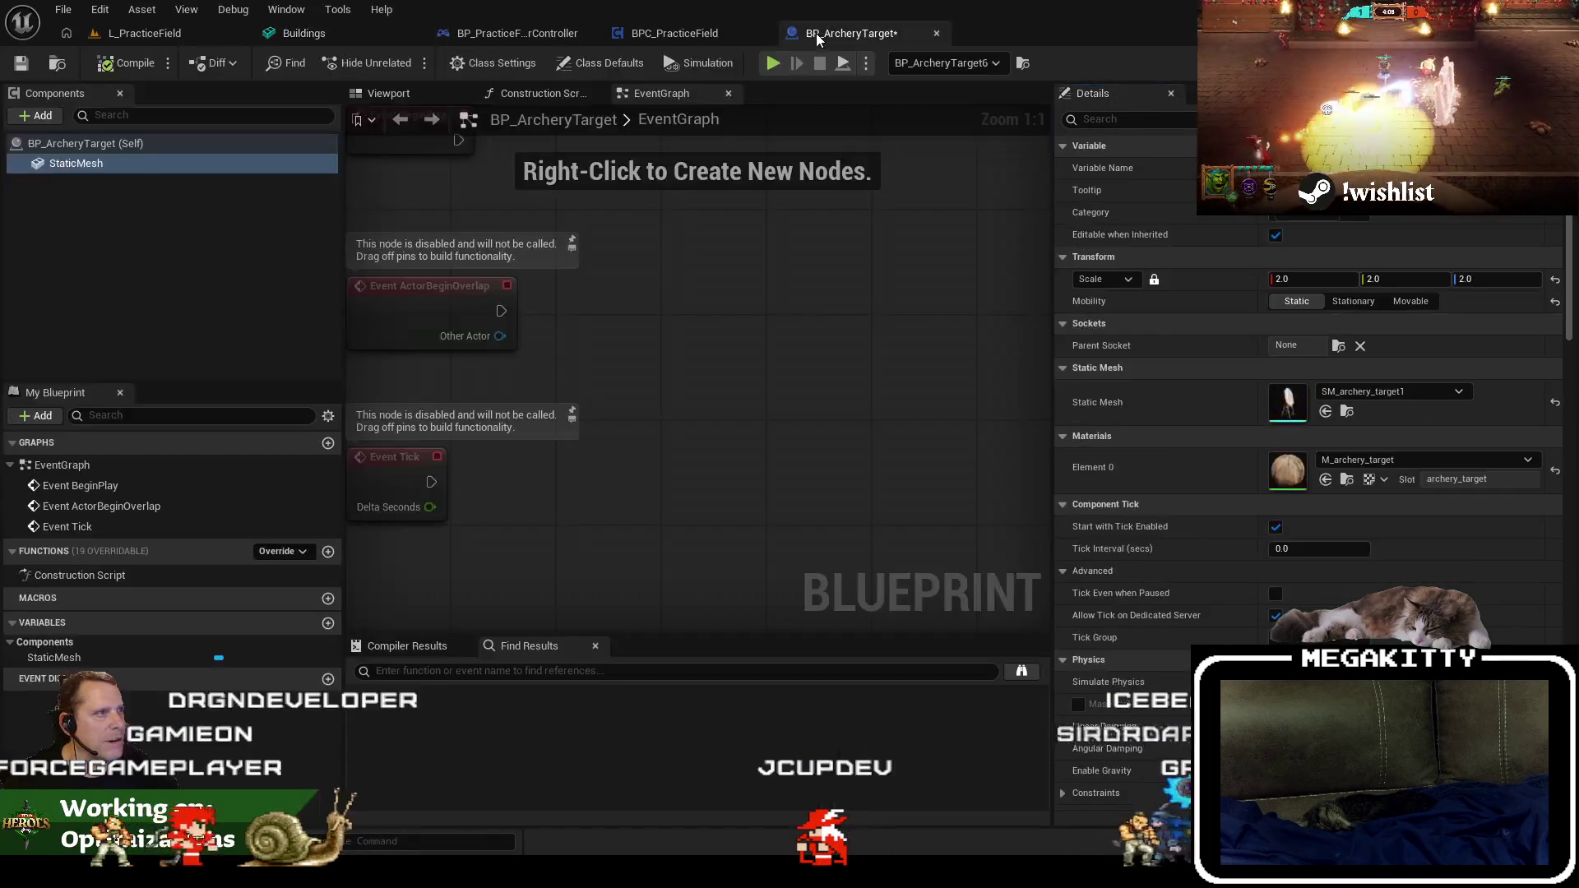
pyautogui.click(304, 33)
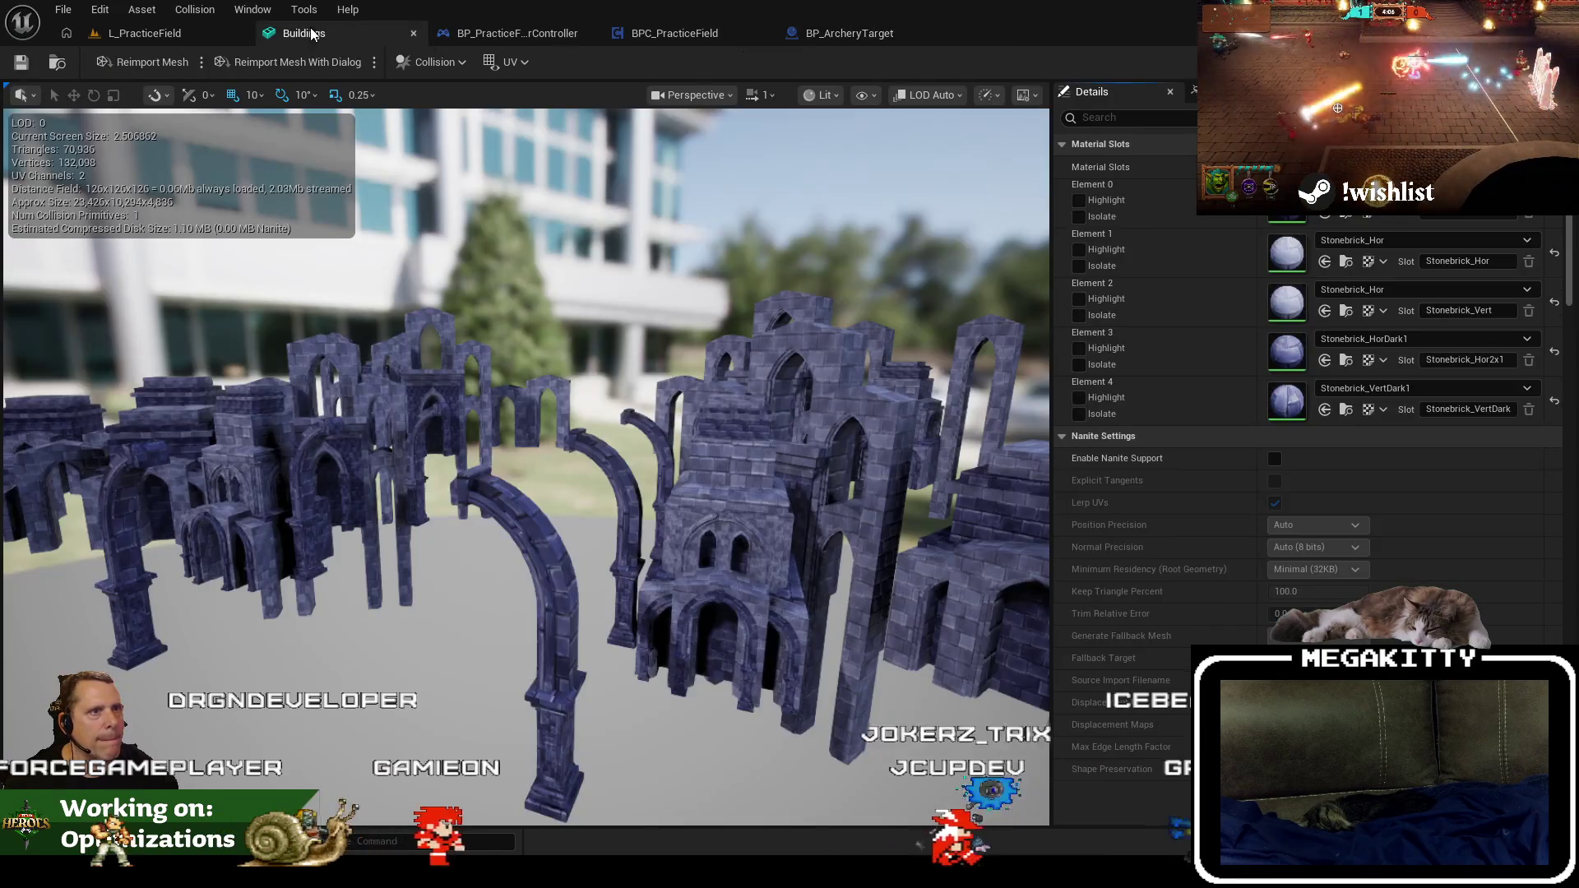
pyautogui.click(160, 36)
pyautogui.rightClick(161, 37)
pyautogui.press('Escape')
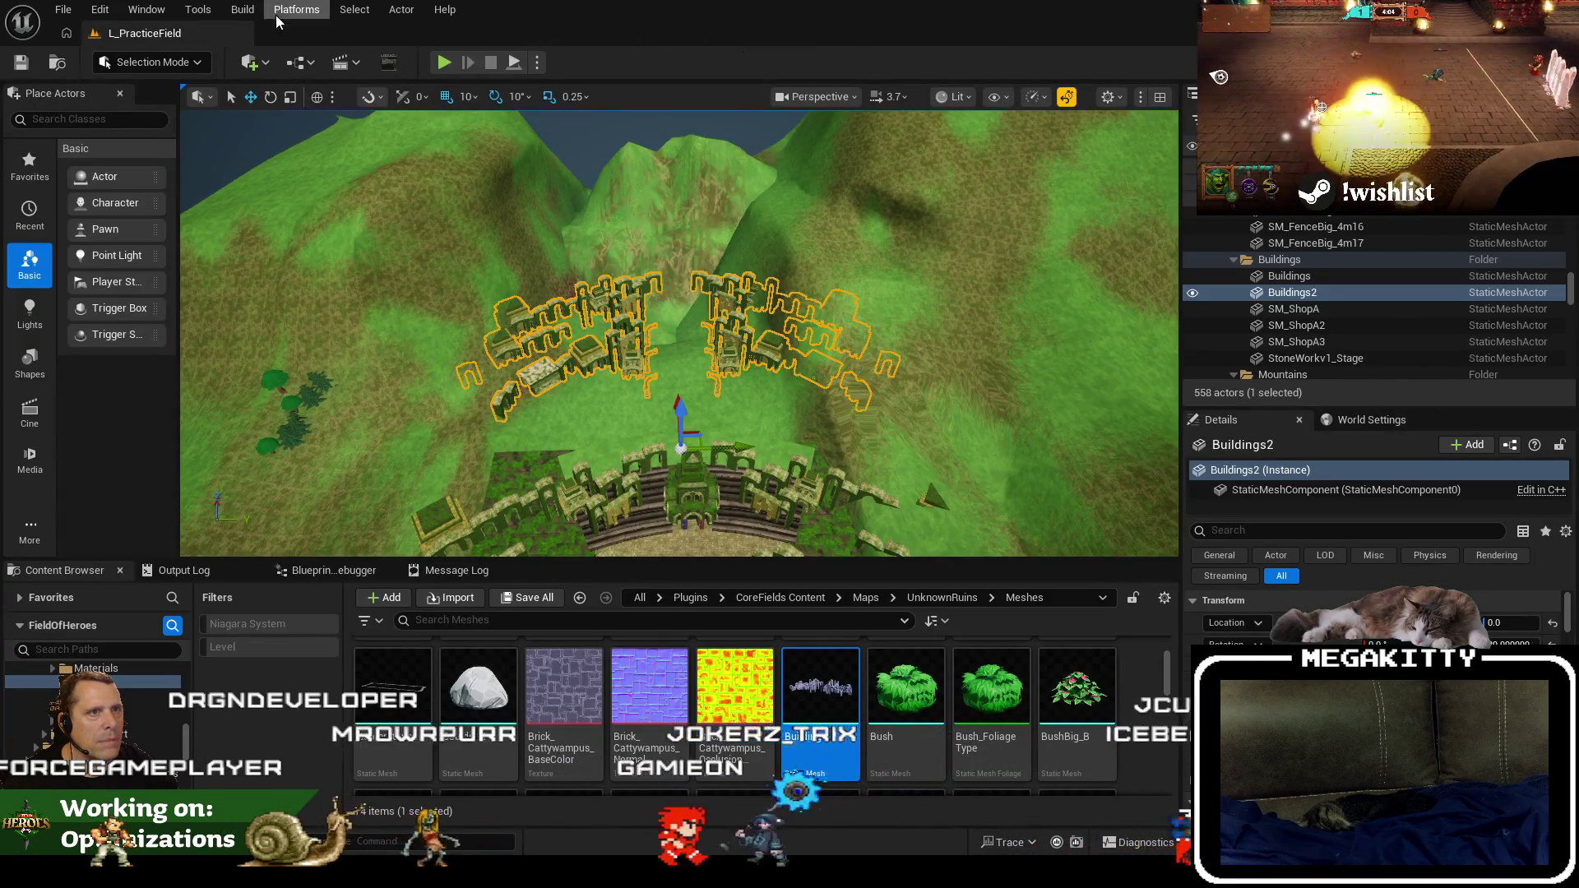
pyautogui.click(247, 9)
# Rerun Map Check, jump to flagged StaticMeshActor_287, and select Buildings in the Outliner.
pyautogui.click(417, 597)
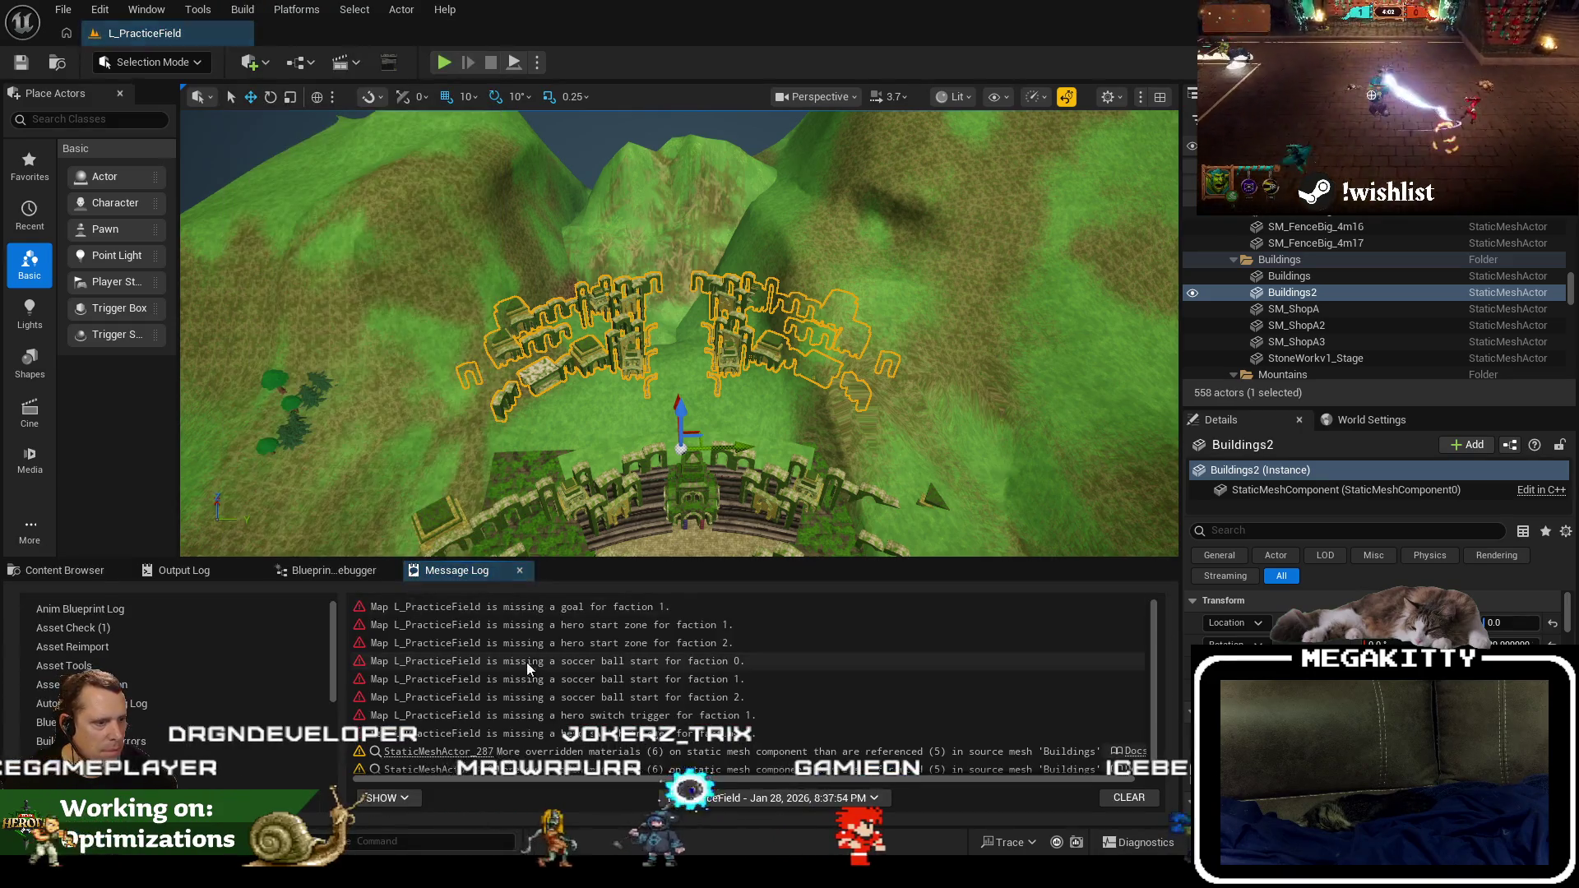
pyautogui.click(467, 731)
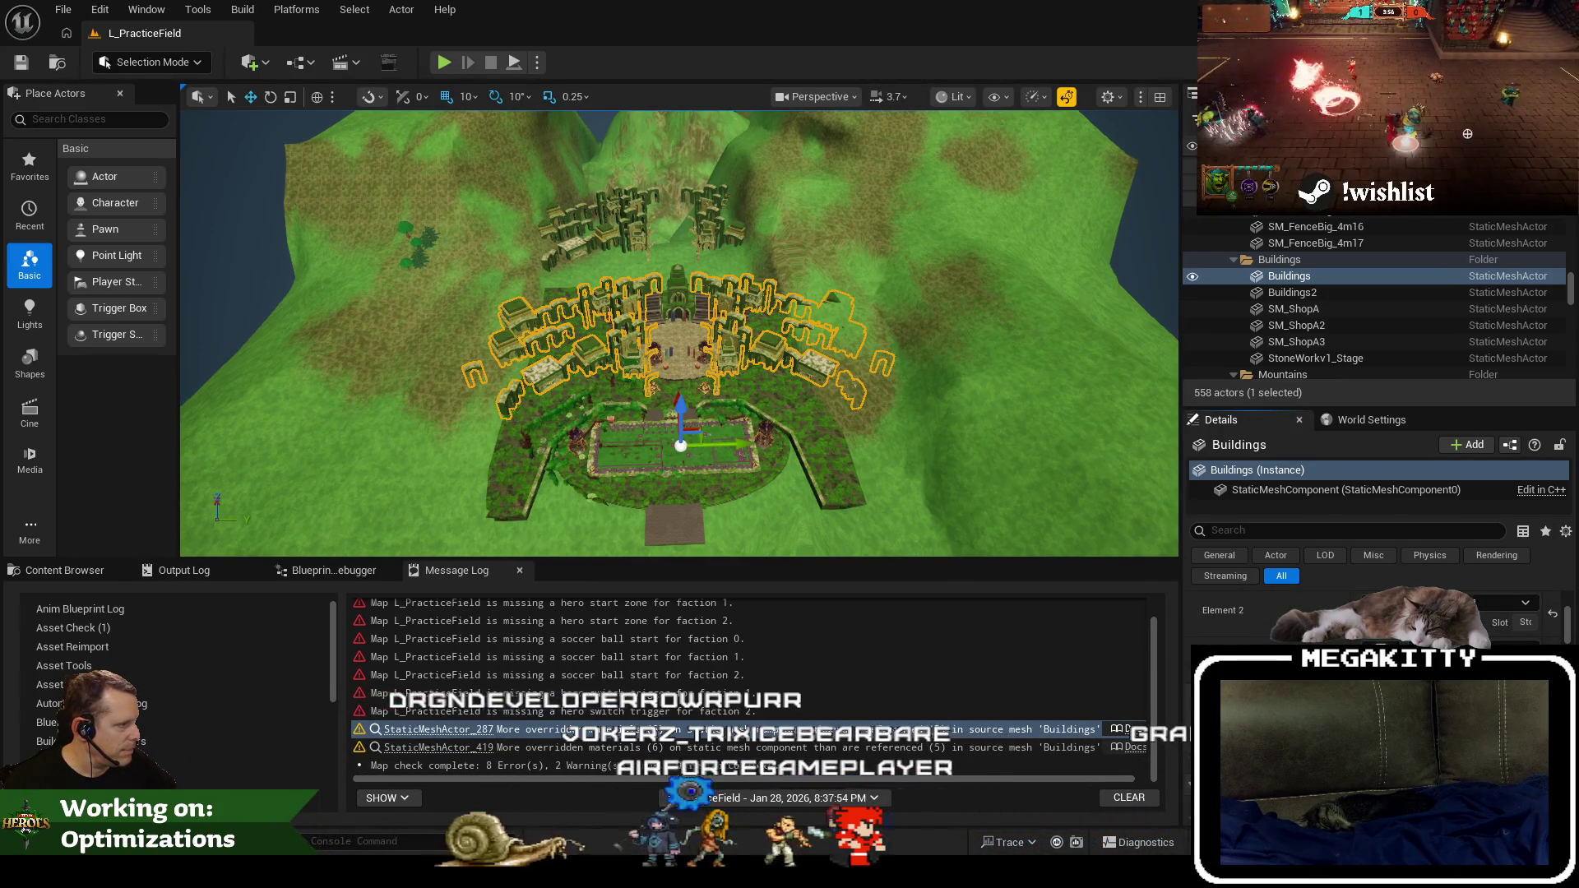
pyautogui.scroll(1, 822, 699)
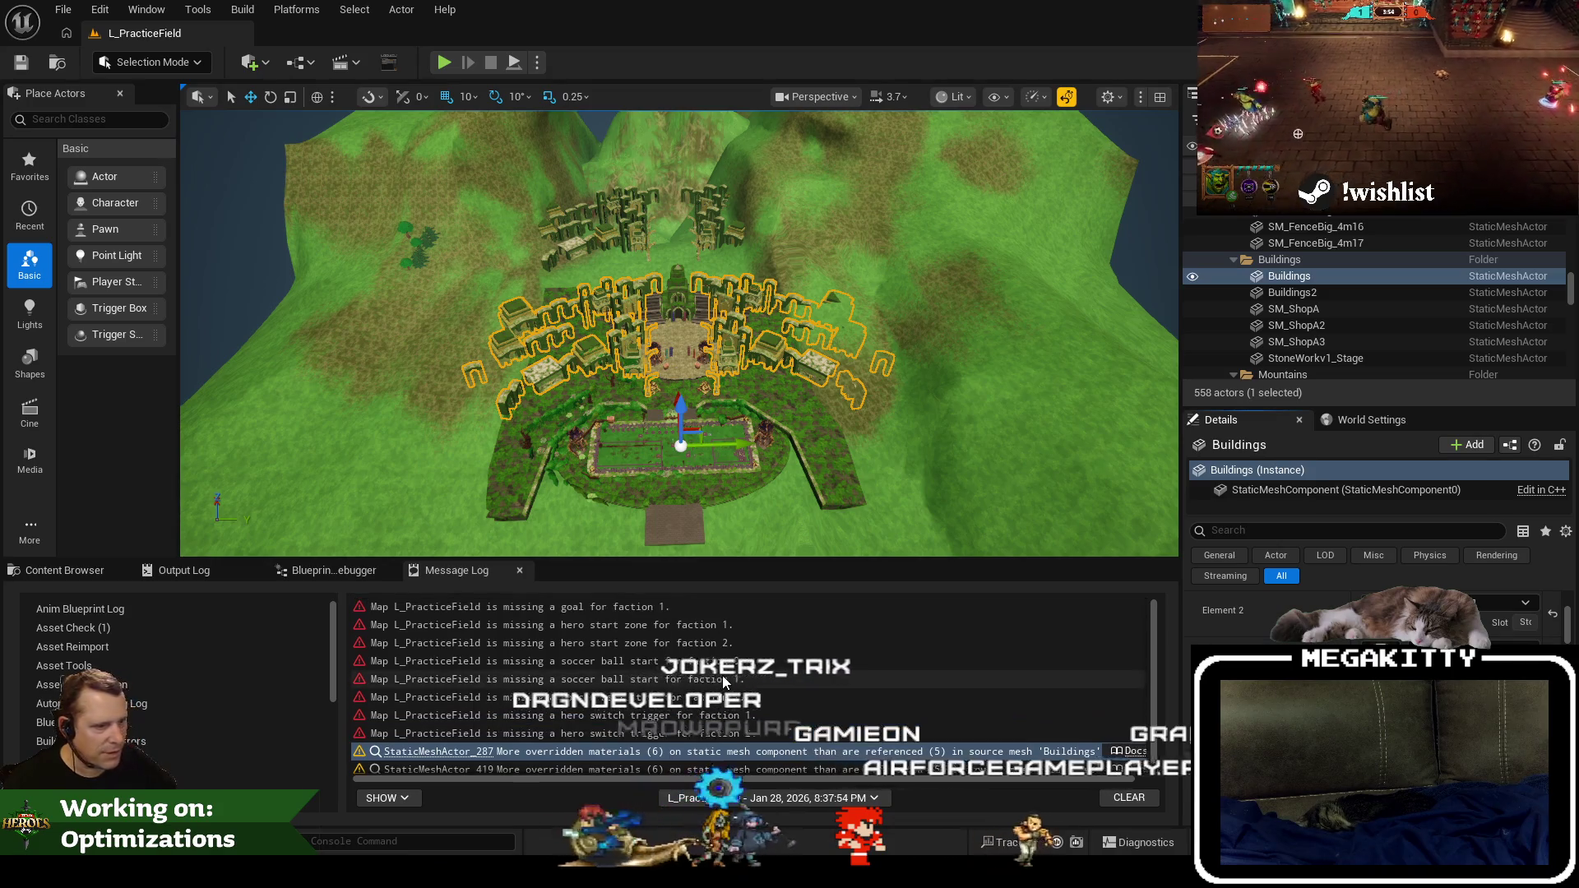
pyautogui.scroll(-1, 905, 740)
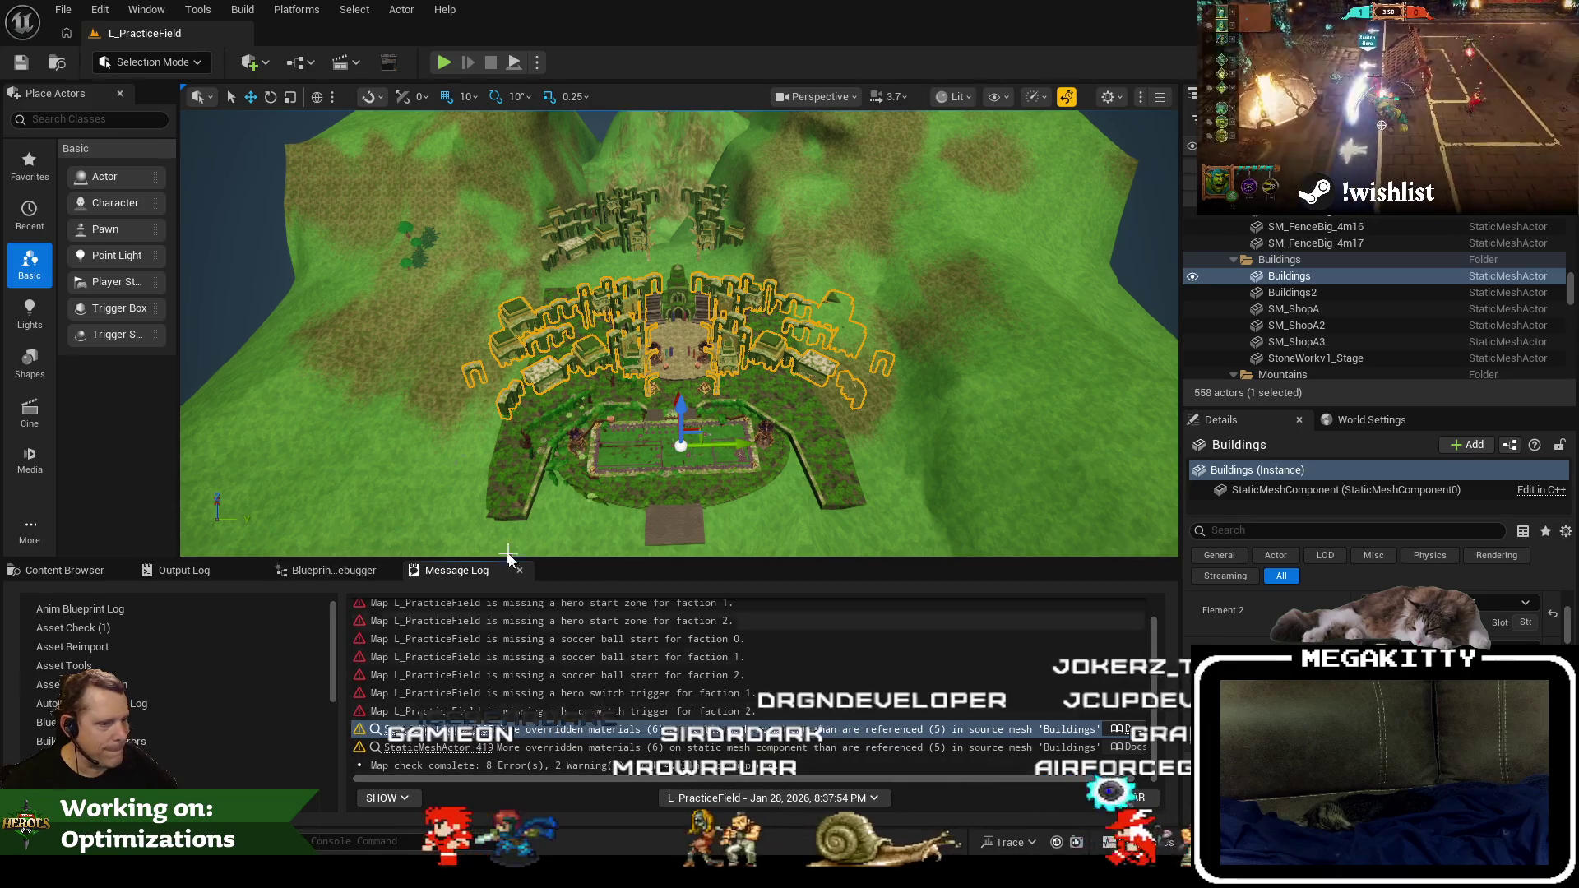
pyautogui.scroll(3, 612, 359)
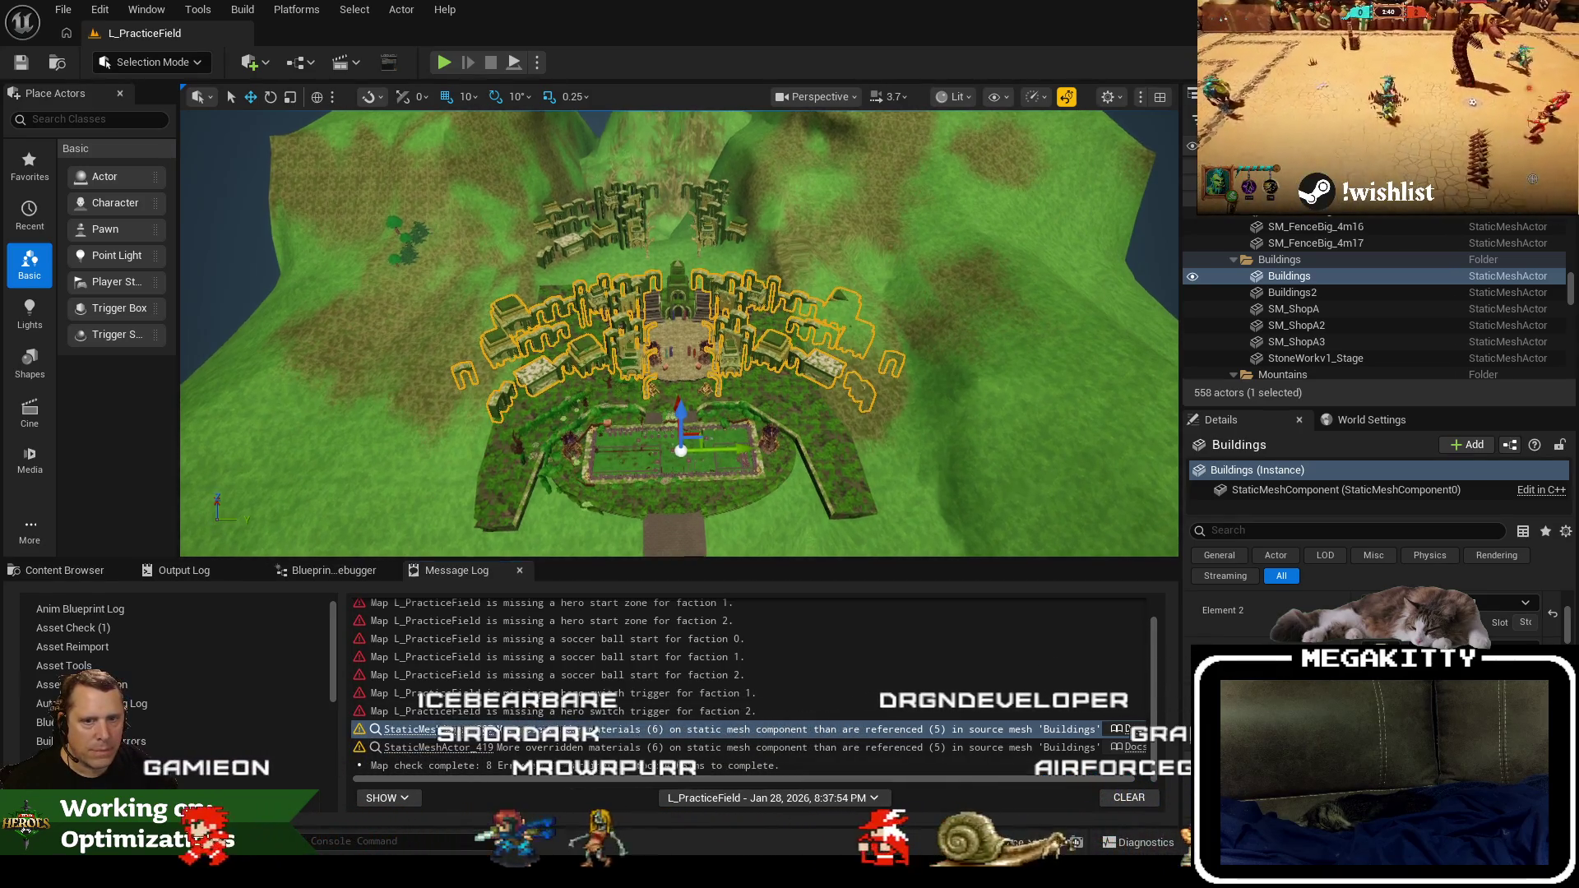
pyautogui.scroll(1, 613, 359)
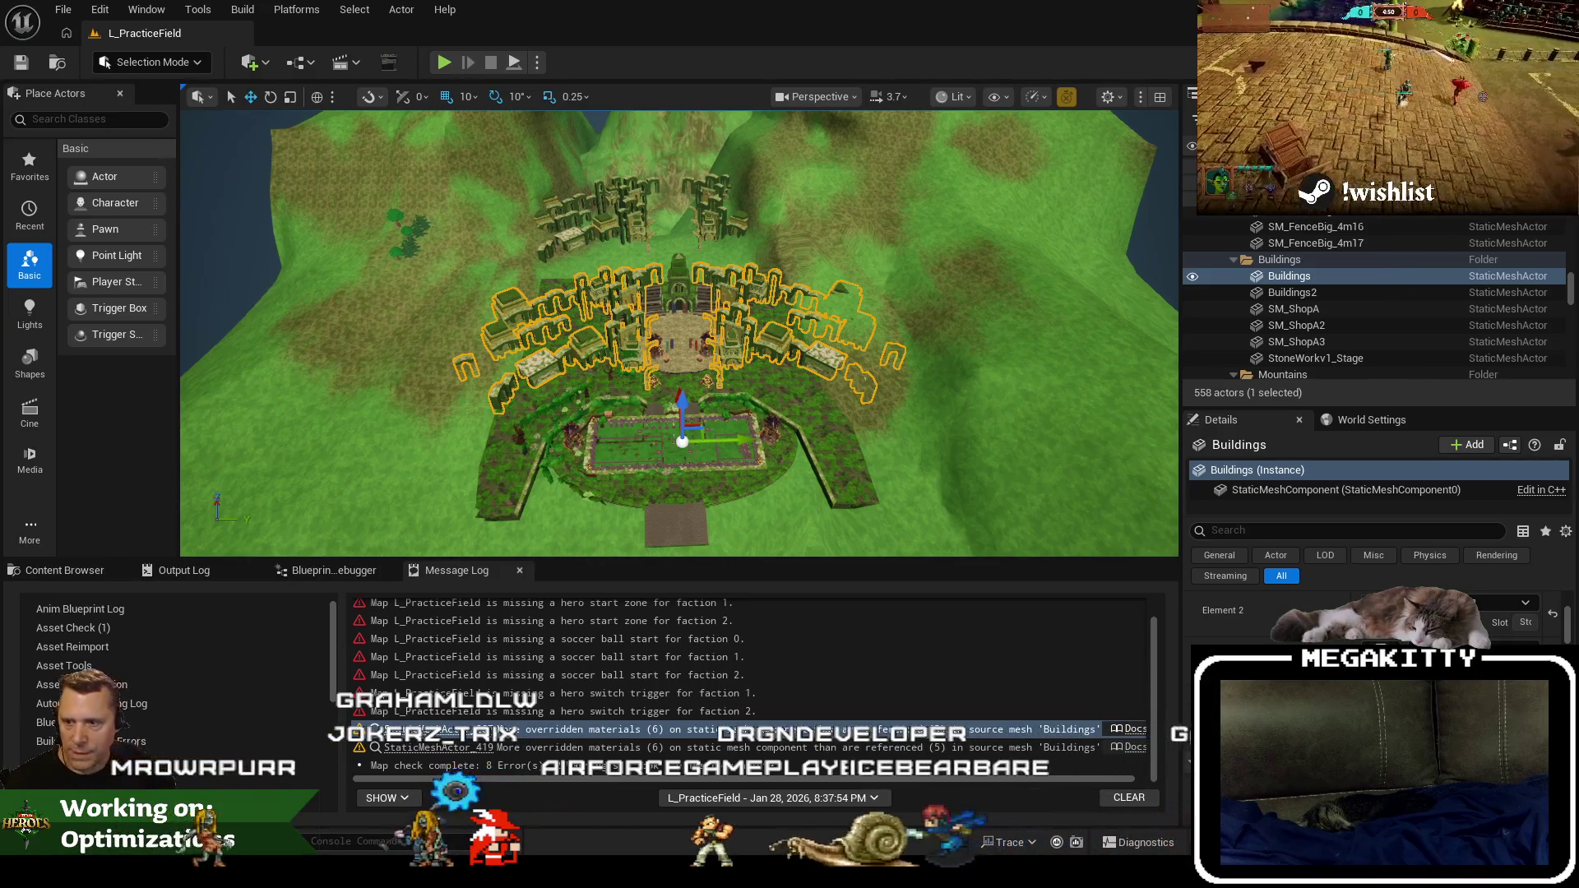
pyautogui.click(1319, 294)
pyautogui.click(1294, 280)
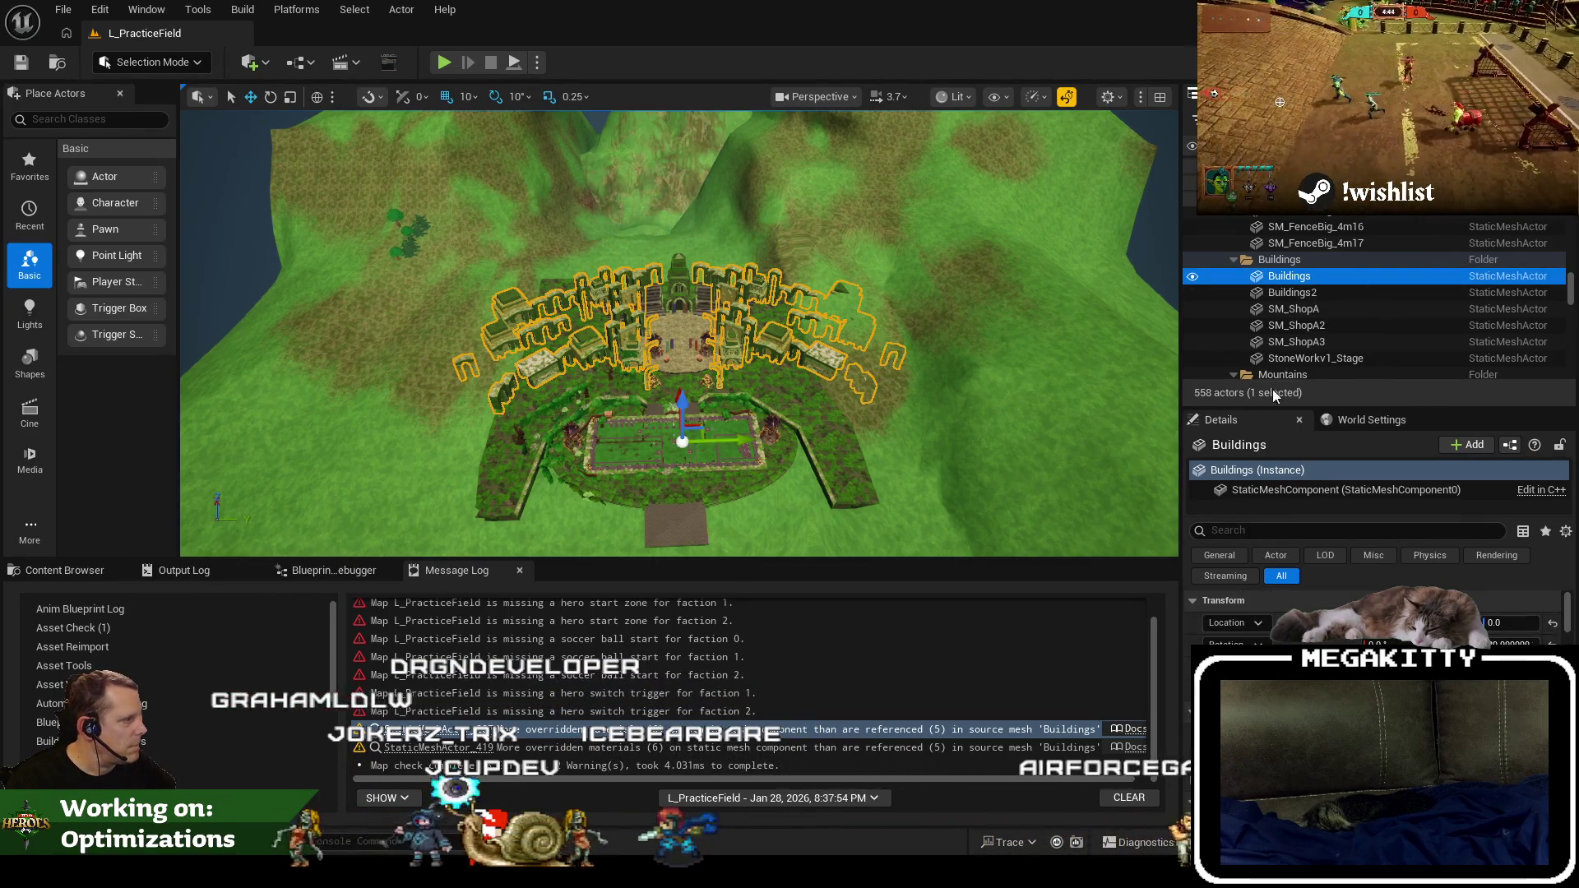
pyautogui.rightClick(1289, 279)
# Replace the selected actor with the Buildings static mesh, then reselect Buildings.
pyautogui.moveTo(1181, 408)
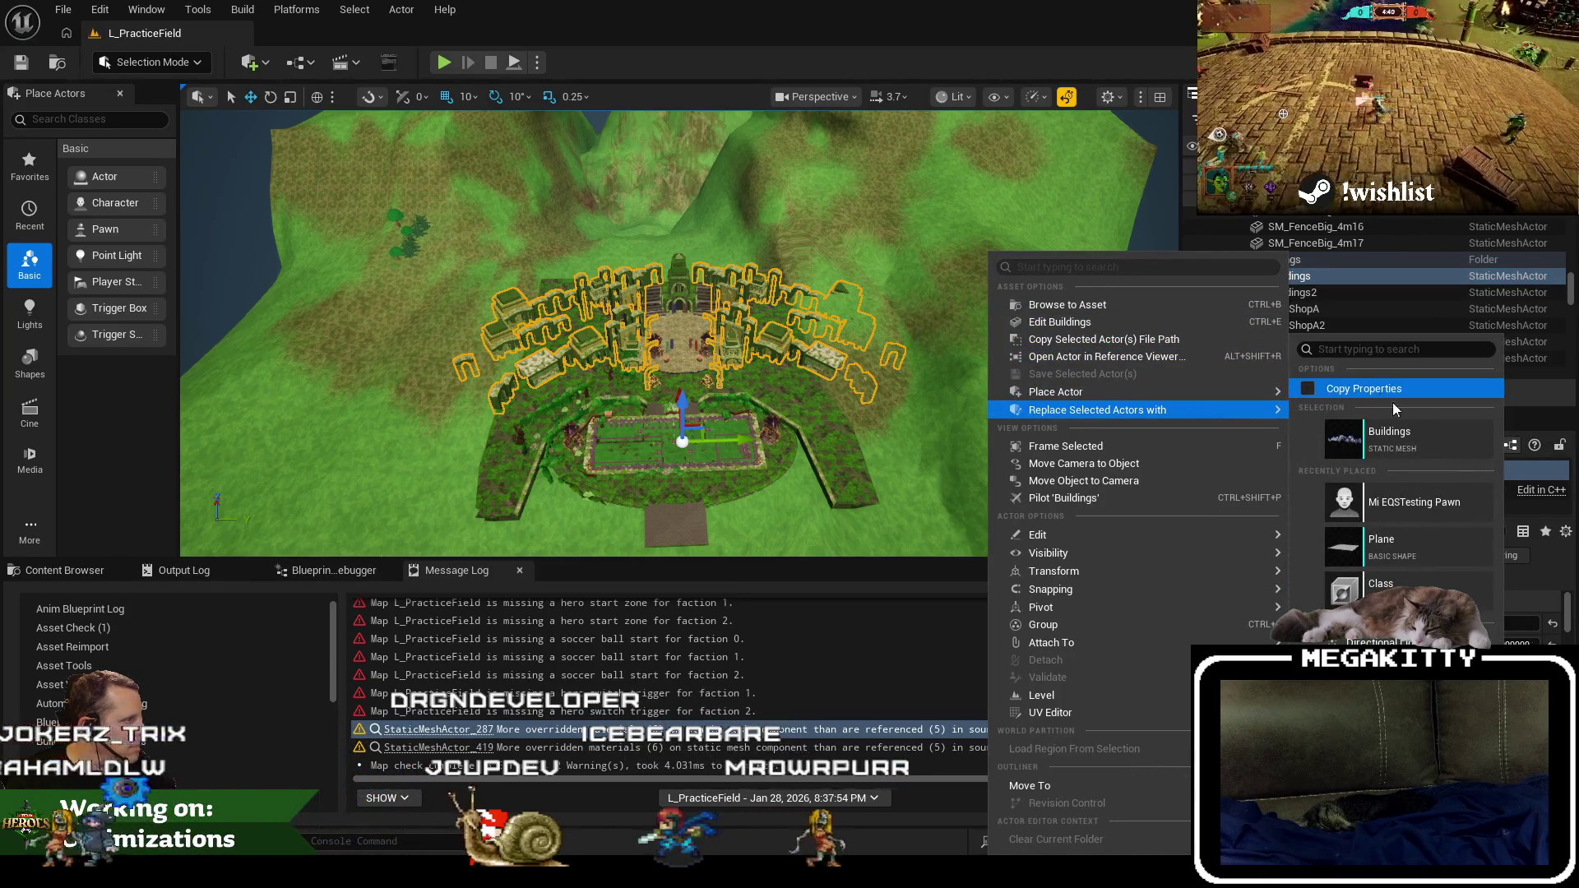
pyautogui.click(1451, 444)
pyautogui.click(655, 290)
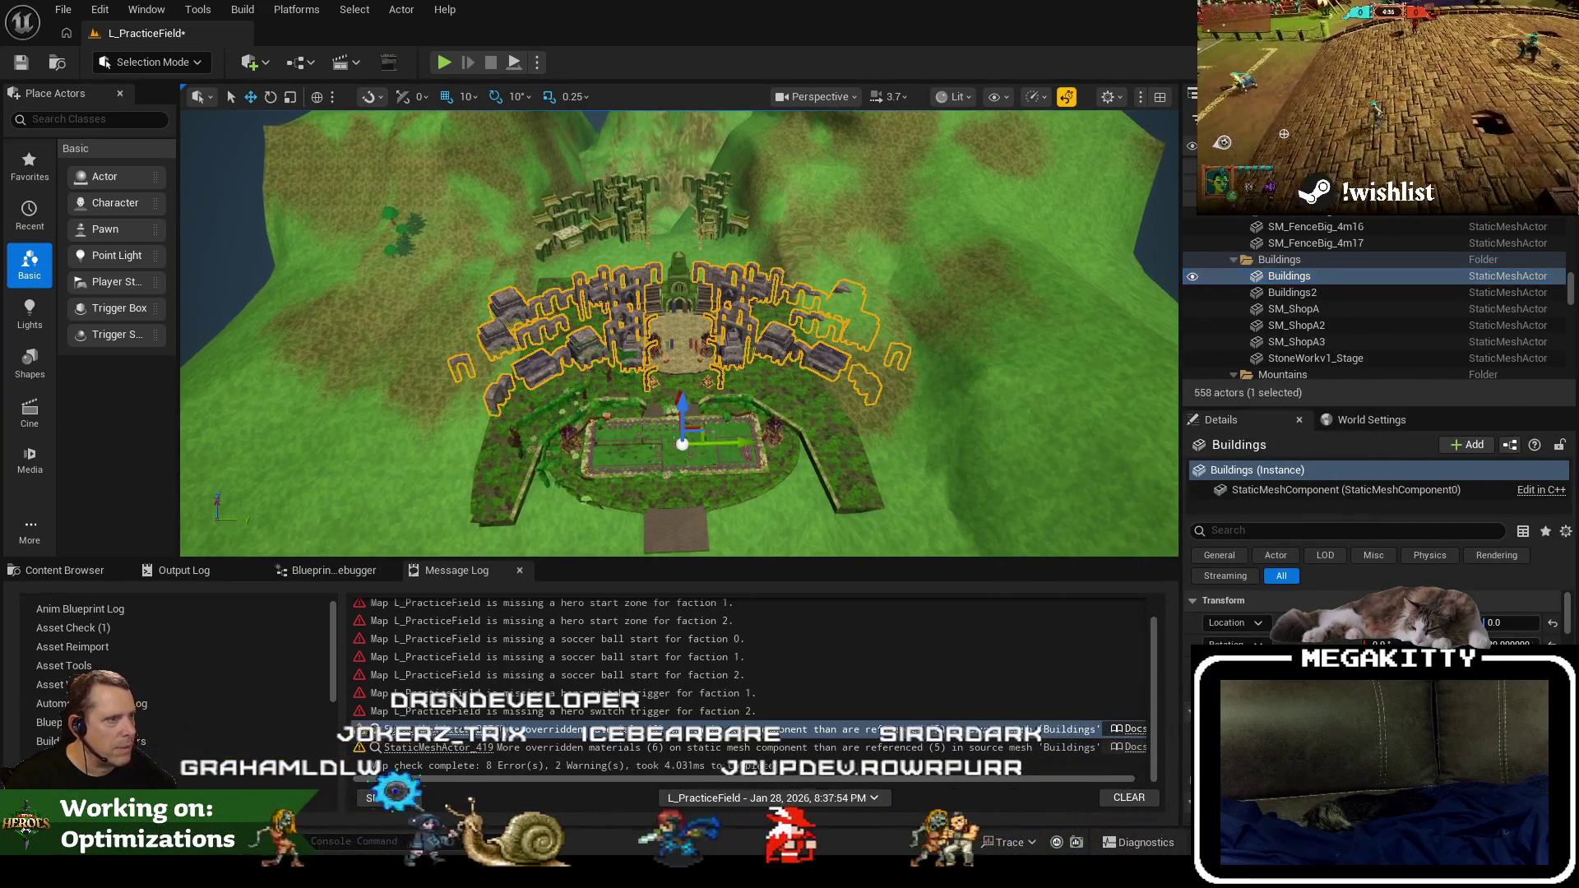
pyautogui.scroll(5, 658, 289)
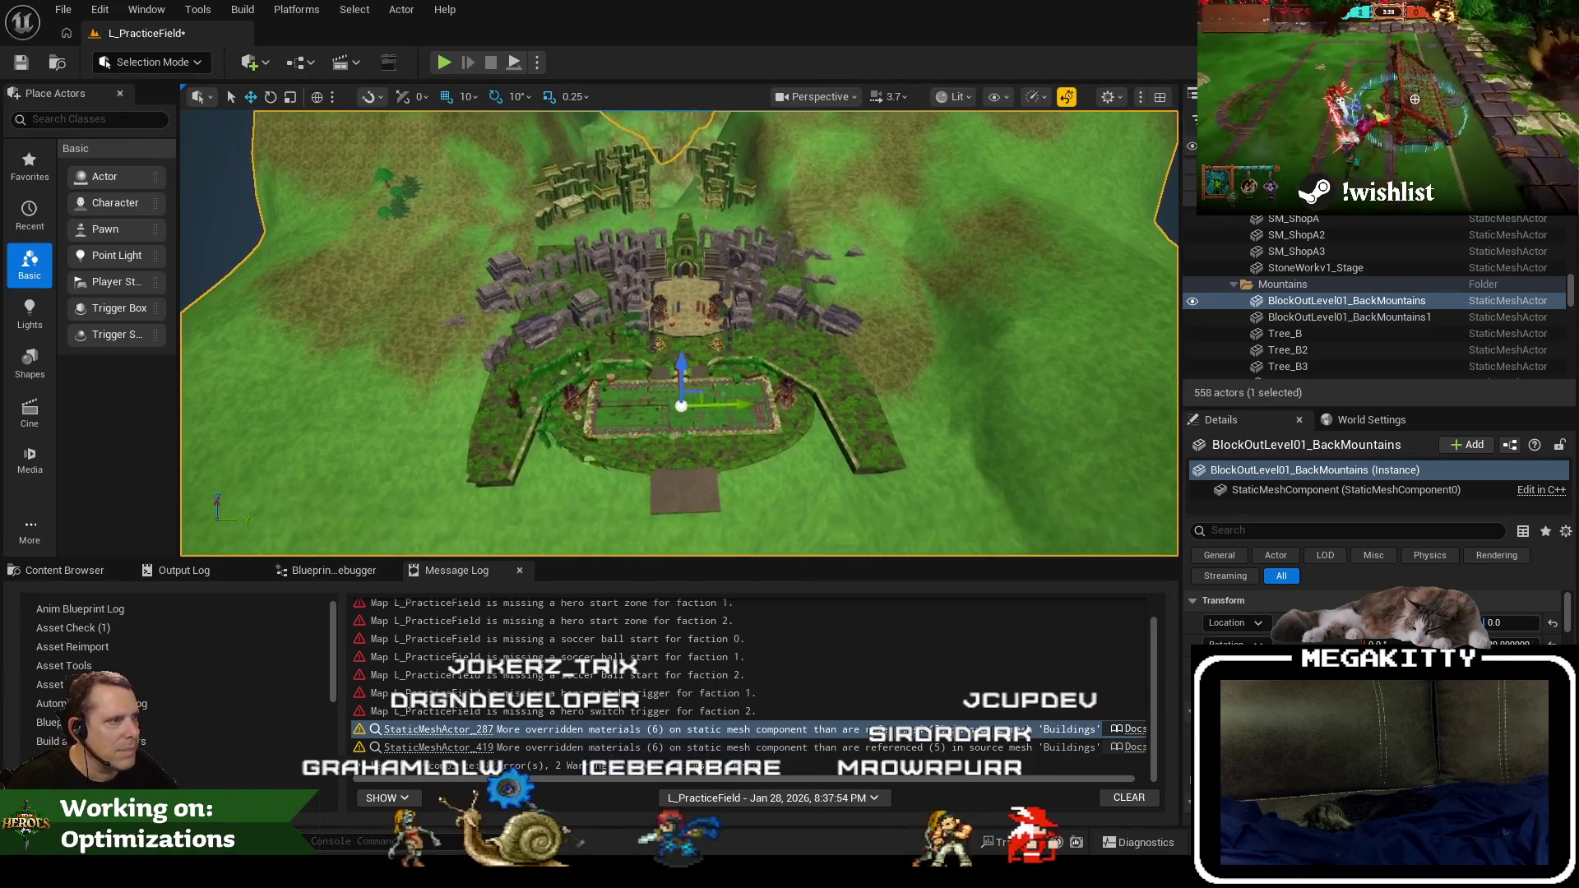
pyautogui.scroll(5, 676, 292)
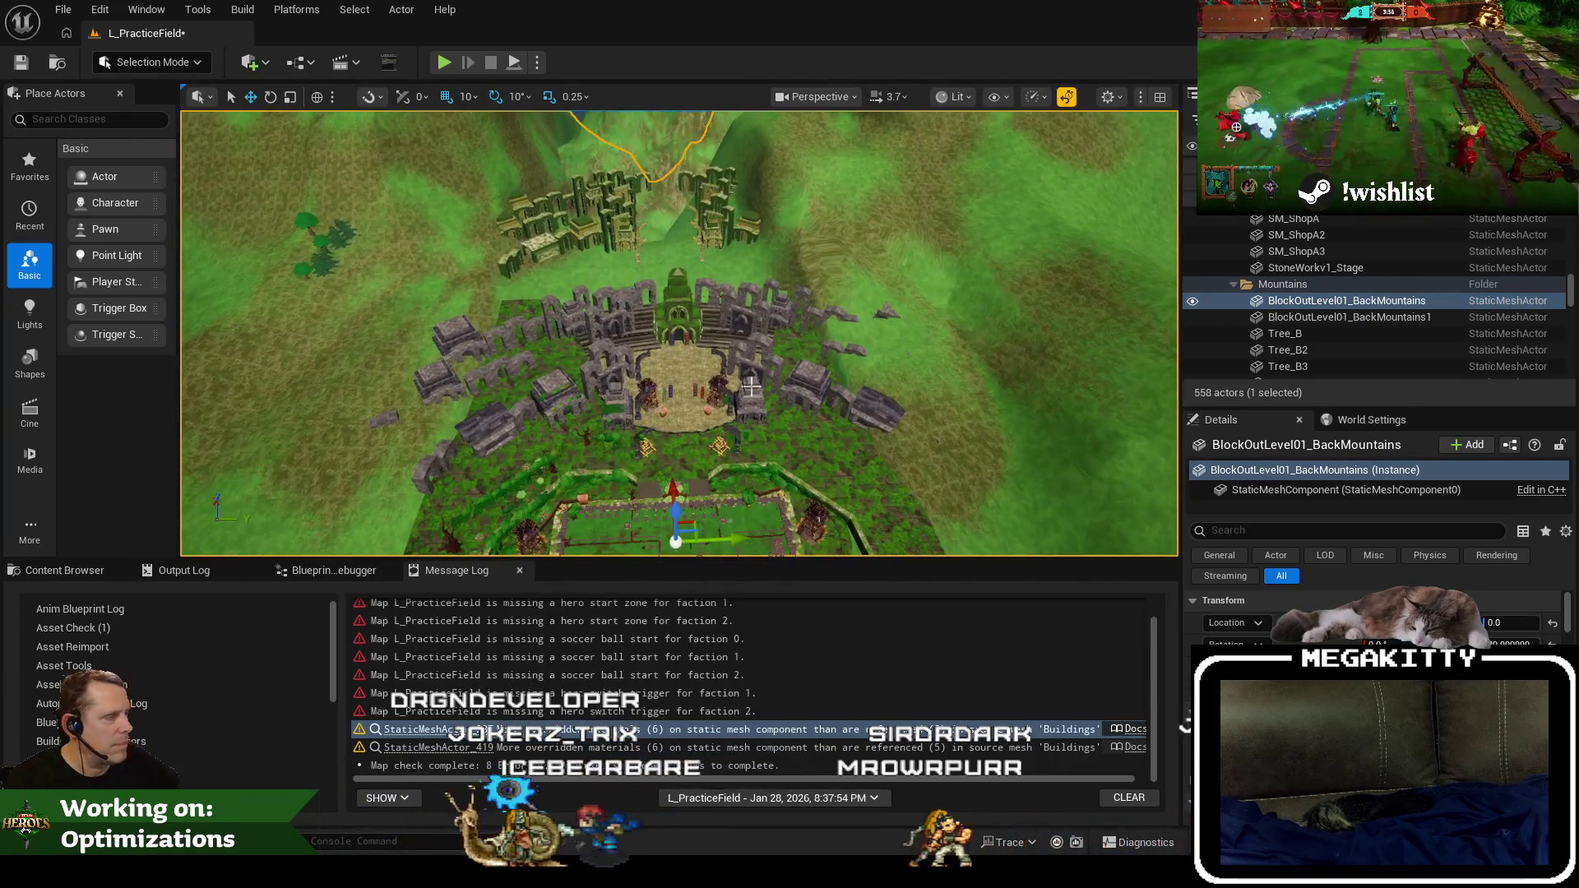
pyautogui.click(628, 306)
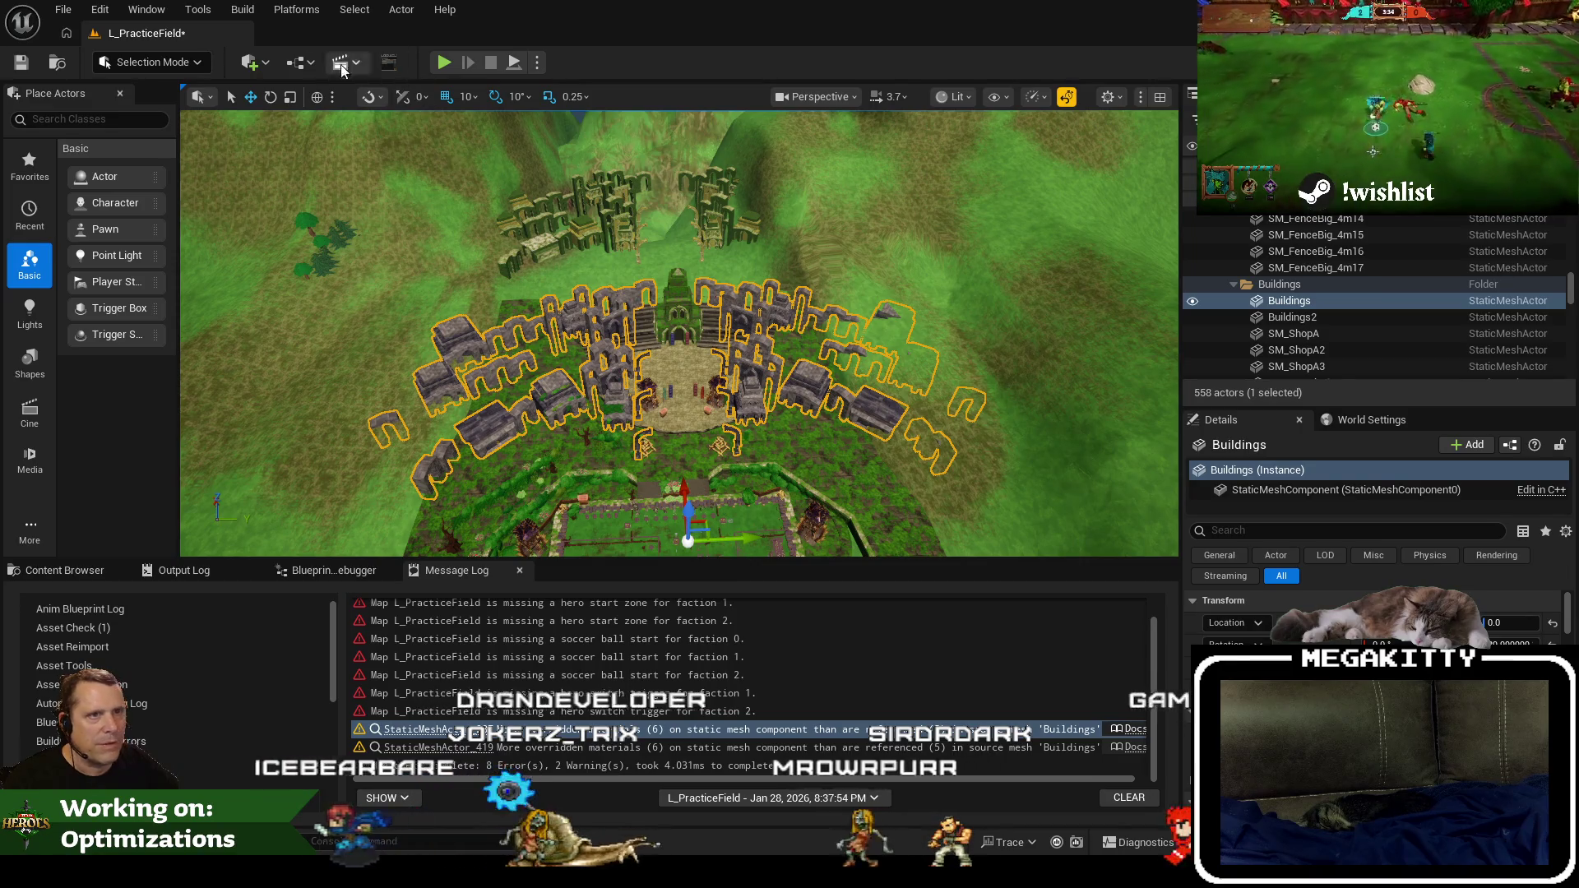
# Rerun Map Check, jump to flagged Buildings2, and replace it with the Buildings static mesh.
pyautogui.click(243, 9)
pyautogui.click(336, 610)
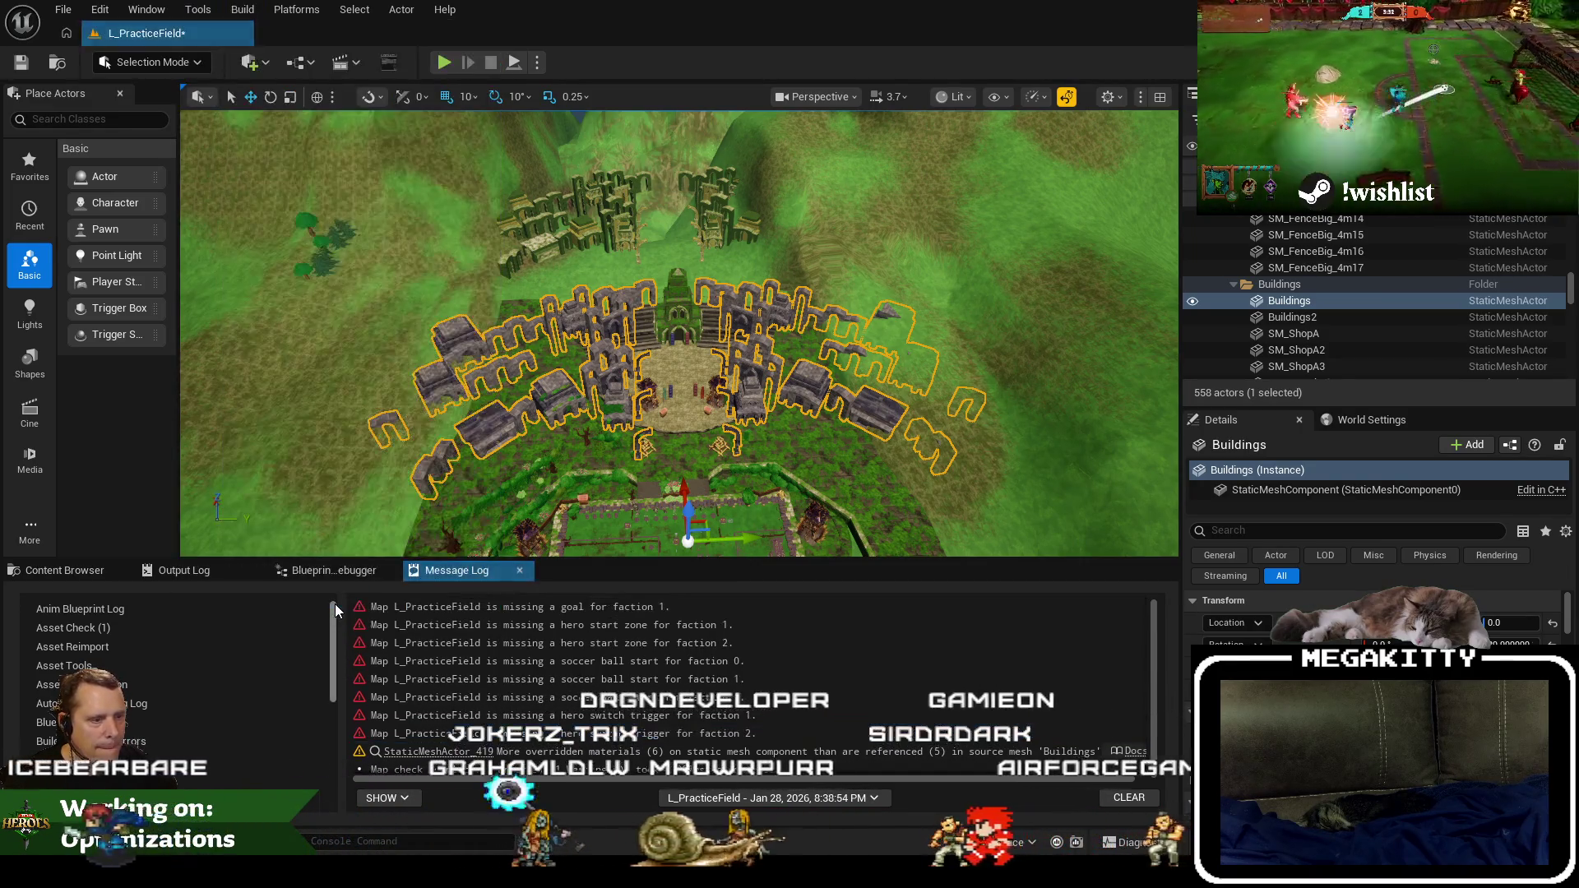
pyautogui.scroll(-1, 615, 773)
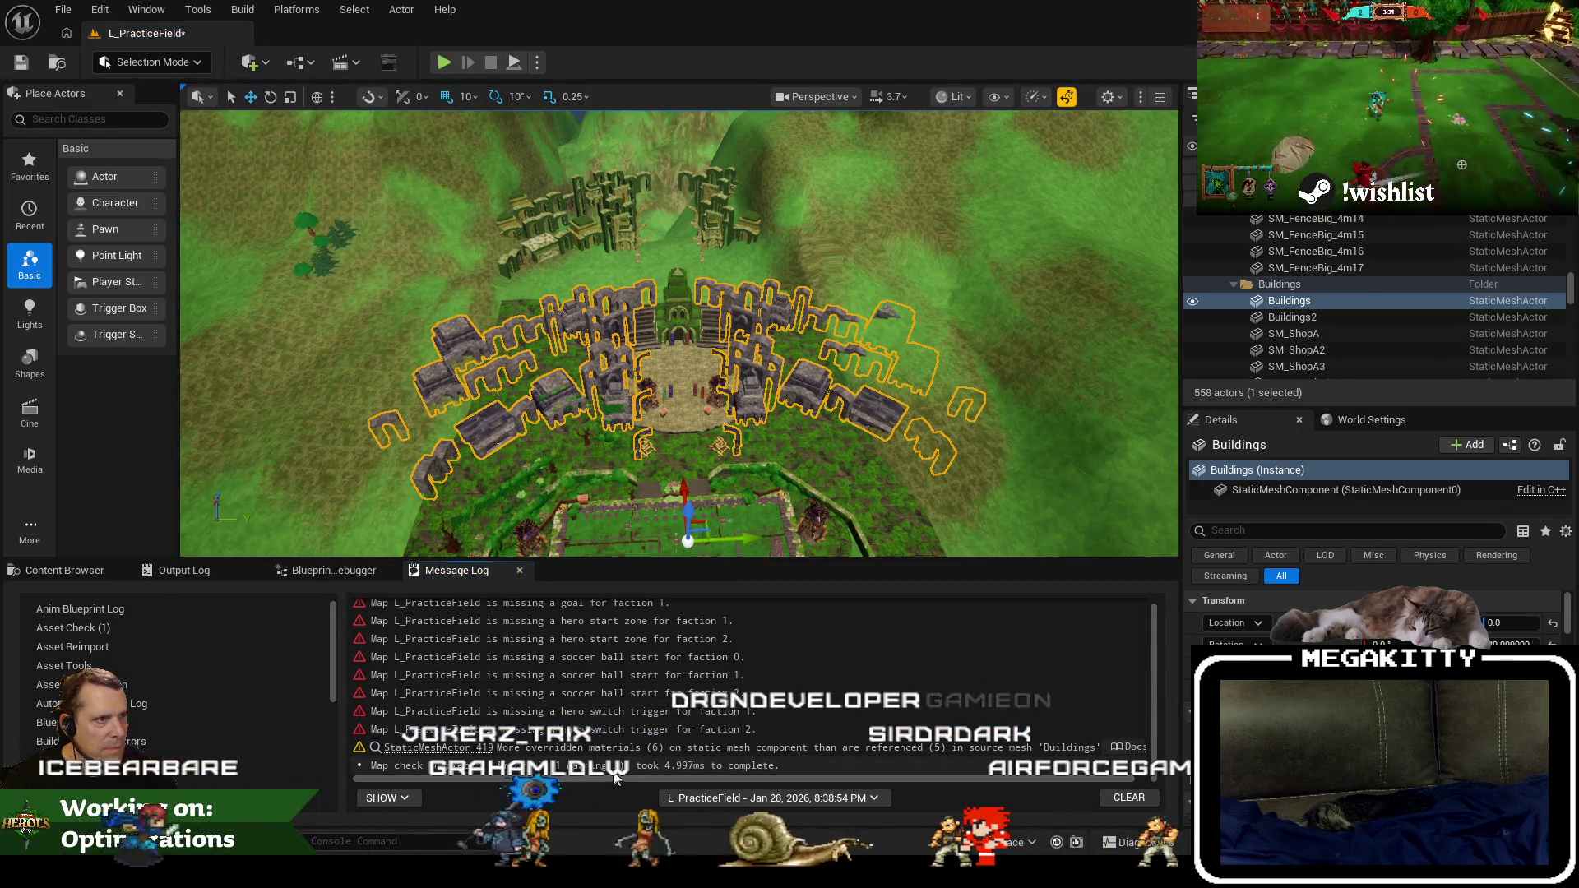
pyautogui.click(475, 753)
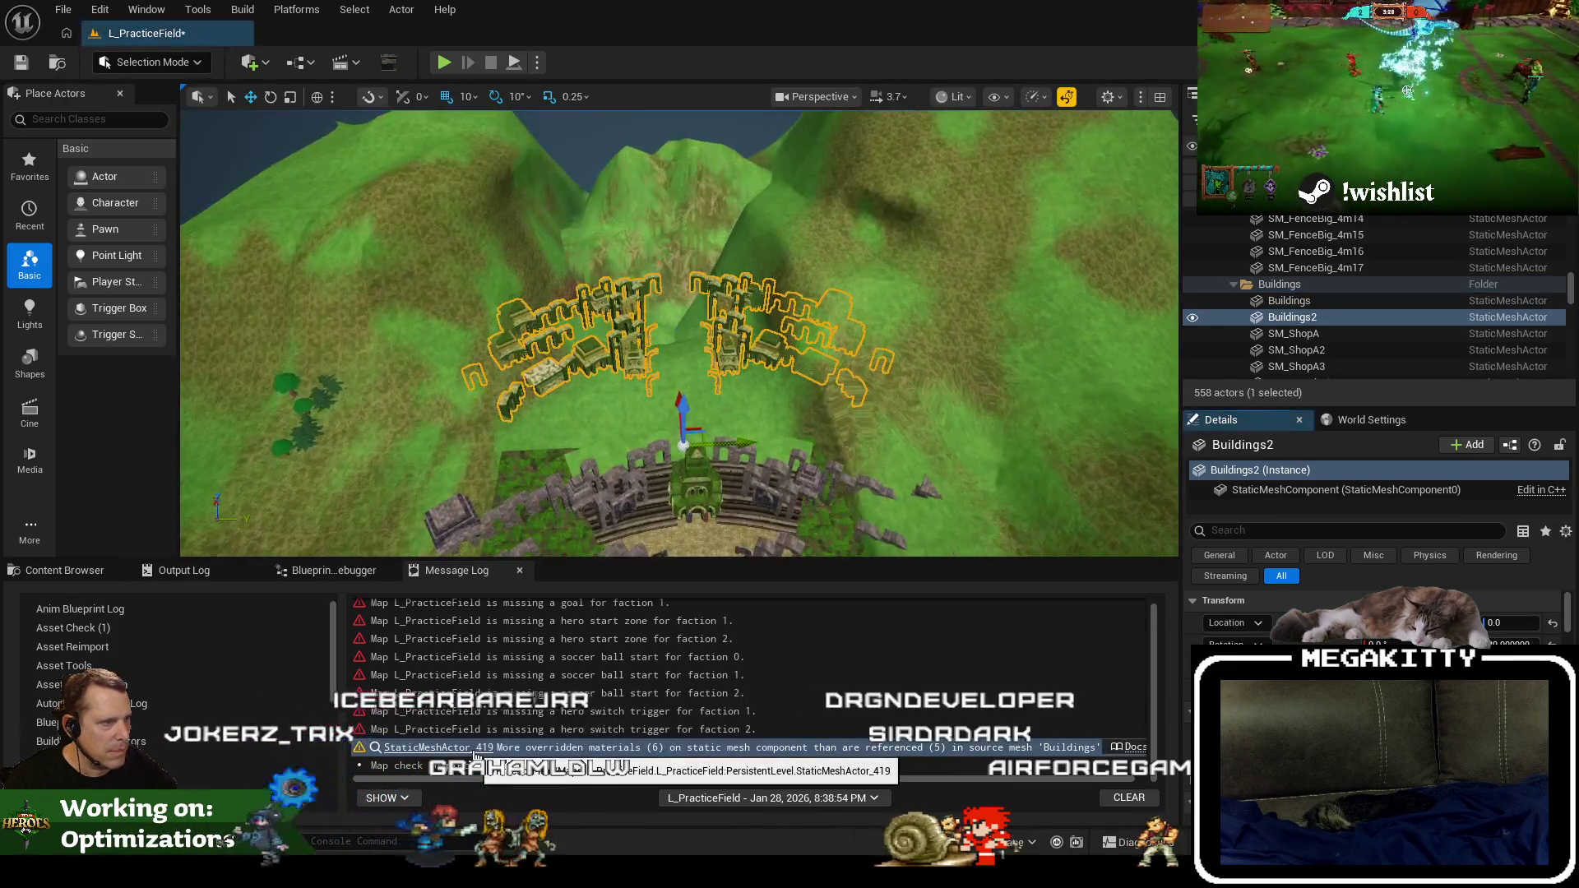
pyautogui.scroll(-2, 804, 400)
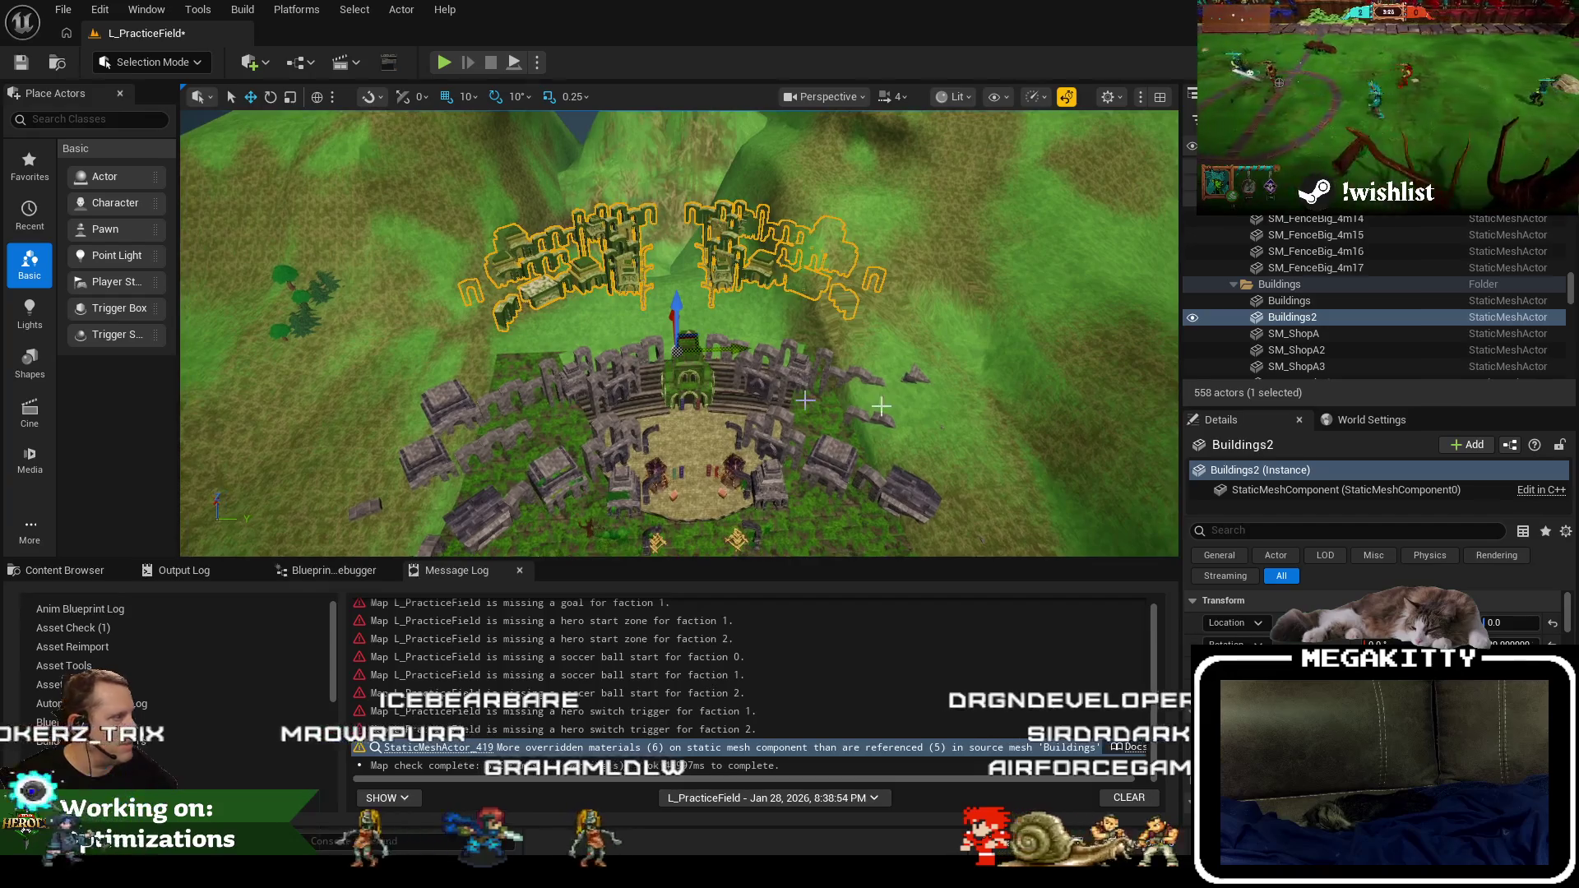
pyautogui.rightClick(1300, 323)
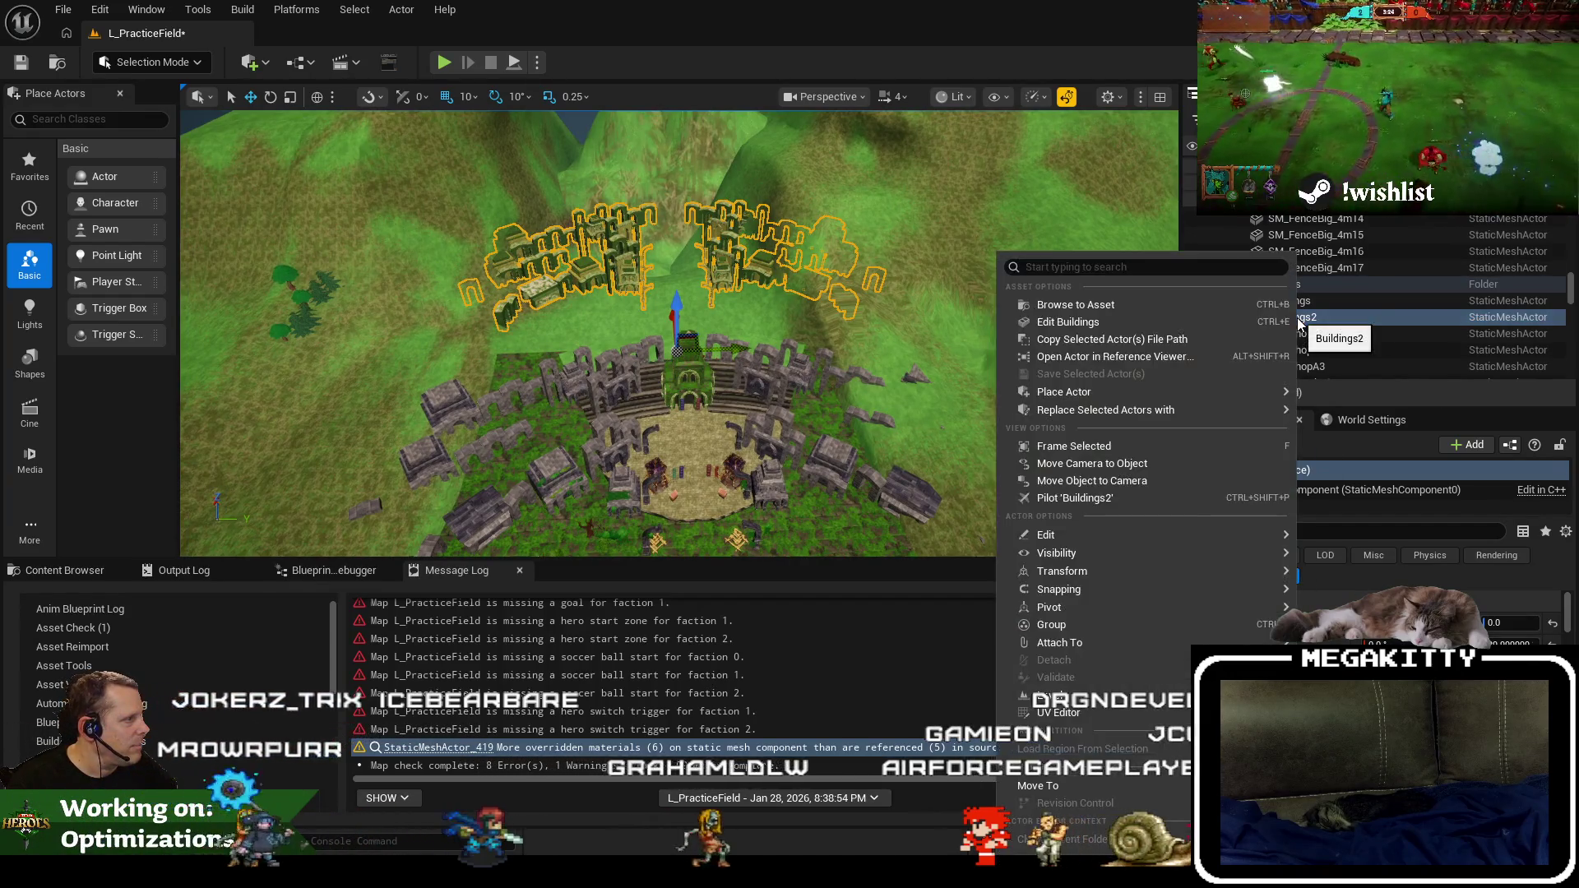
pyautogui.moveTo(1194, 408)
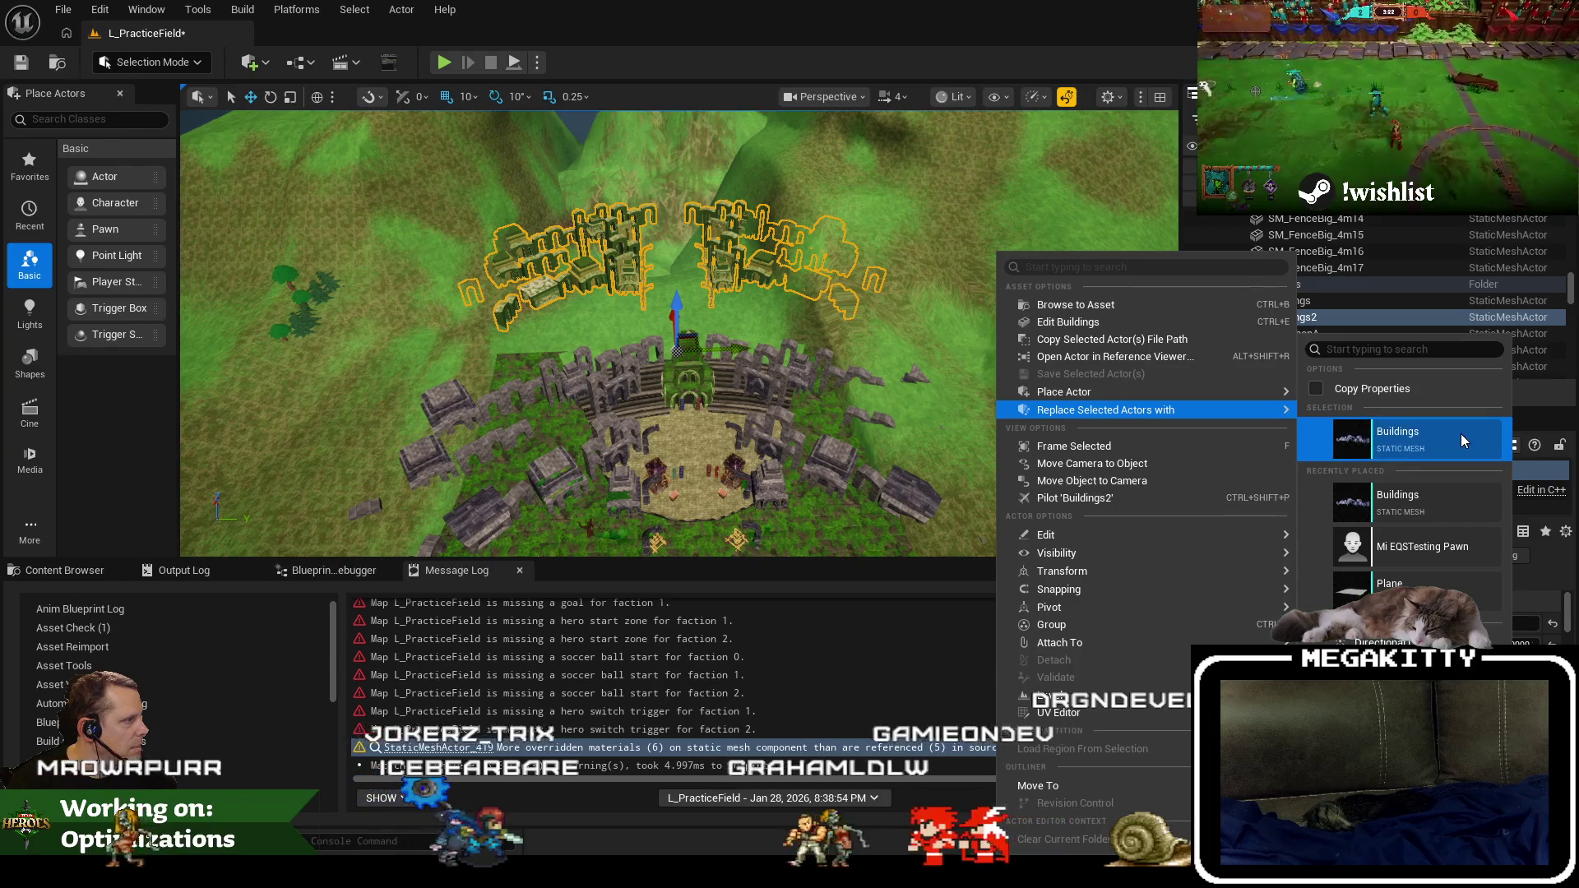
pyautogui.click(1462, 432)
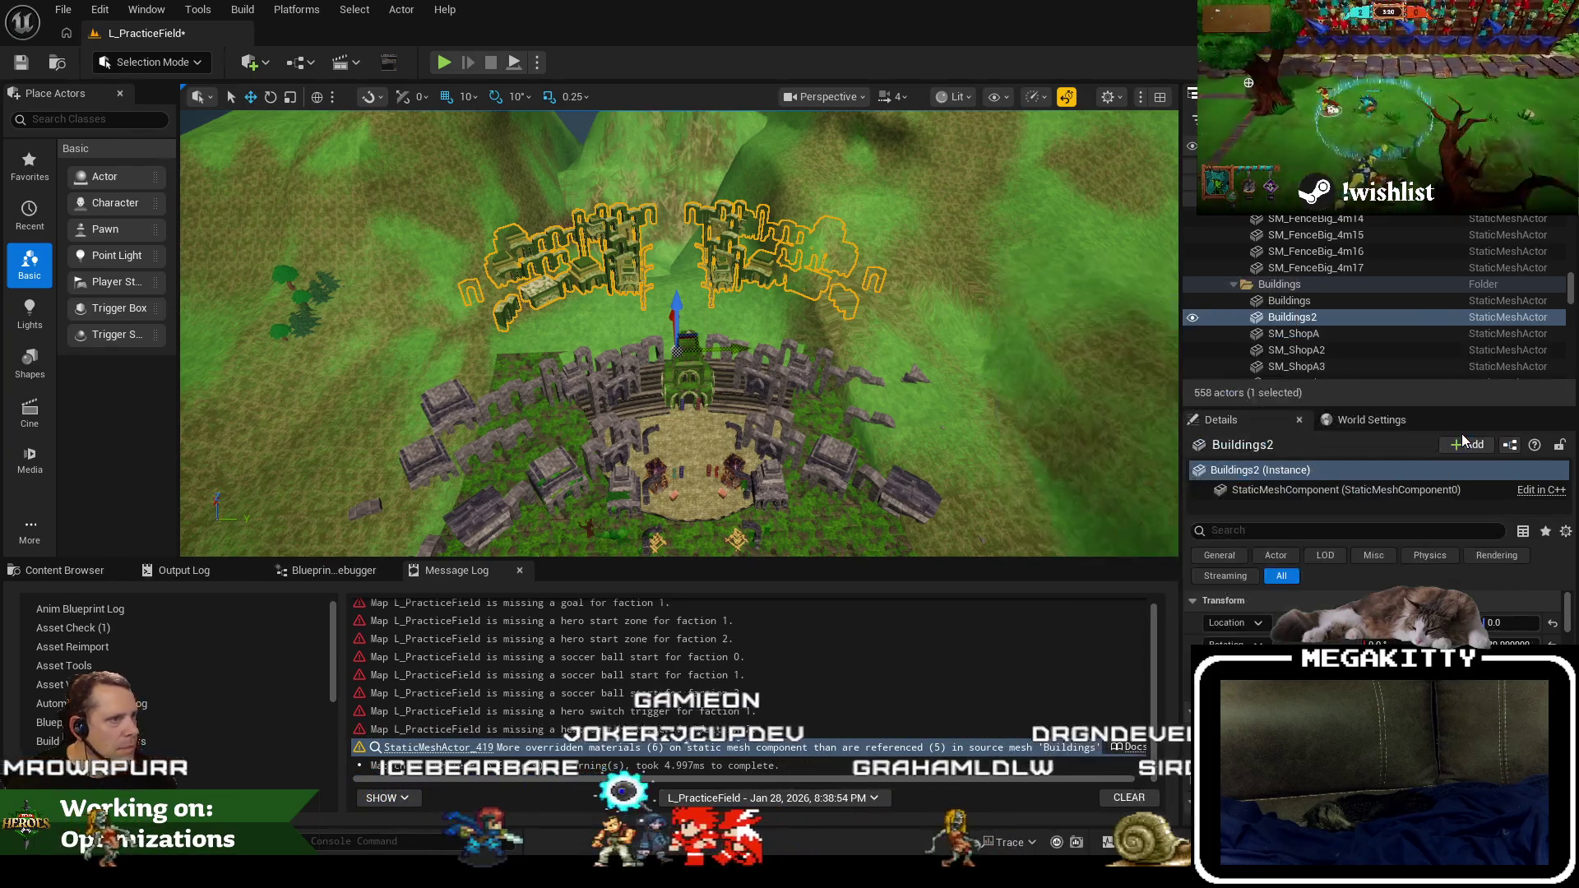
pyautogui.scroll(1, 948, 318)
pyautogui.moveTo(948, 318)
pyautogui.mouseDown()
pyautogui.moveTo(951, 370)
pyautogui.moveTo(950, 345)
pyautogui.mouseUp()
# Rerun Map Check on L_PracticeField and frame Buildings2 to confirm no warnings remain.
pyautogui.click(892, 96)
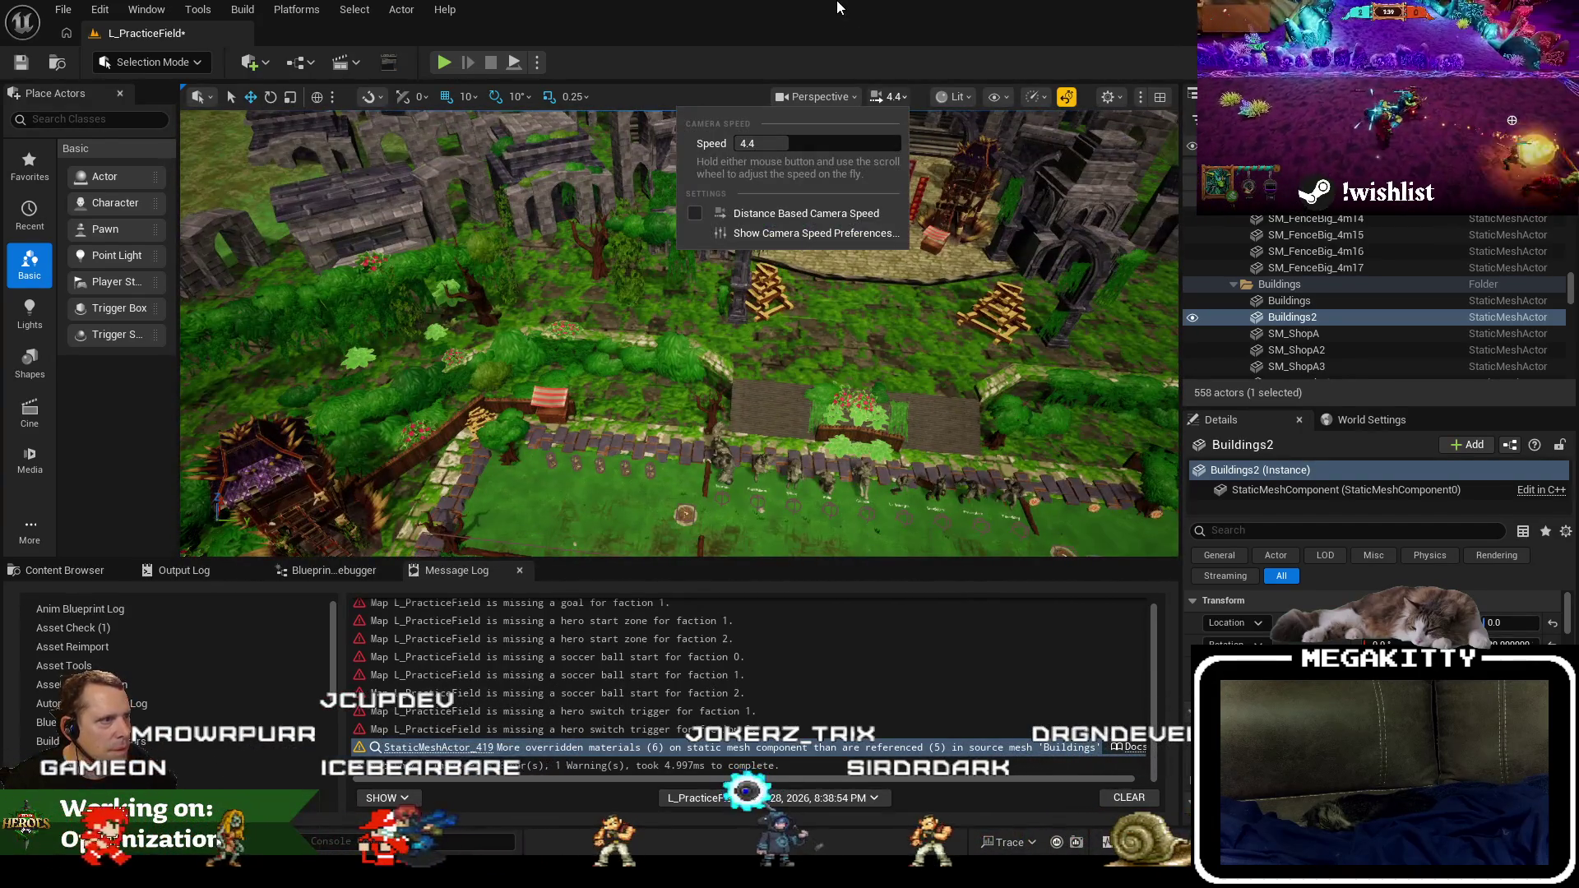
pyautogui.click(402, 151)
pyautogui.click(198, 6)
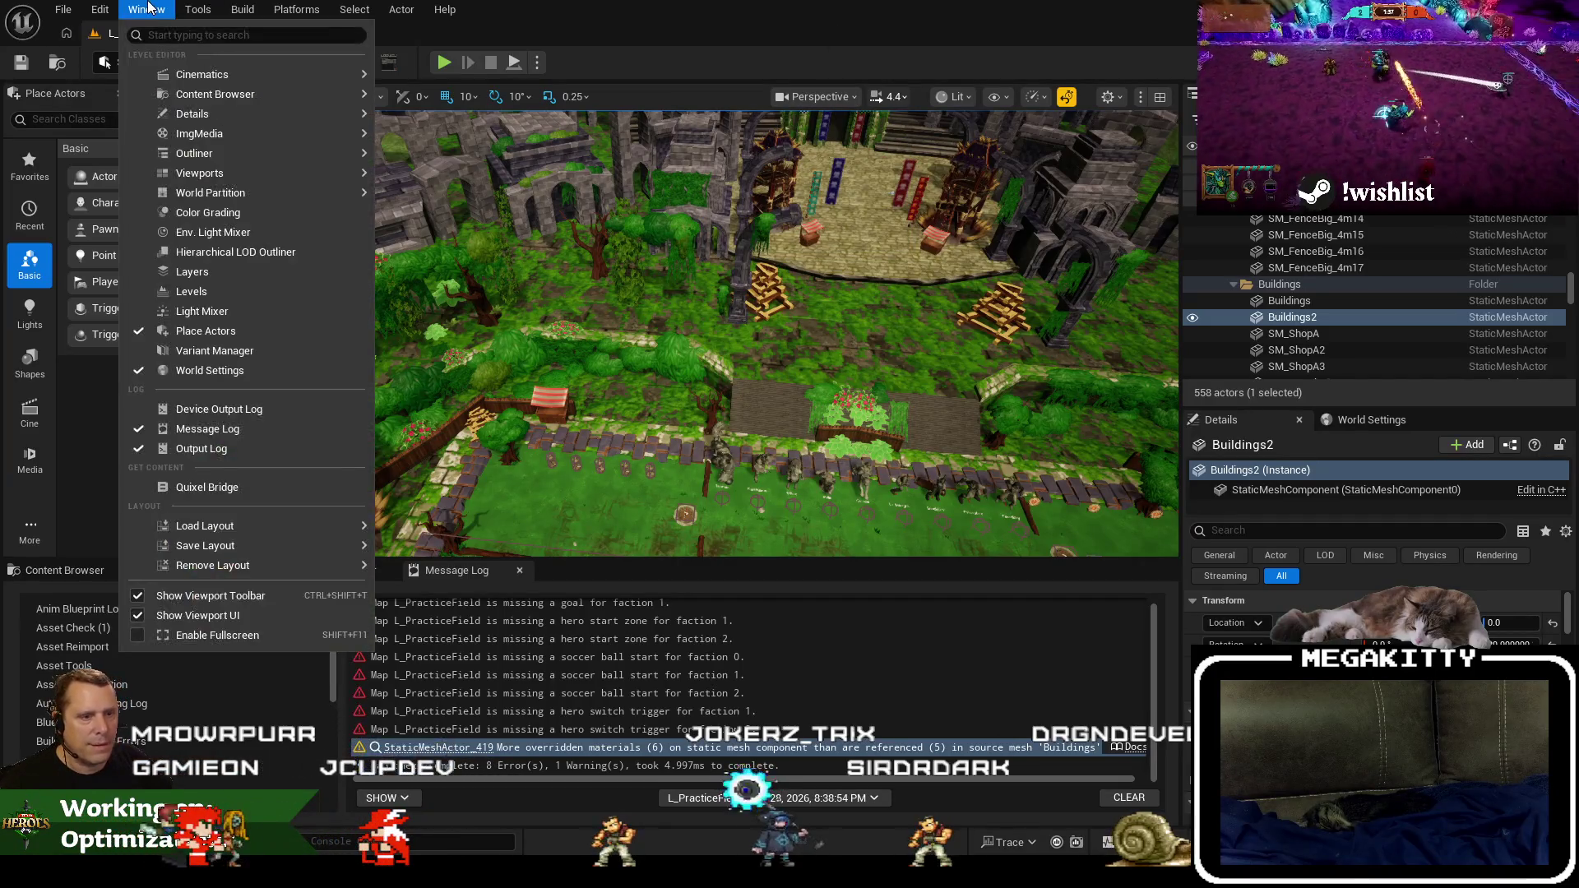
pyautogui.moveTo(248, 7)
pyautogui.click(337, 602)
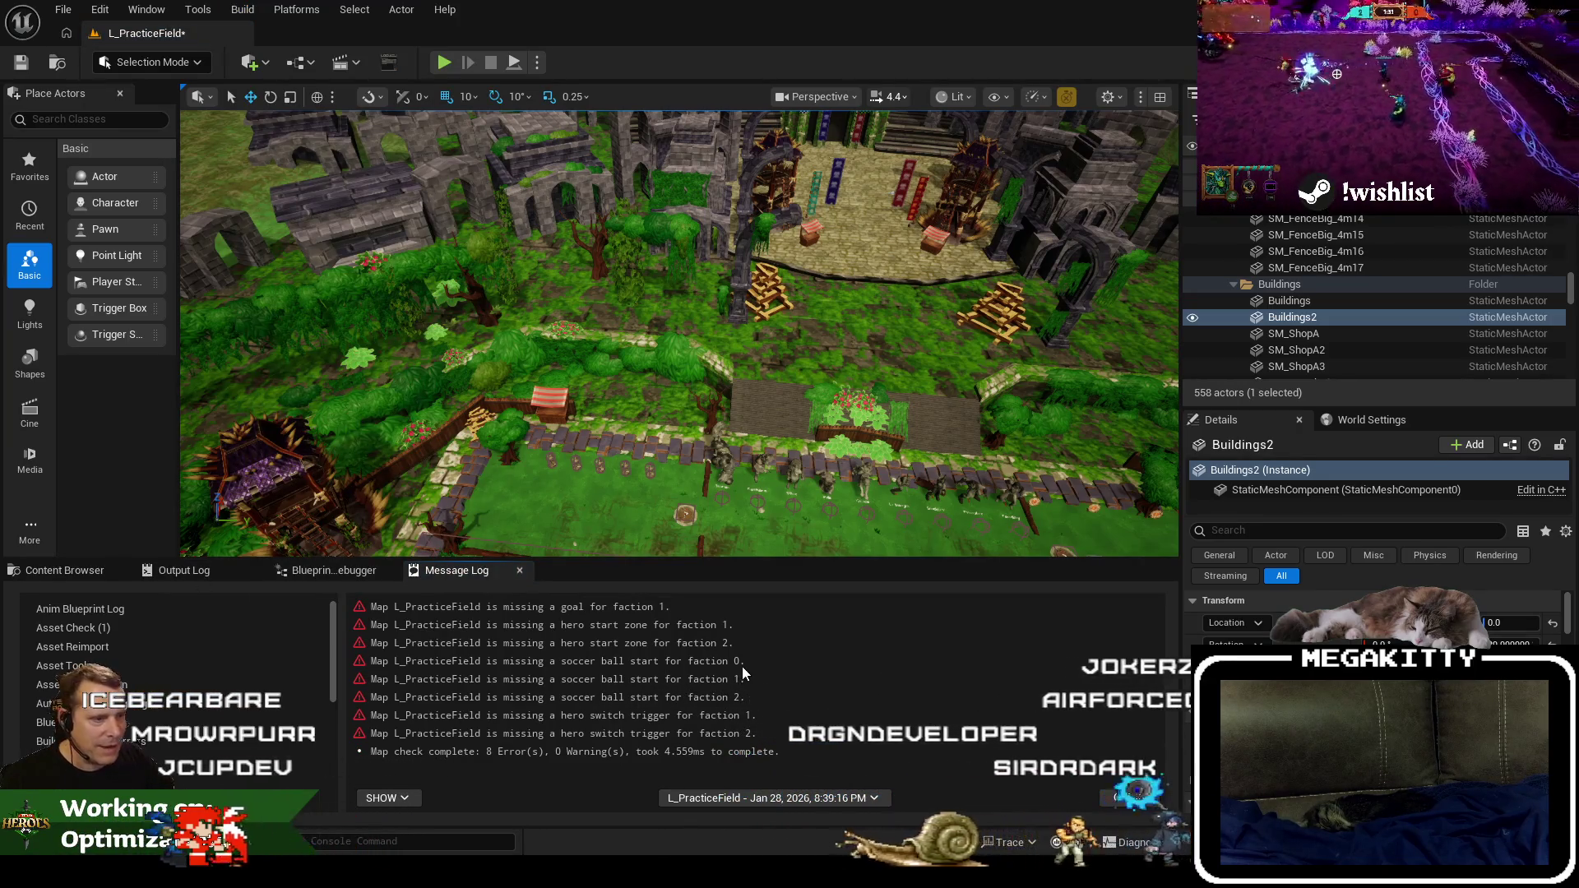
pyautogui.press('f')
pyautogui.moveTo(653, 333); pyautogui.dragTo(805, 326)
pyautogui.click(567, 309)
pyautogui.moveTo(567, 309); pyautogui.dragTo(485, 311)
pyautogui.scroll(-5, 1373, 616)
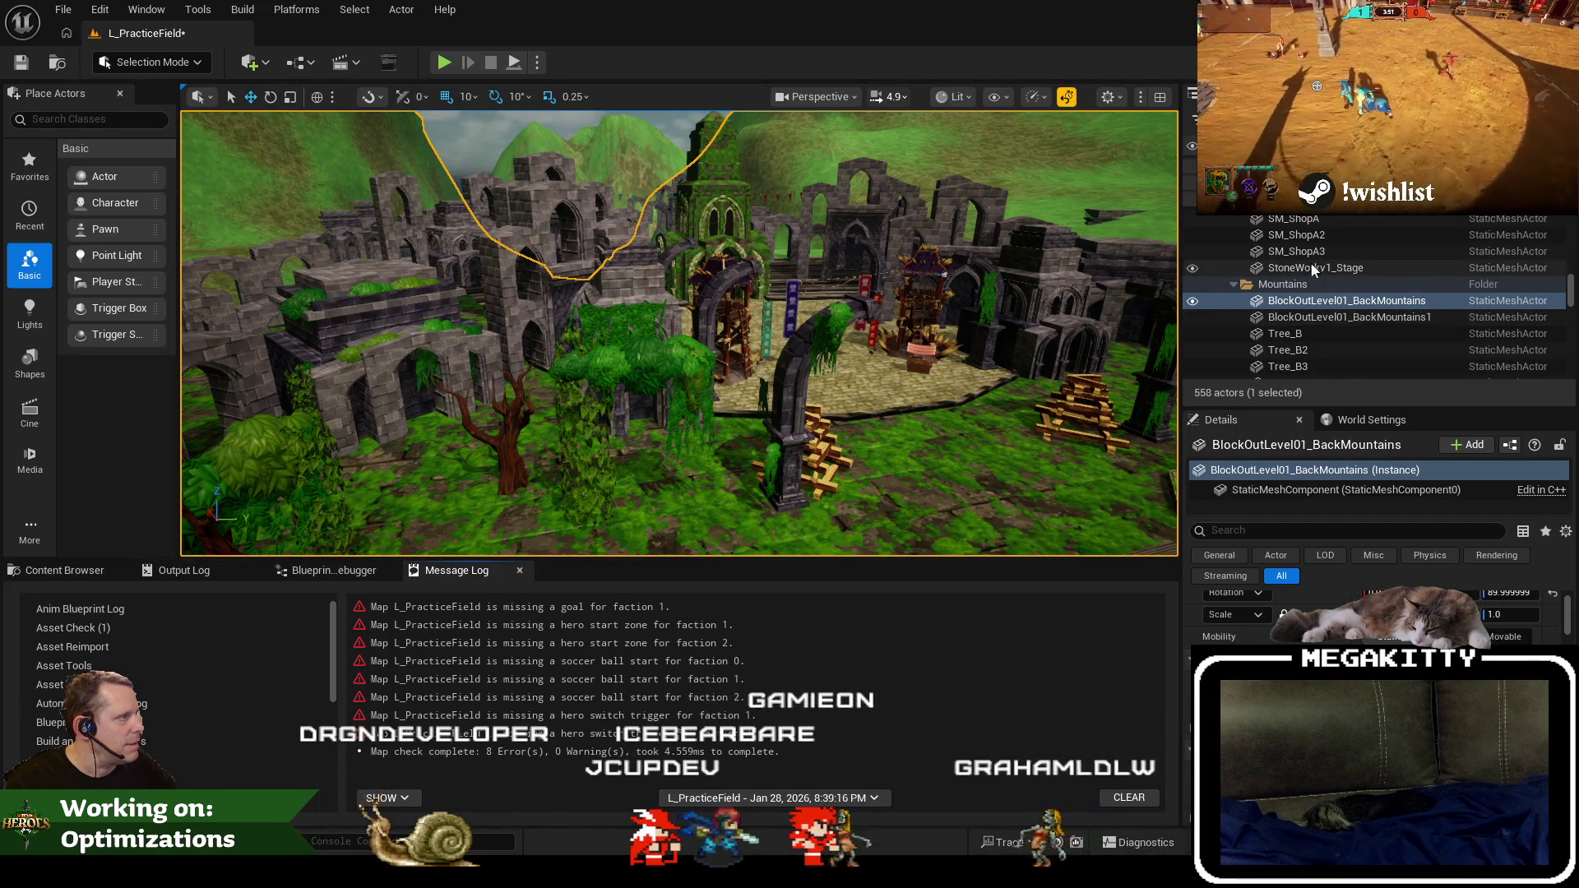
# Select the Buildings actor, save the level, and show the UnknownRuins Meshes folder.
pyautogui.click(1379, 316)
pyautogui.click(1365, 301)
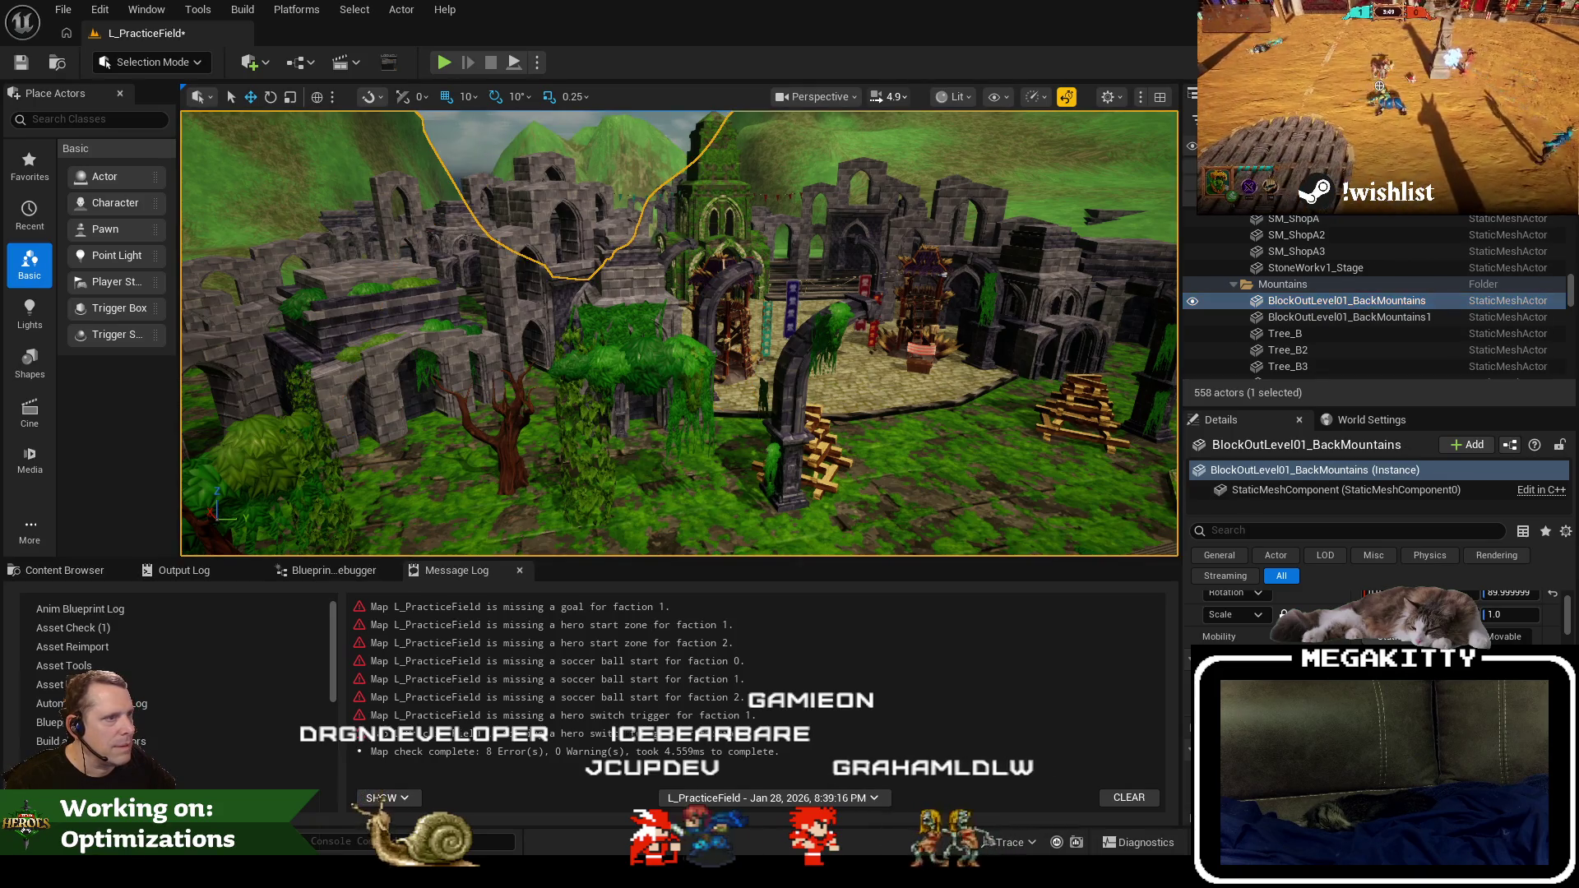
pyautogui.click(649, 258)
pyautogui.scroll(-5, 1373, 617)
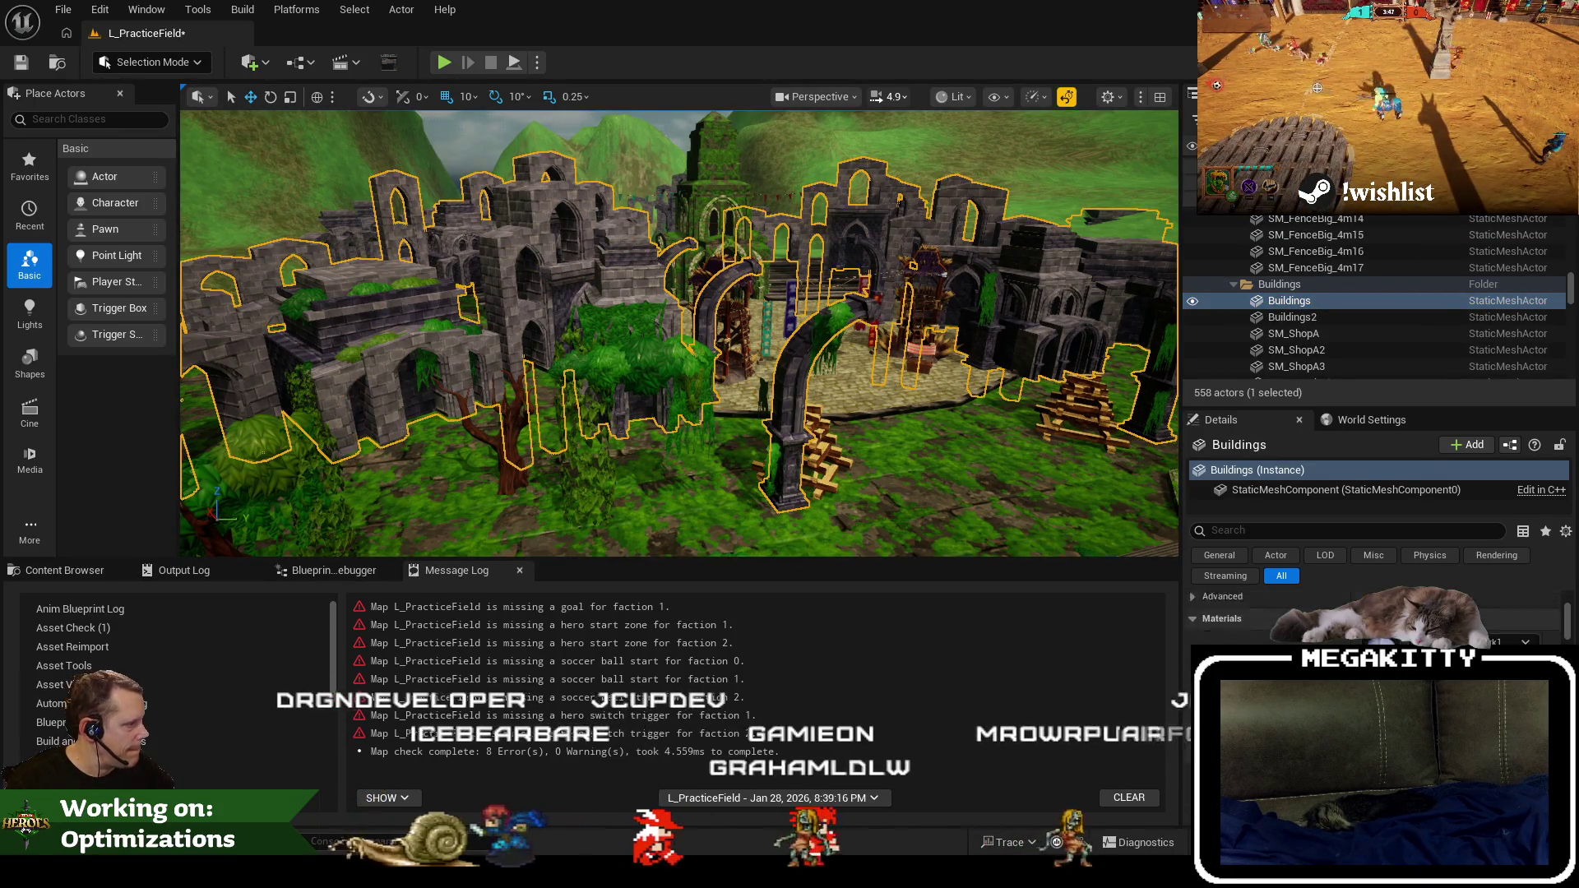
pyautogui.click(23, 64)
pyautogui.moveTo(680, 329)
pyautogui.mouseDown()
pyautogui.moveTo(658, 378)
pyautogui.moveTo(686, 348)
pyautogui.mouseUp()
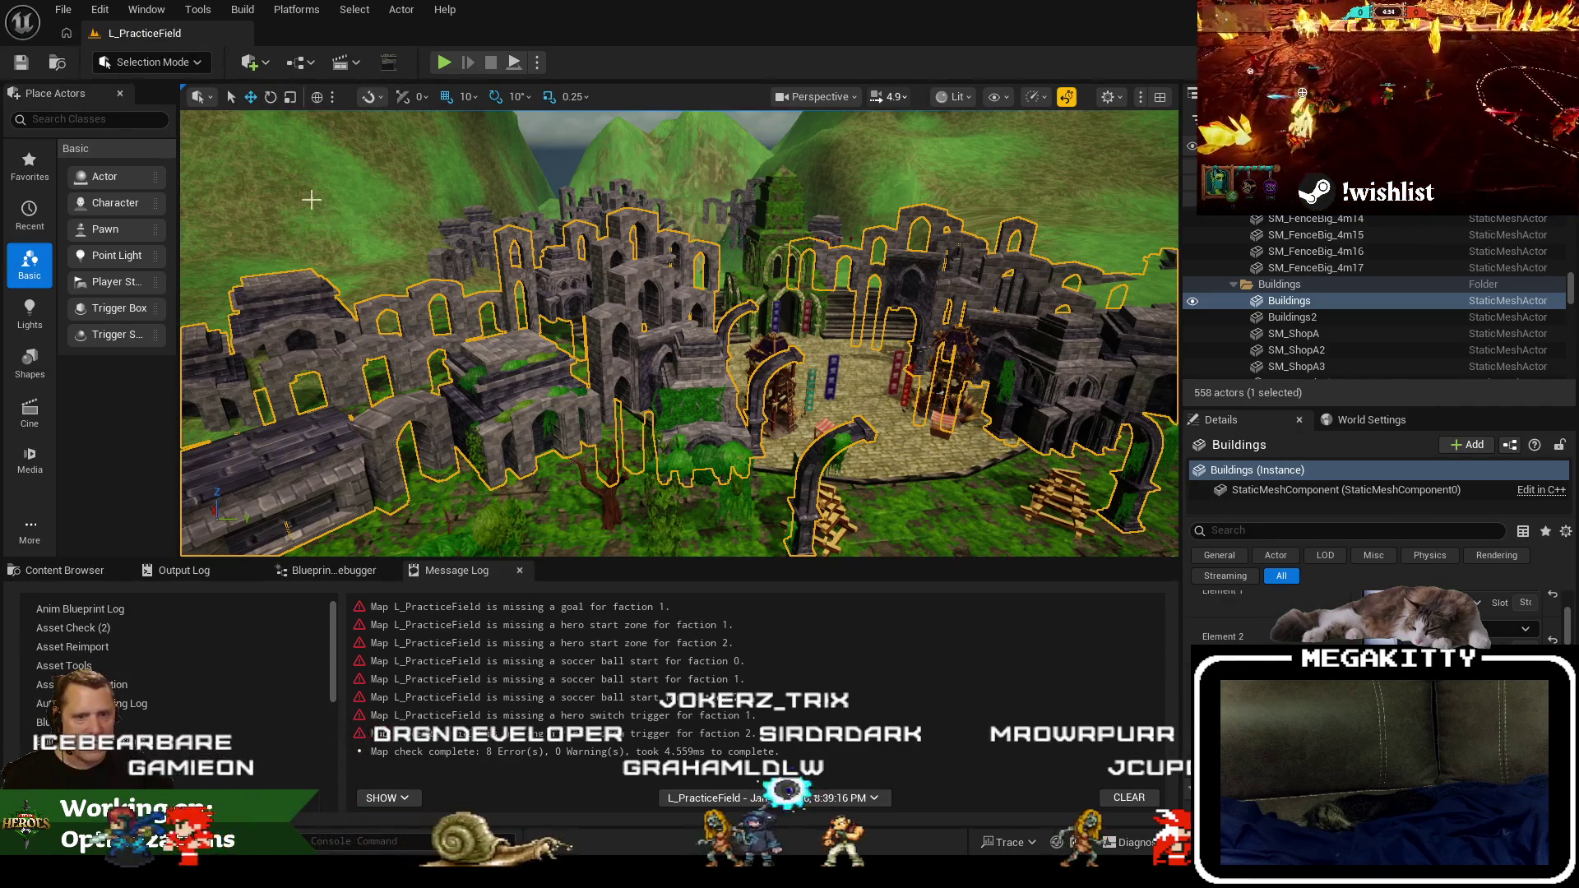
pyautogui.click(82, 576)
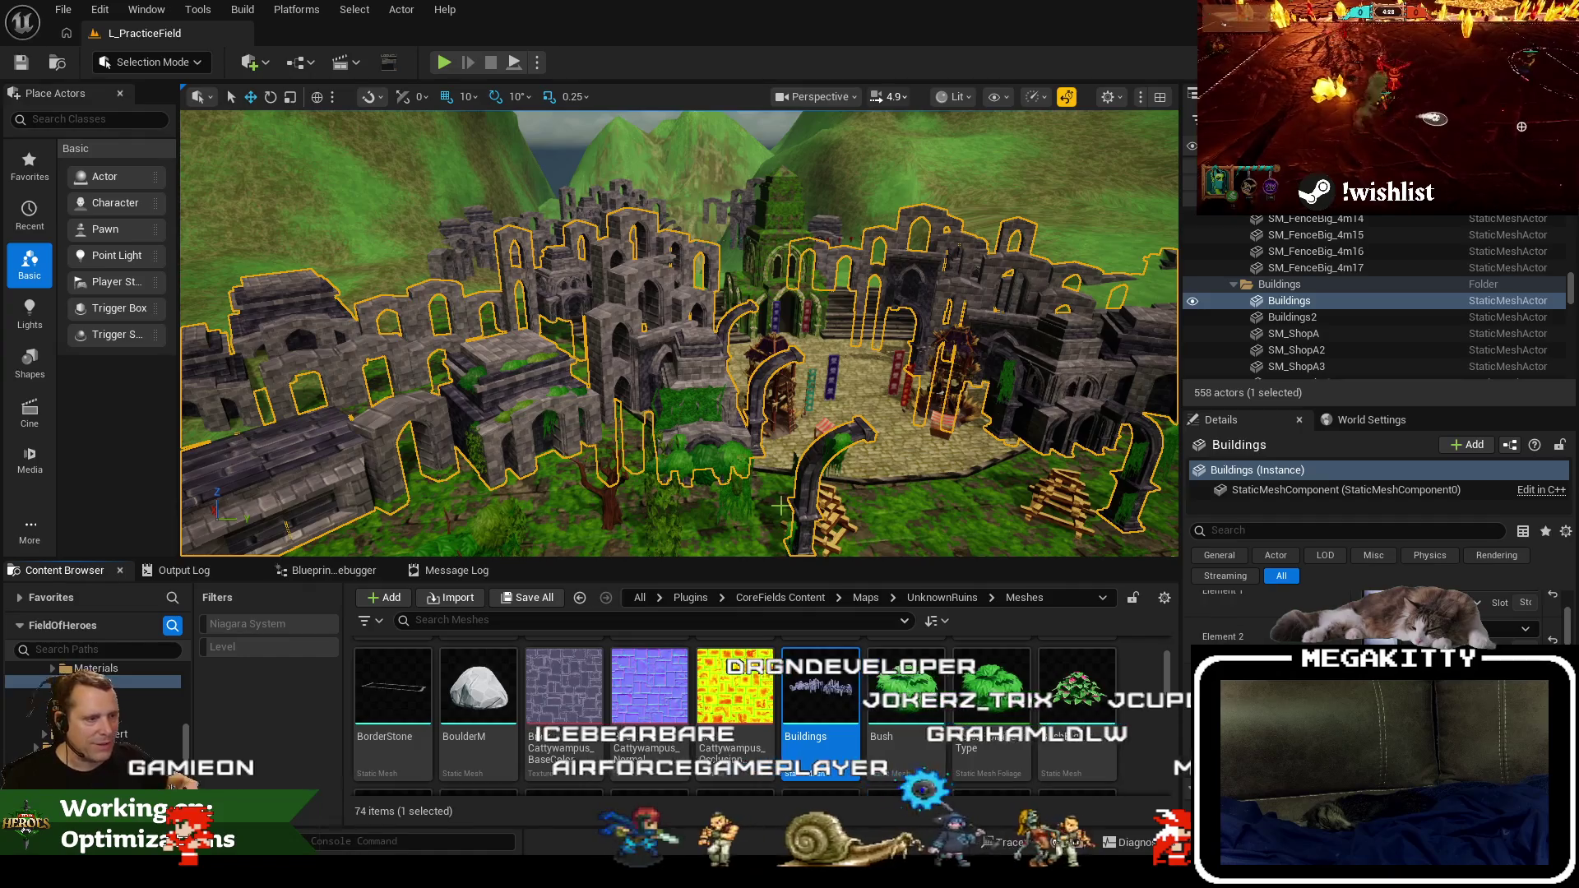
# Open L_UnknownRuins from Recent Levels, run Map Check, and select the Nanite-warned actor.
pyautogui.click(64, 9)
pyautogui.moveTo(202, 128)
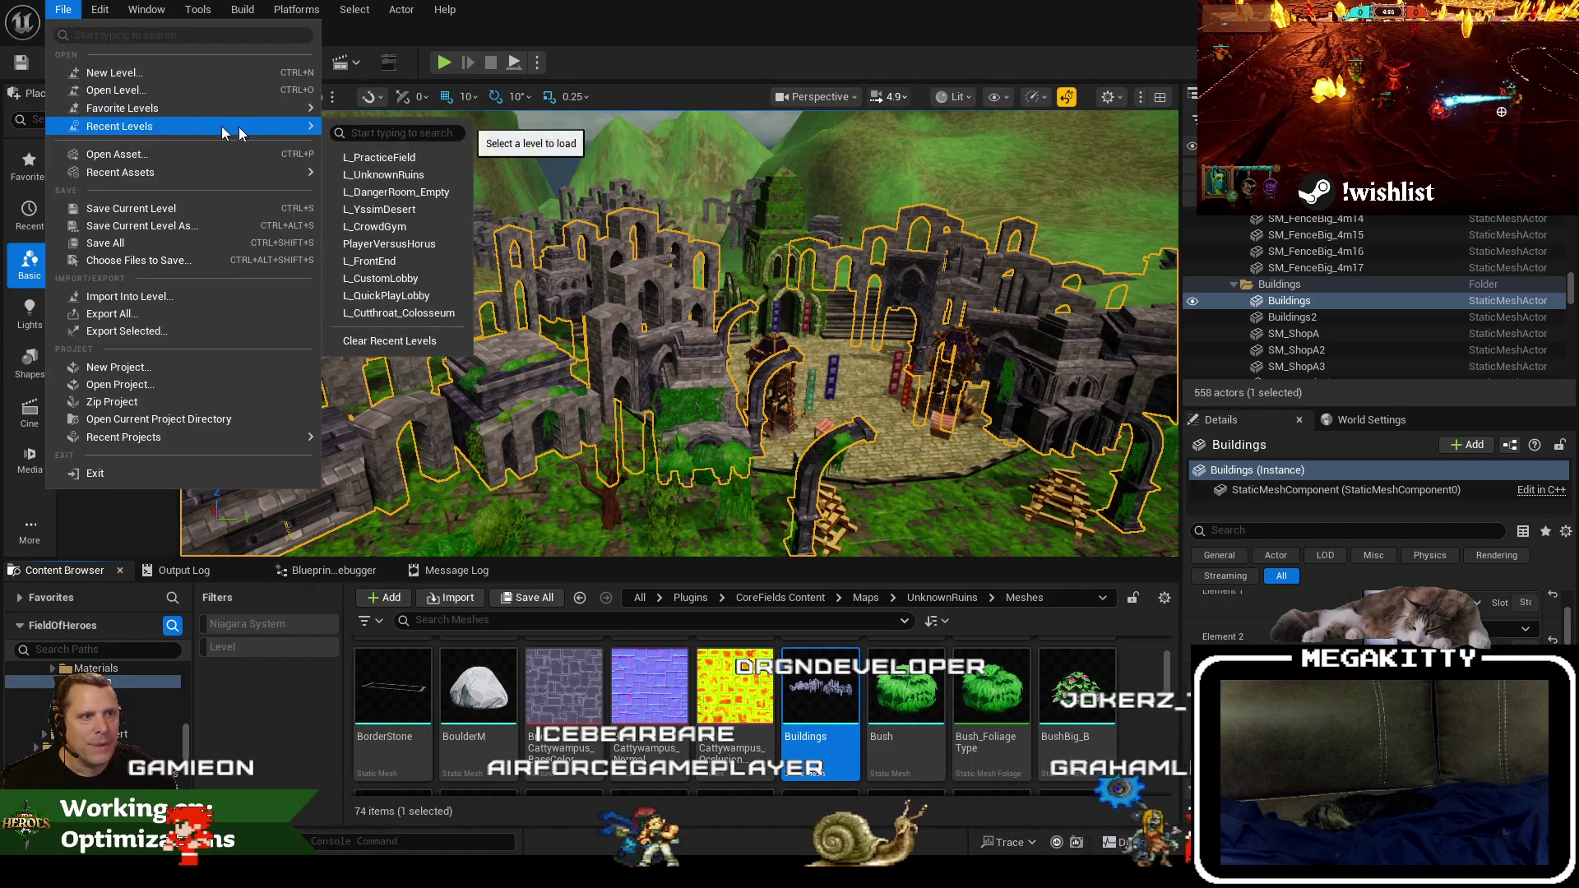
pyautogui.click(379, 178)
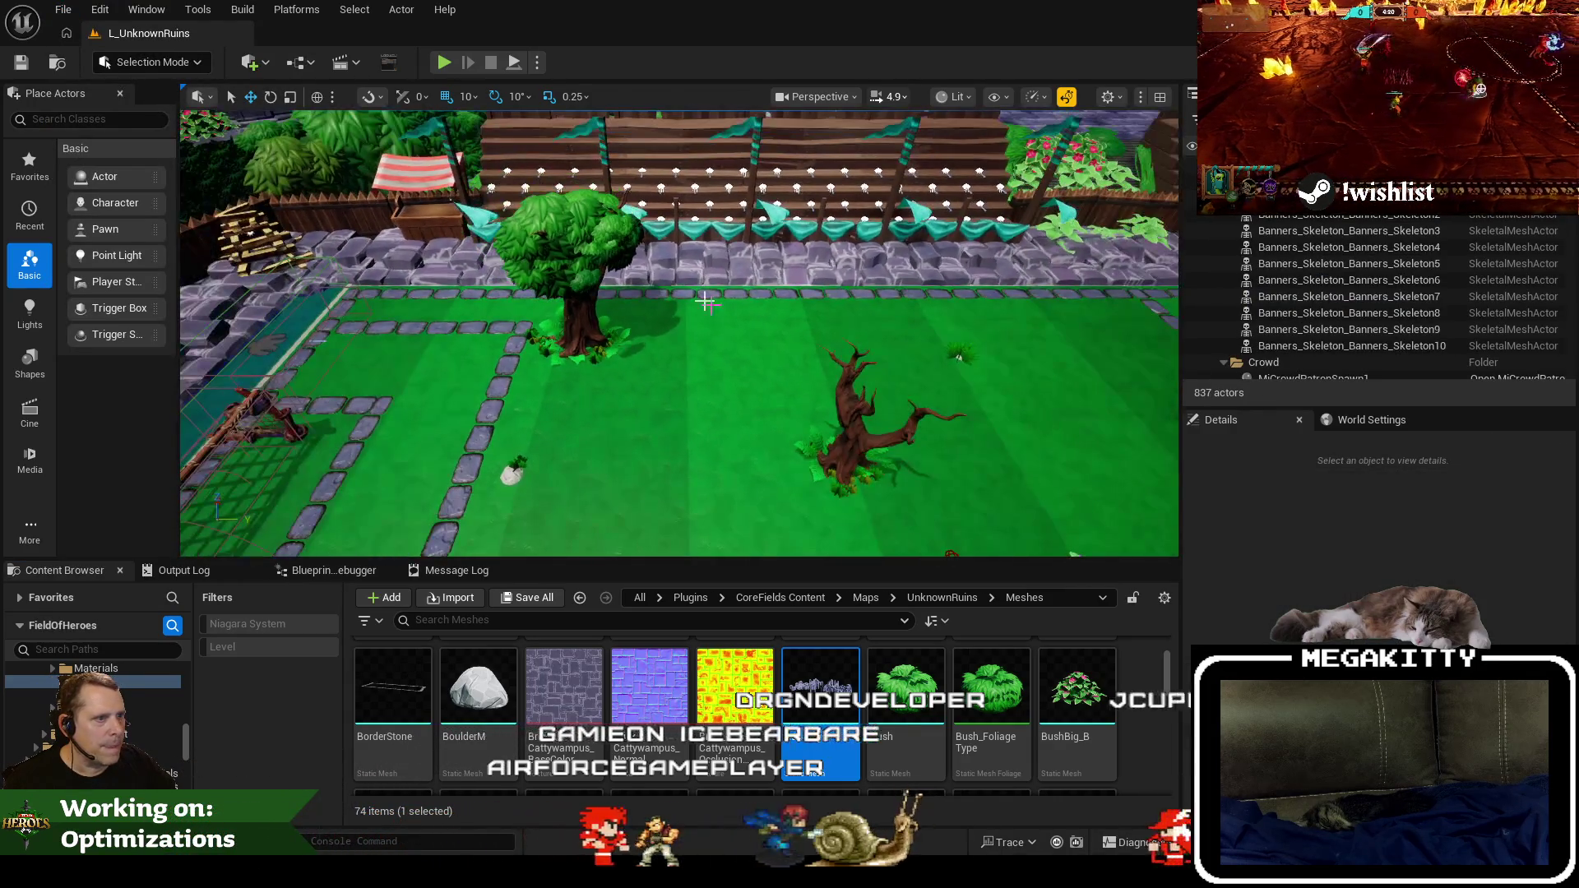
pyautogui.click(297, 9)
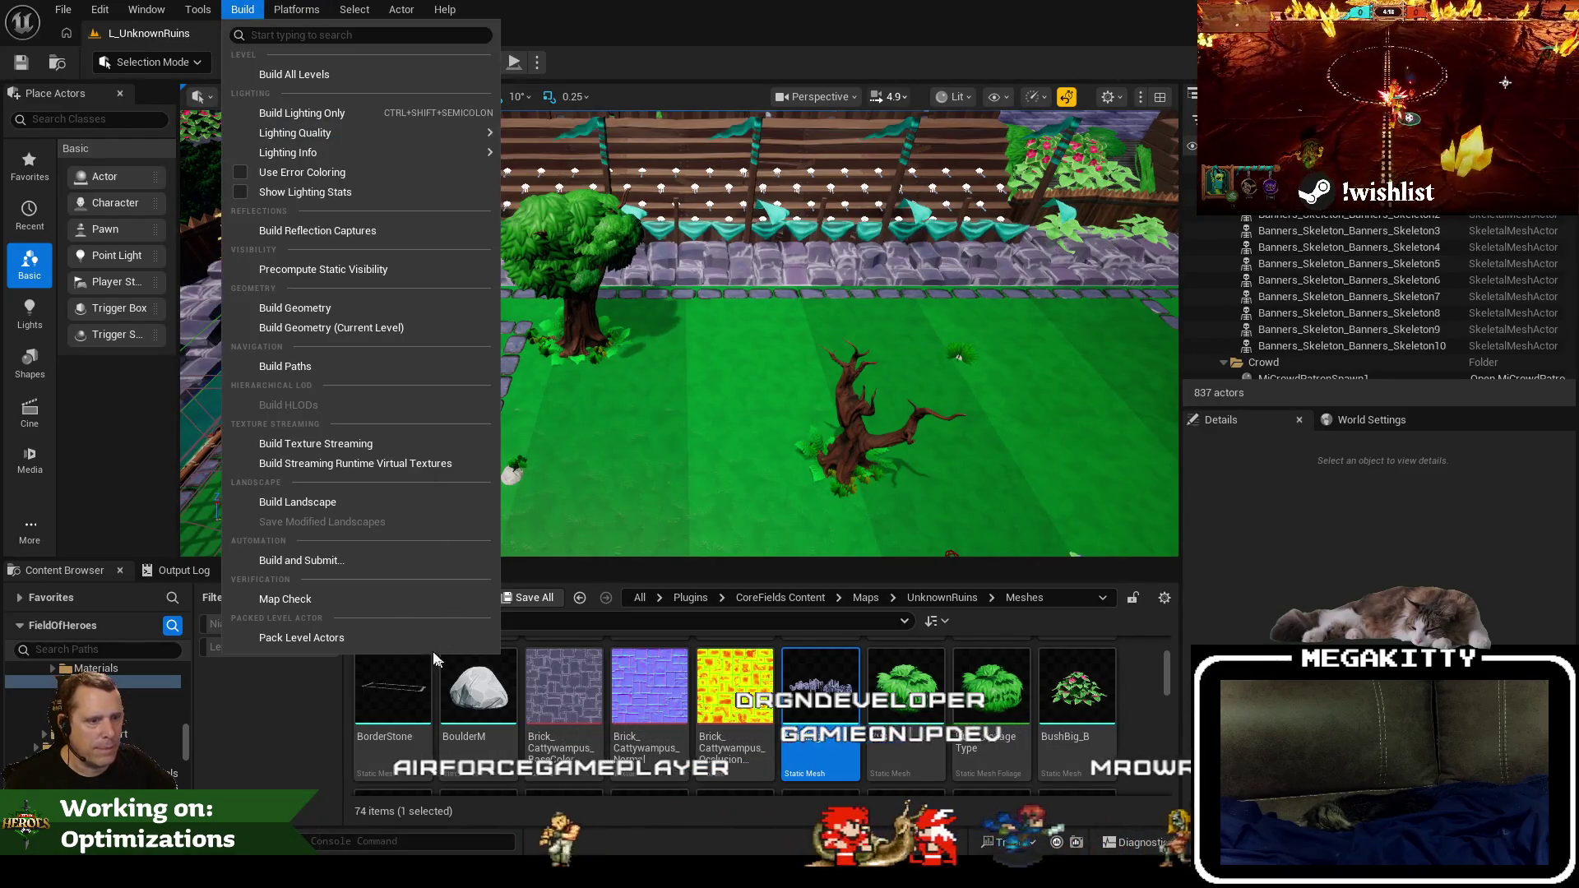
pyautogui.click(386, 598)
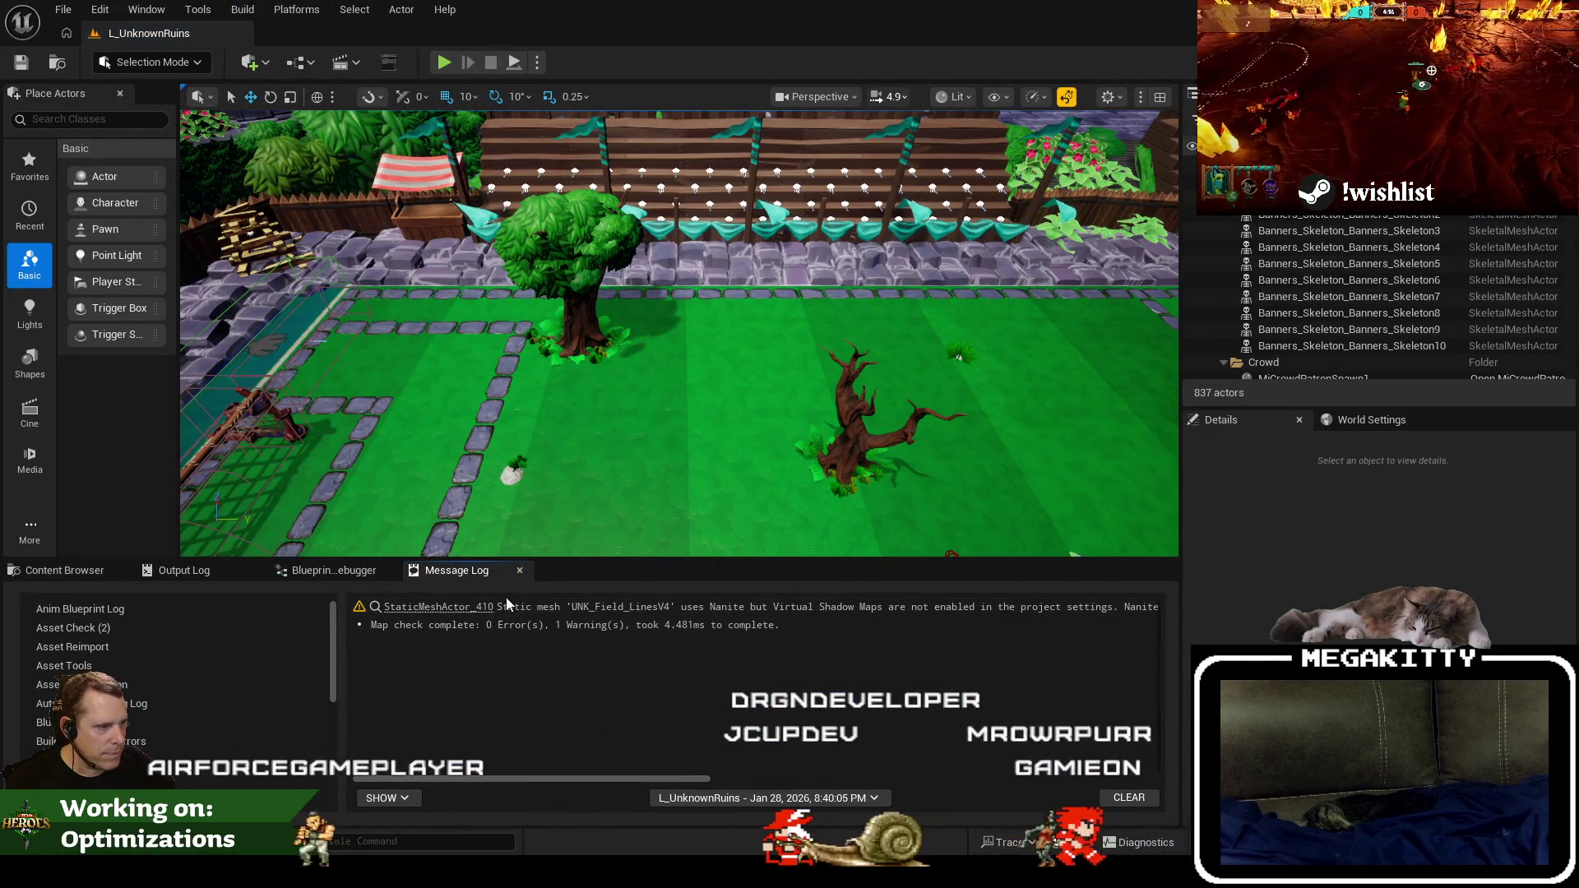
pyautogui.click(471, 615)
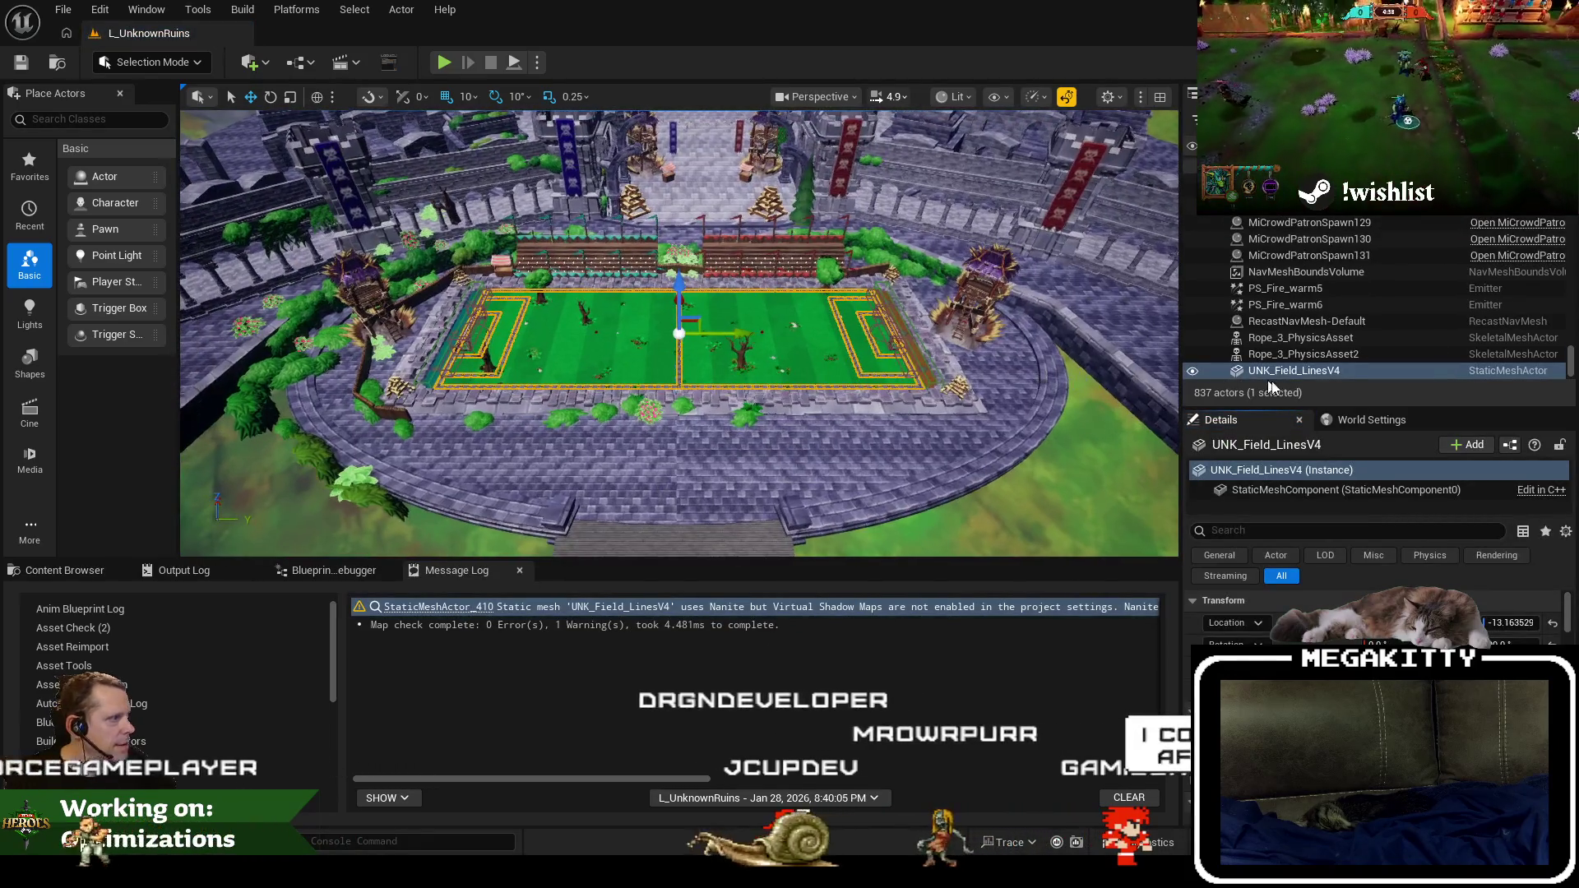
# Find StaticMeshActor_410's mesh asset and open UNK_Field_LinesV4 in the mesh editor.
pyautogui.hotkey('ctrl', 'b')
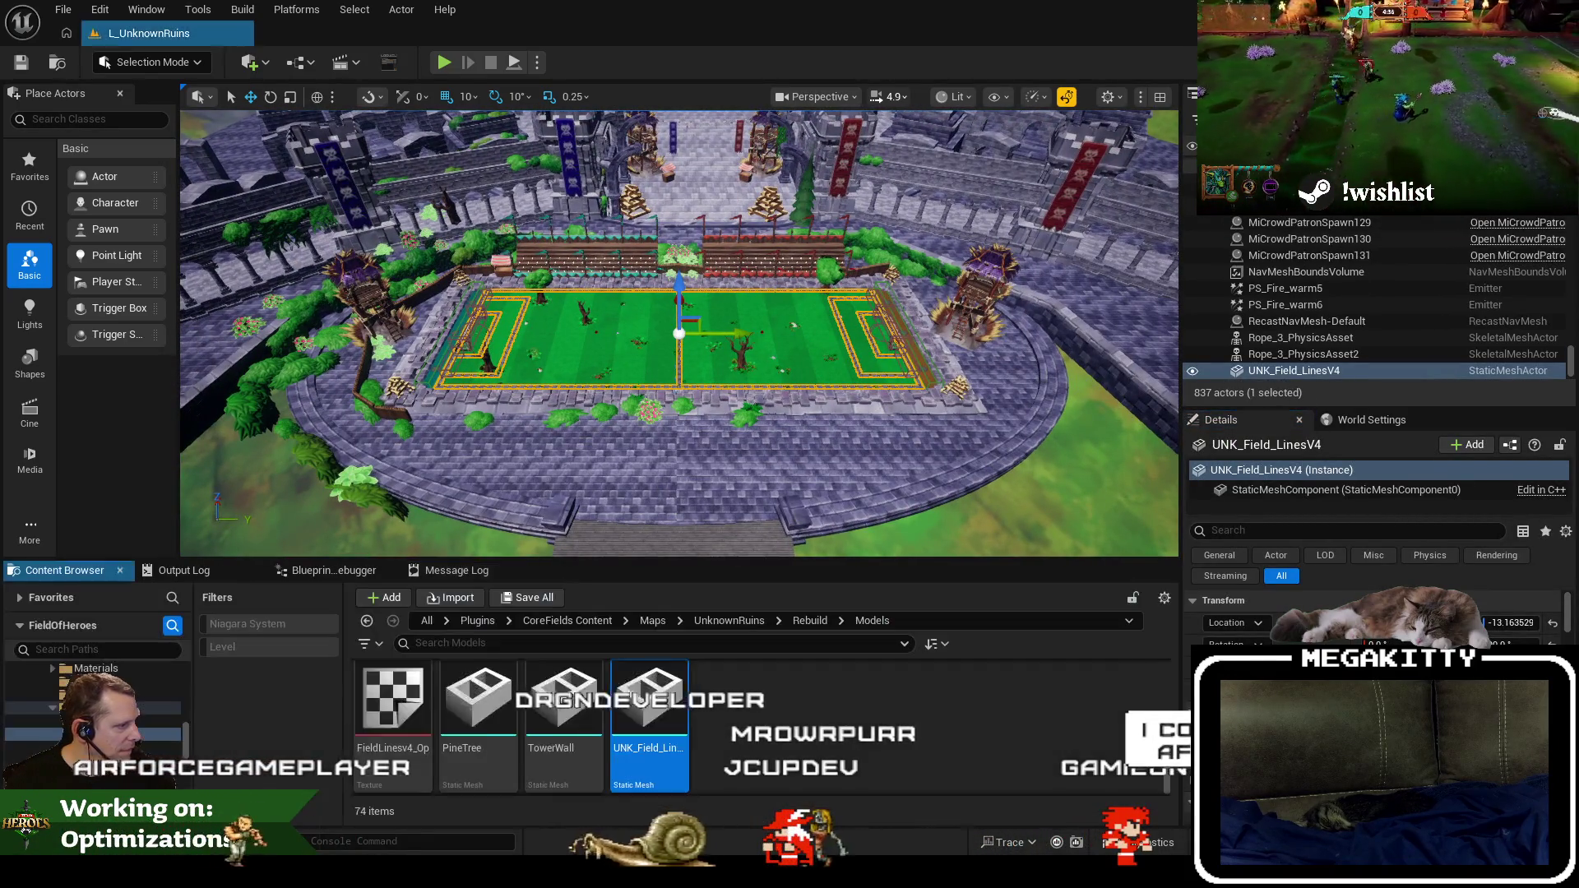
pyautogui.moveTo(706, 371)
pyautogui.mouseDown()
pyautogui.moveTo(707, 452)
pyautogui.moveTo(711, 370)
pyautogui.moveTo(730, 368)
pyautogui.mouseUp()
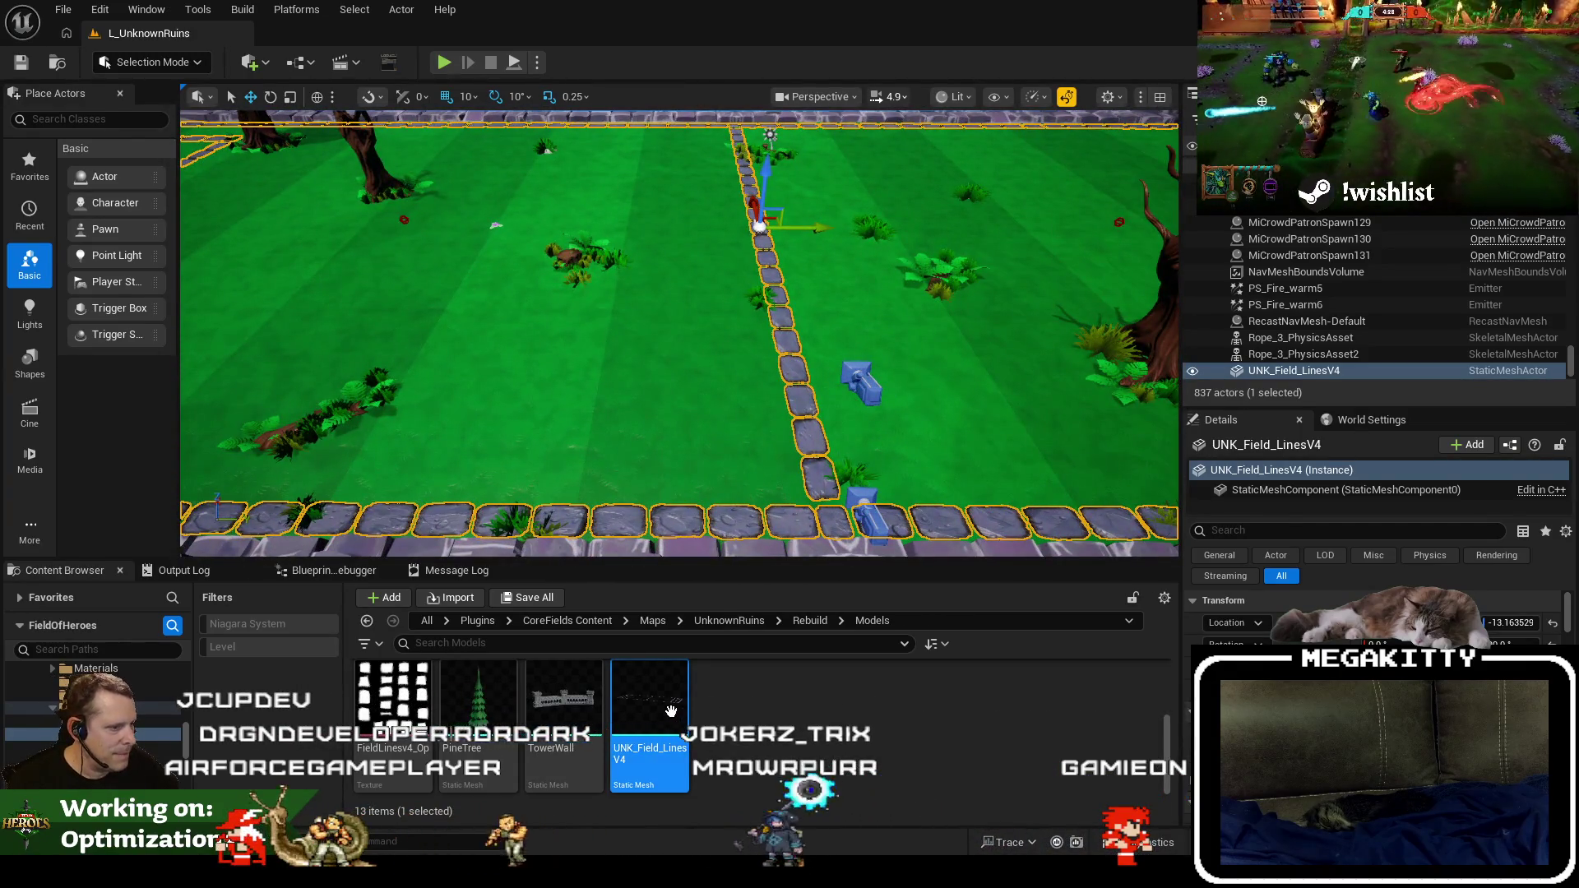
pyautogui.doubleClick(649, 707)
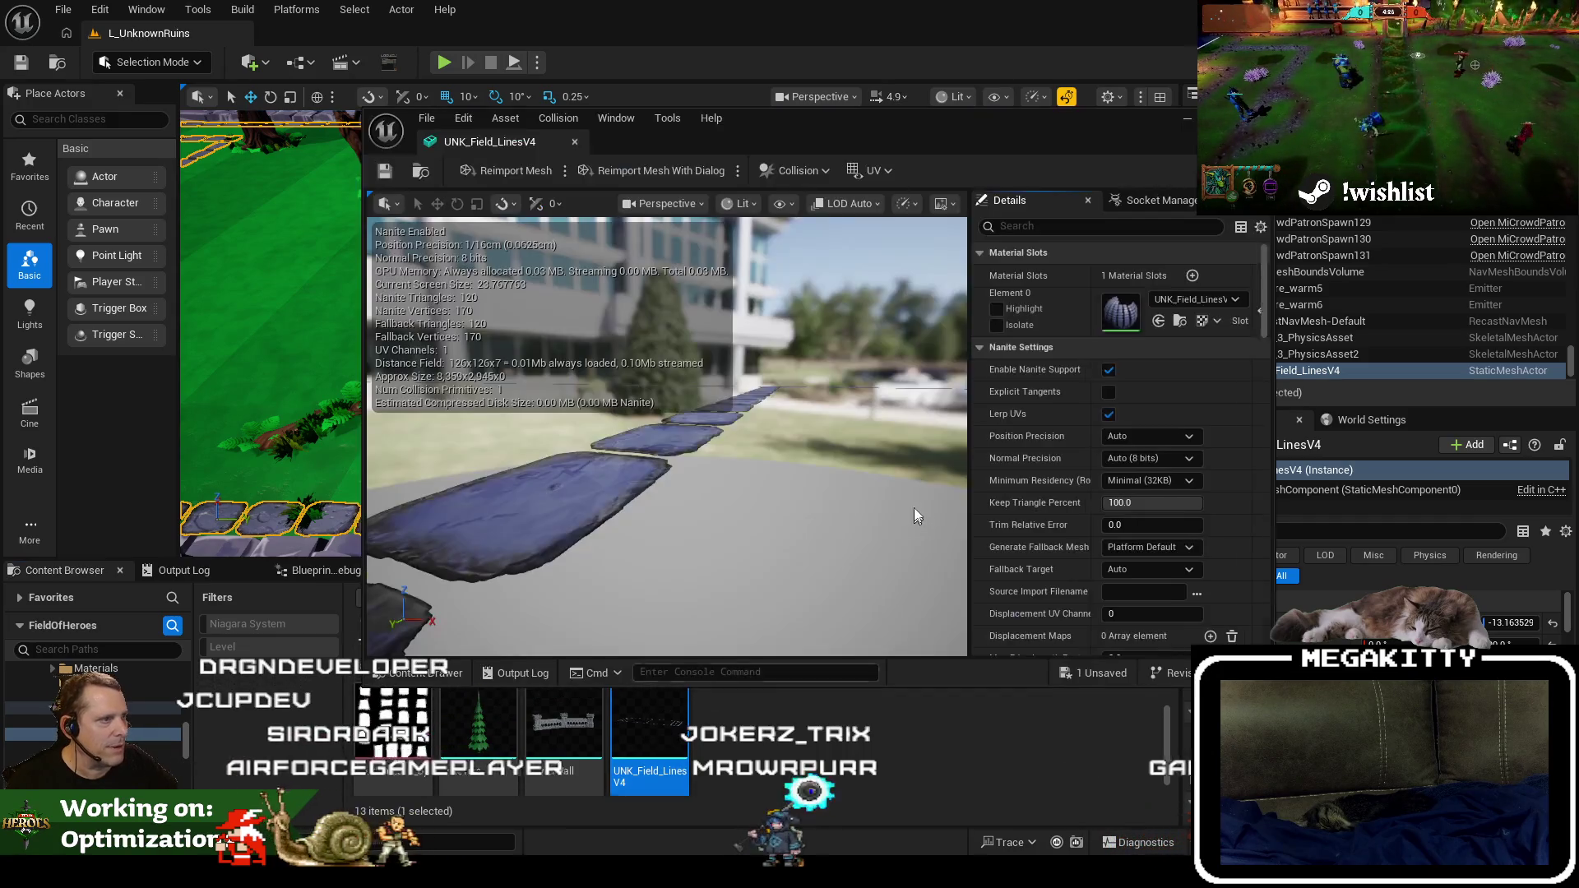
# Search the mesh Details for 'nan' and uncheck Enable Nanite Support on UNK_Field_LinesV4.
pyautogui.moveTo(583, 153); pyautogui.dragTo(589, 30)
pyautogui.click(1150, 121)
pyautogui.write('nati')
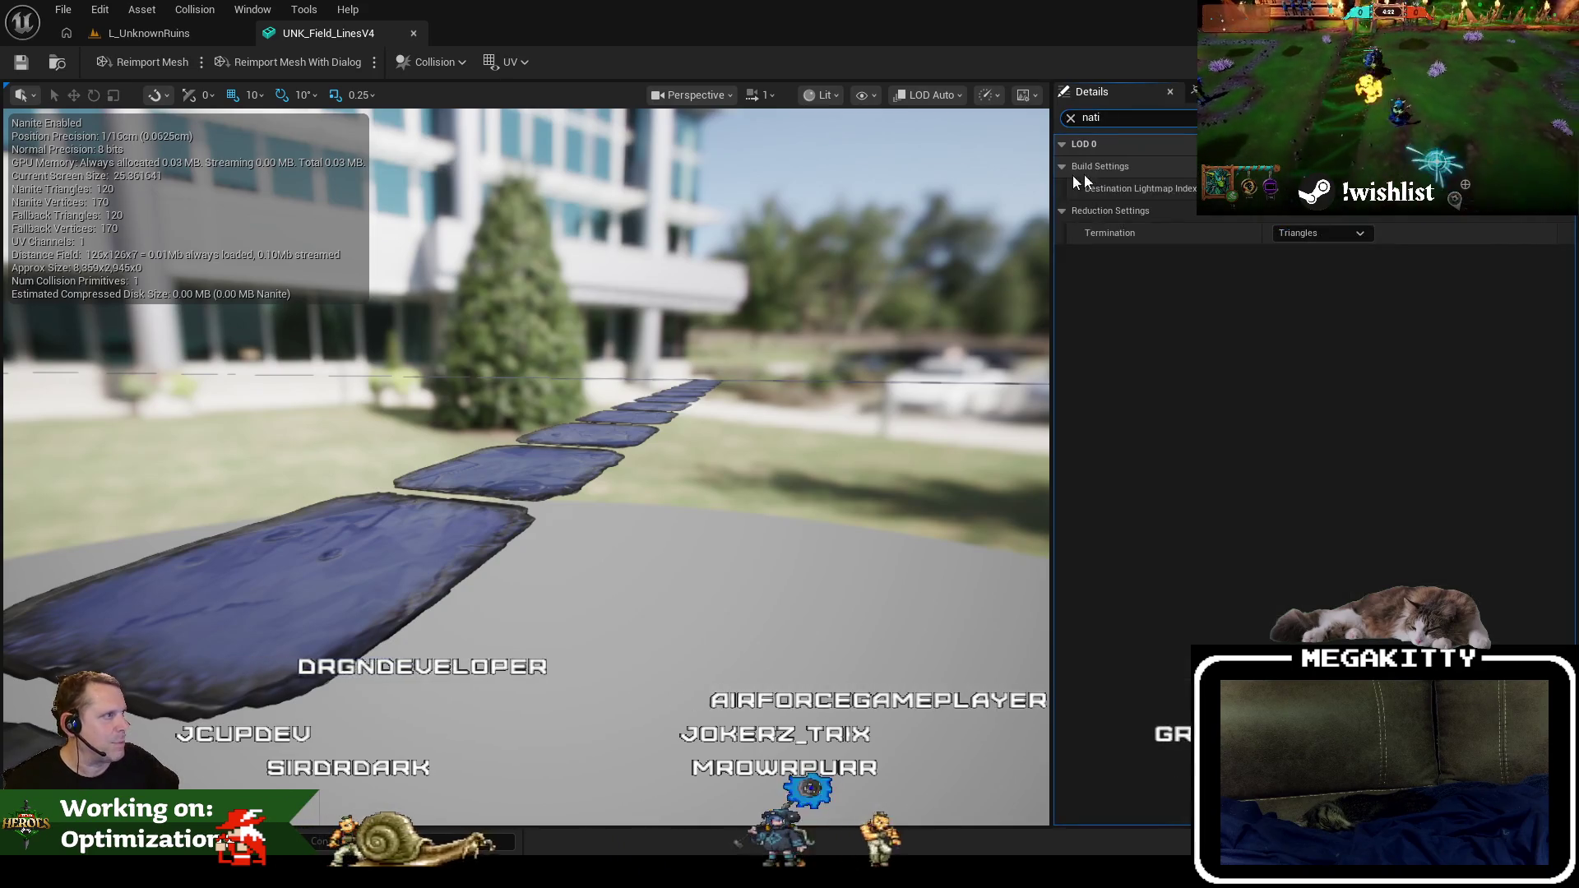
pyautogui.press('BackSpace')
pyautogui.press('BackSpace')
pyautogui.write('n')
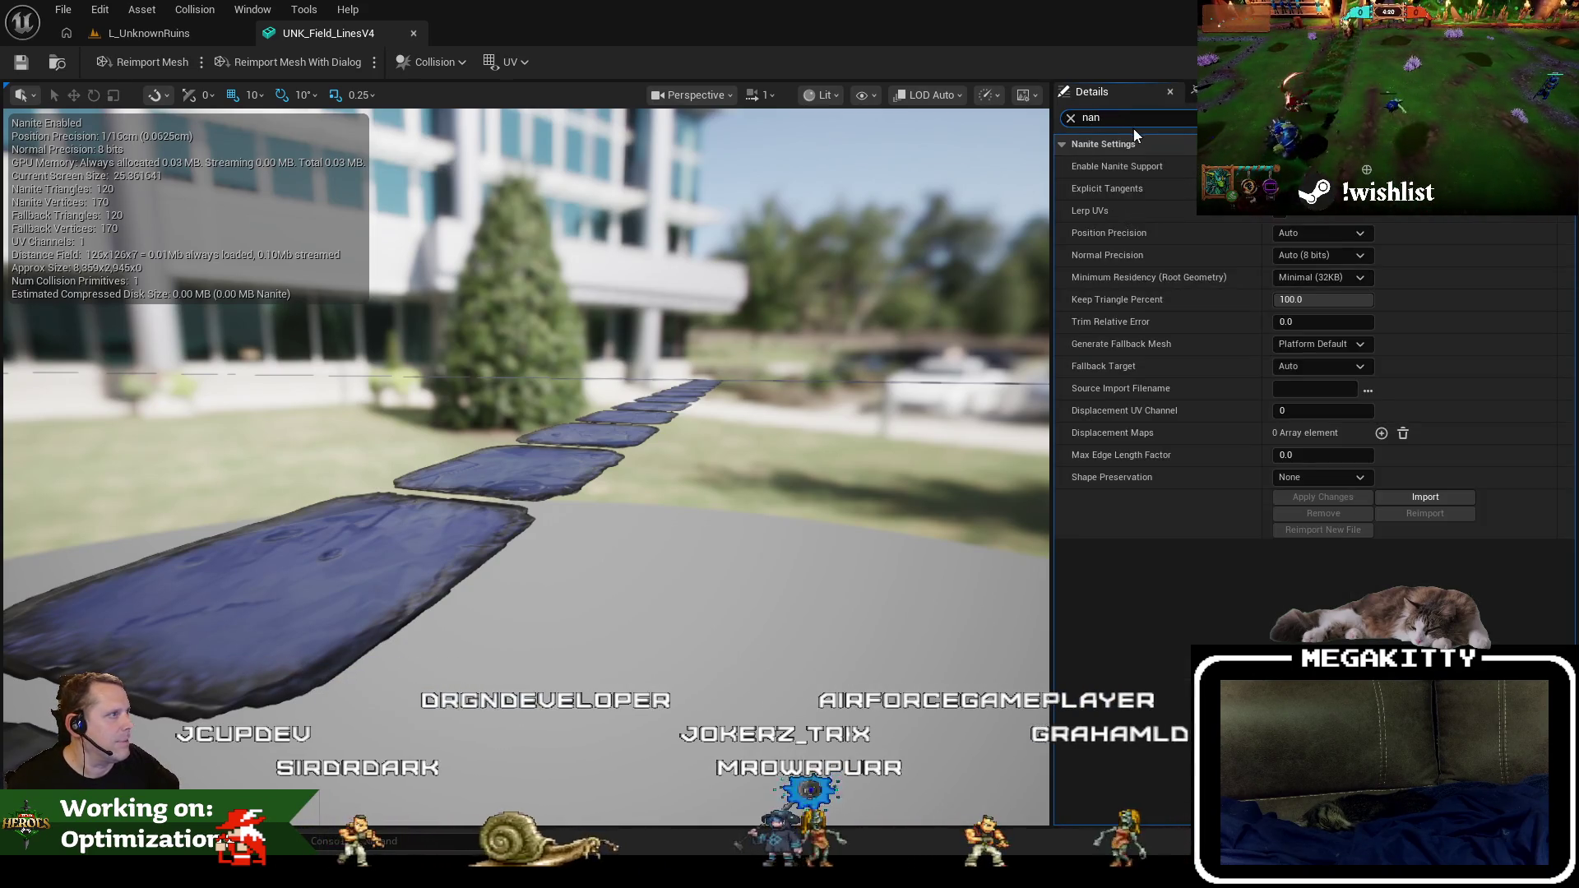
pyautogui.click(1280, 166)
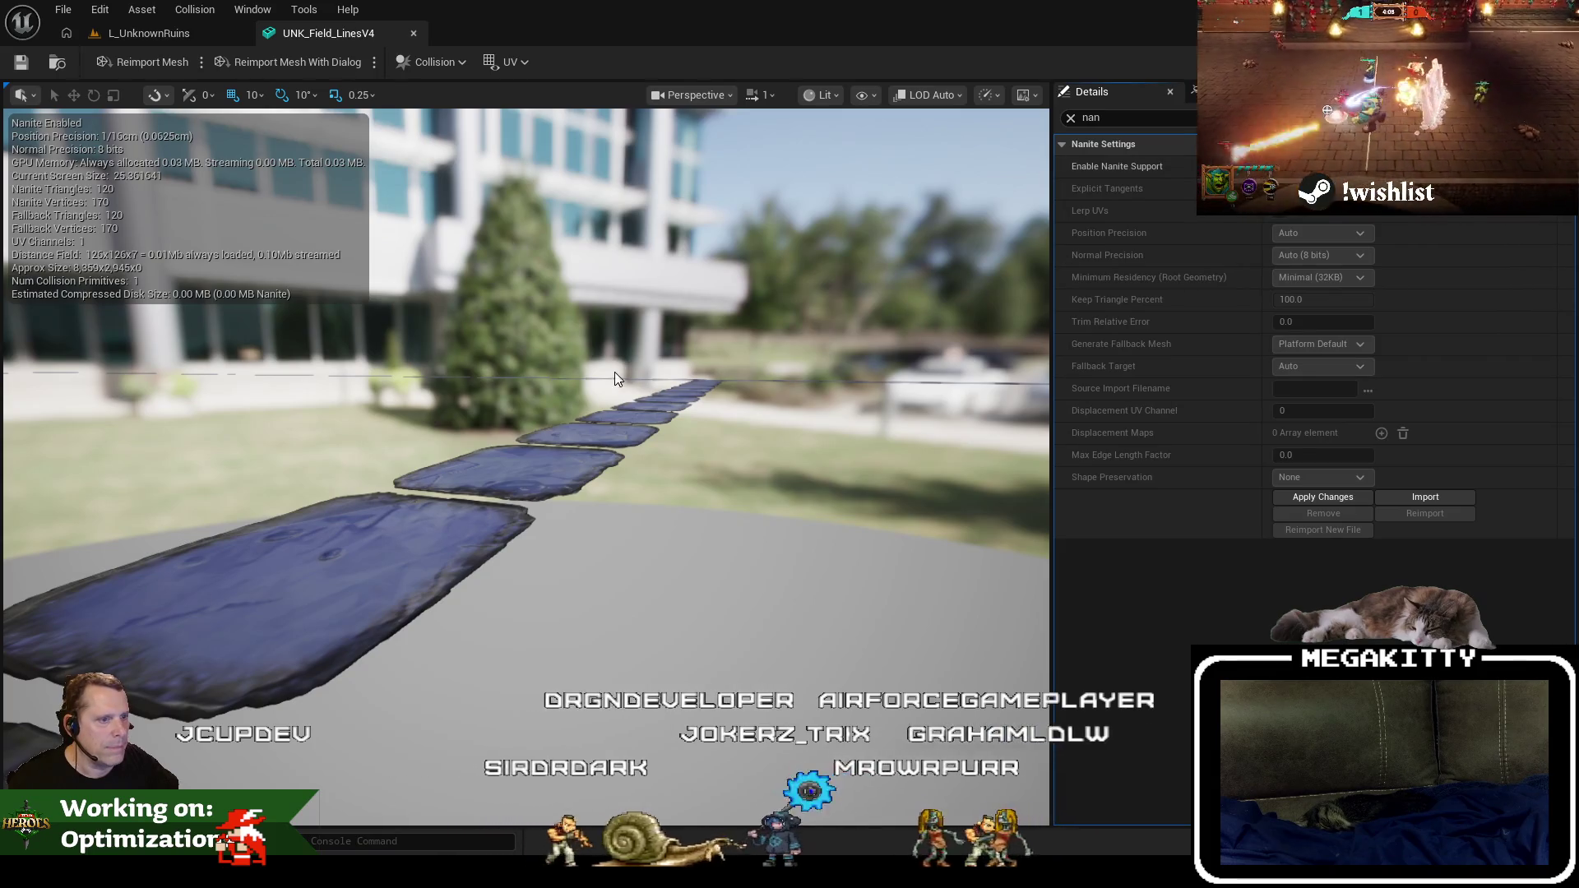
pyautogui.scroll(5, 617, 379)
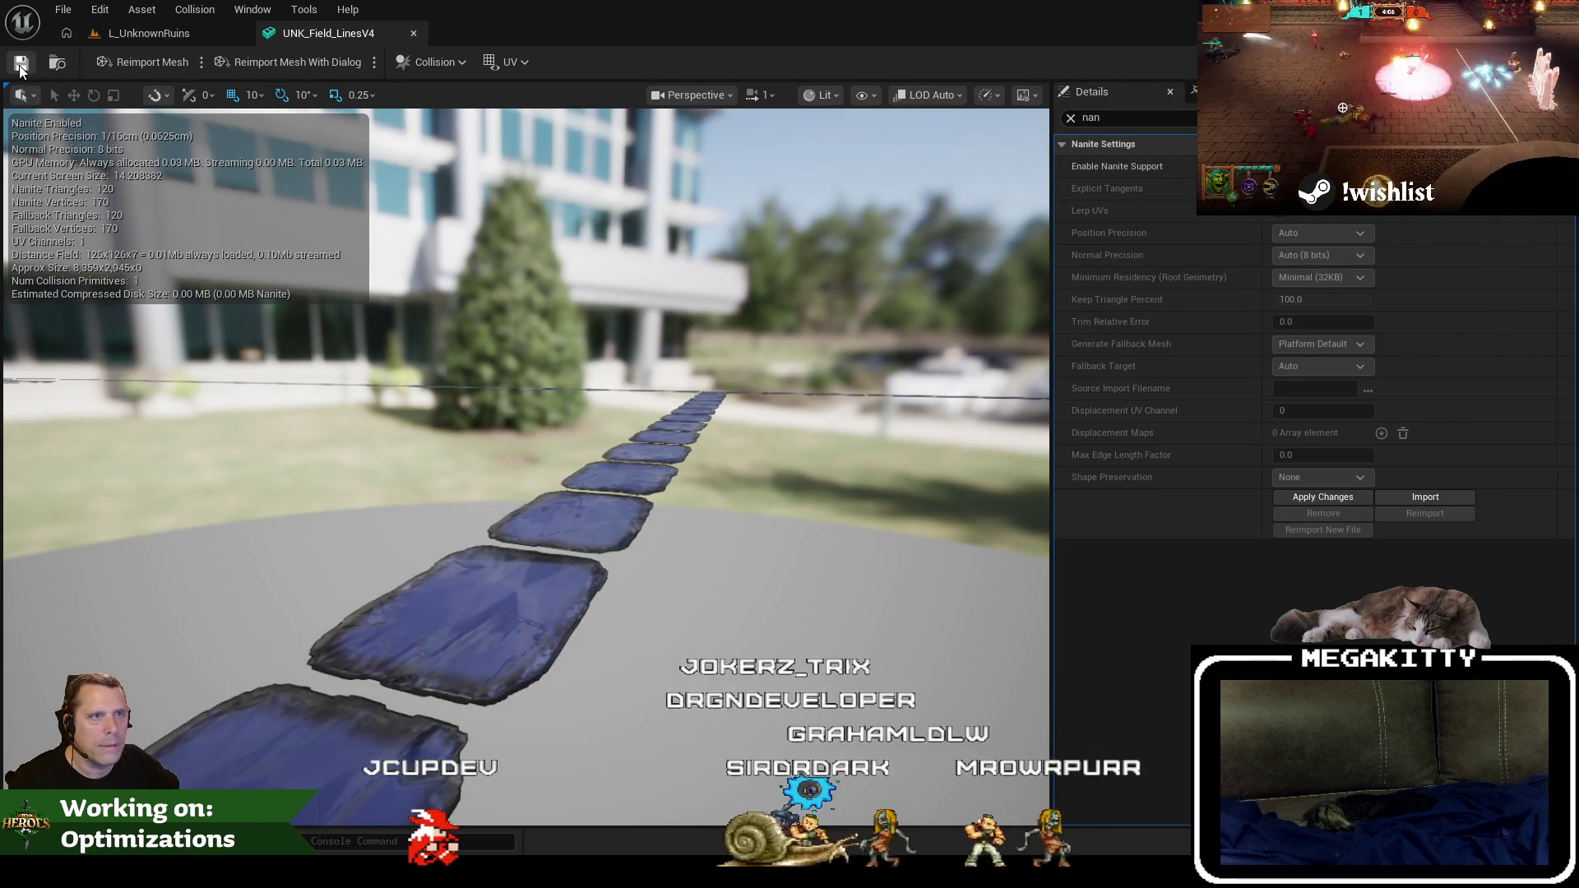
# Close the UNK_Field_LinesV4 editor, accepting the LOD changes, and select FeildBorderStones.
pyautogui.click(134, 35)
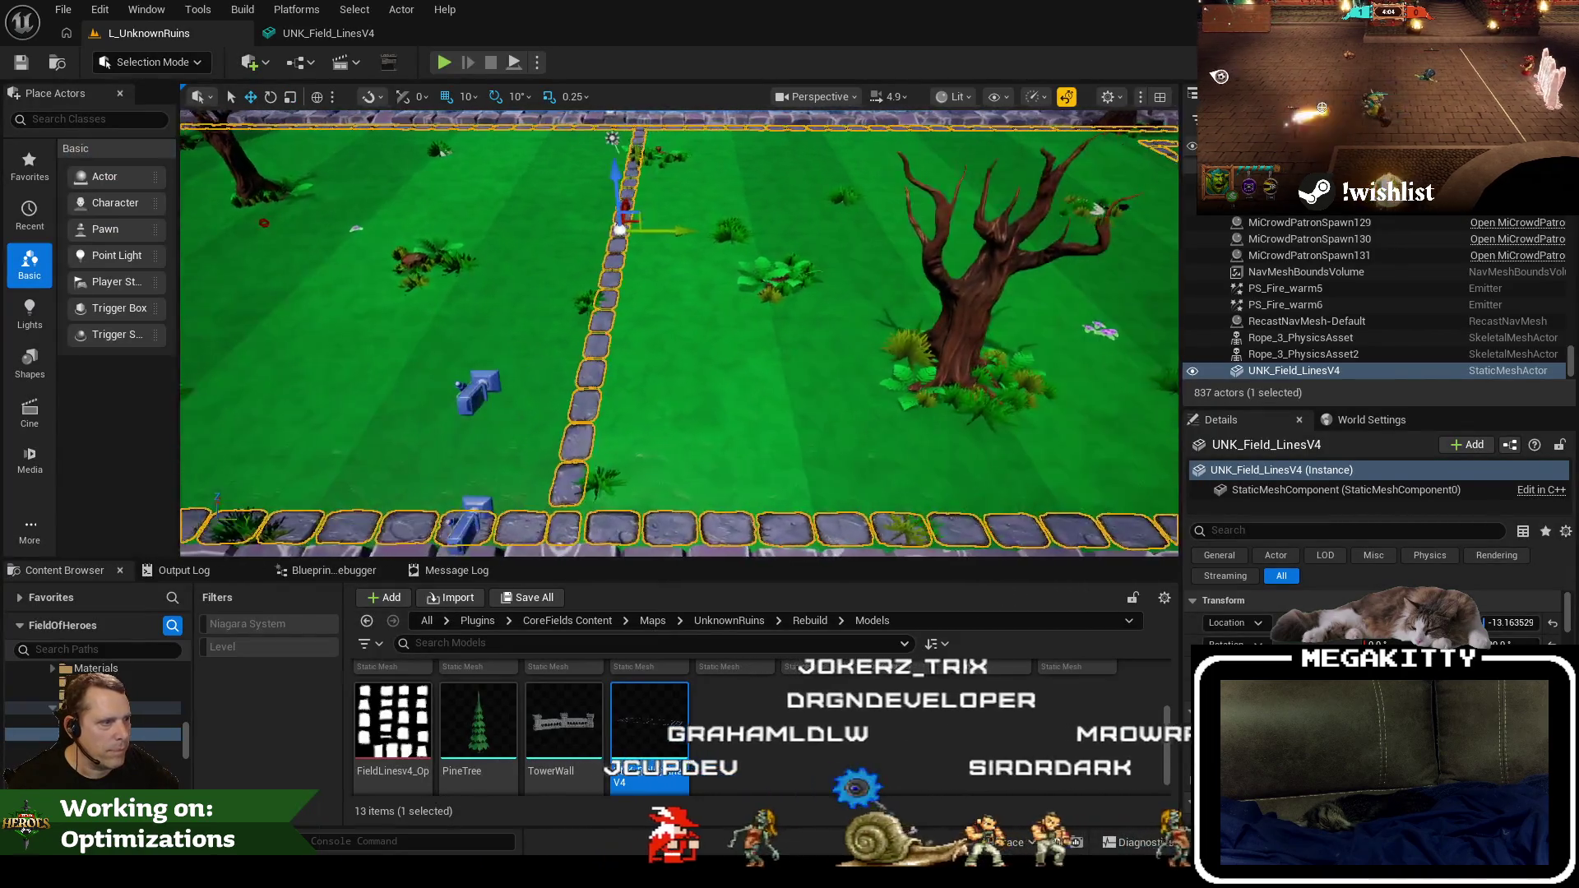
pyautogui.scroll(5, 652, 299)
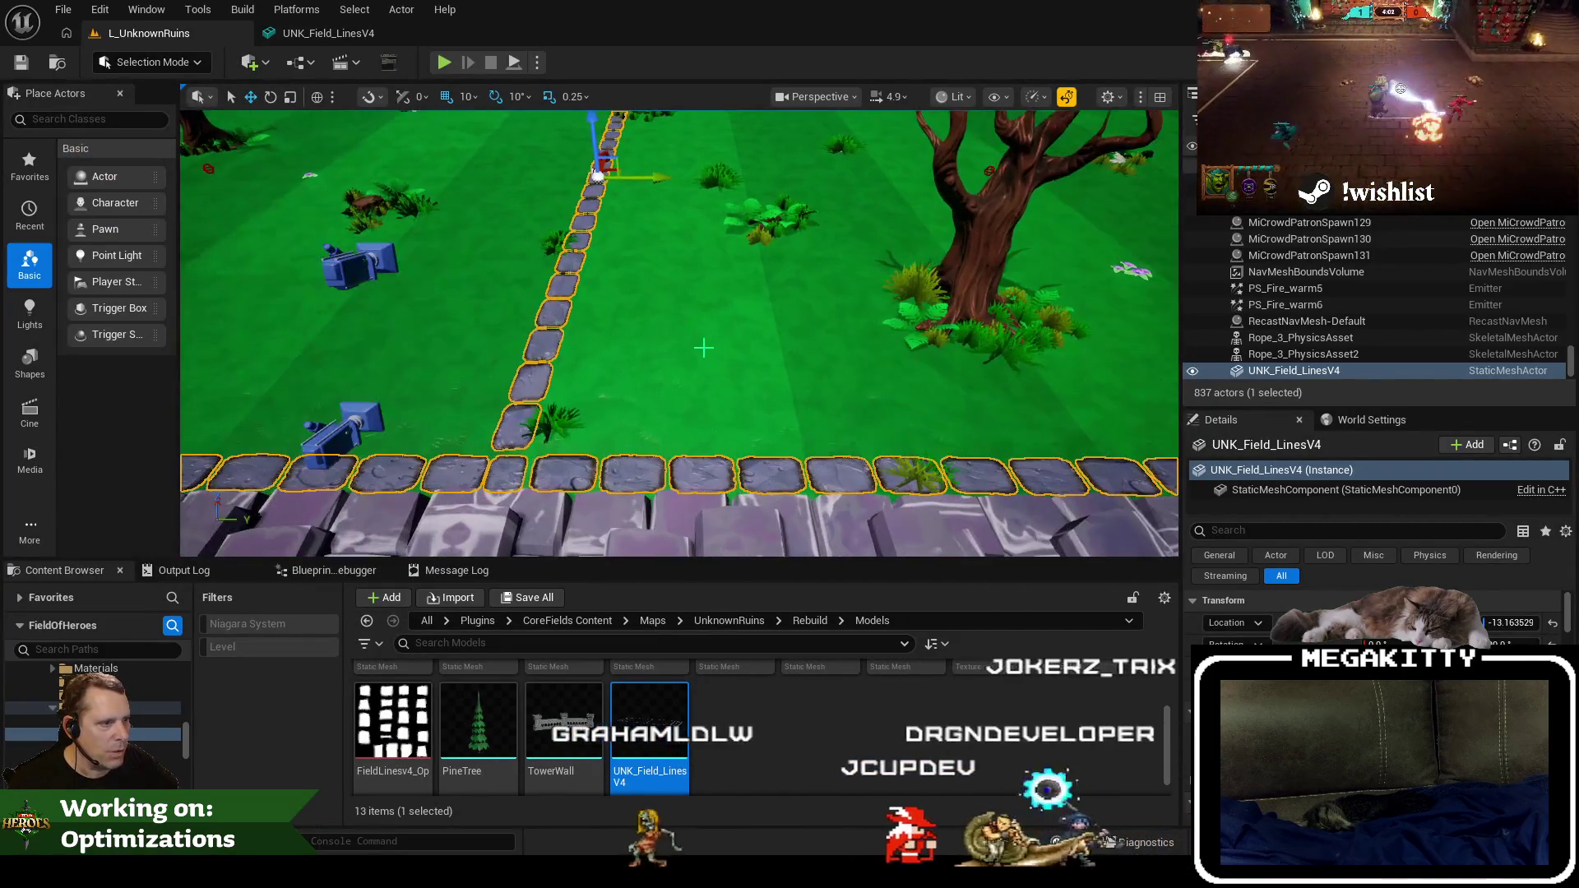
pyautogui.scroll(-10, 703, 348)
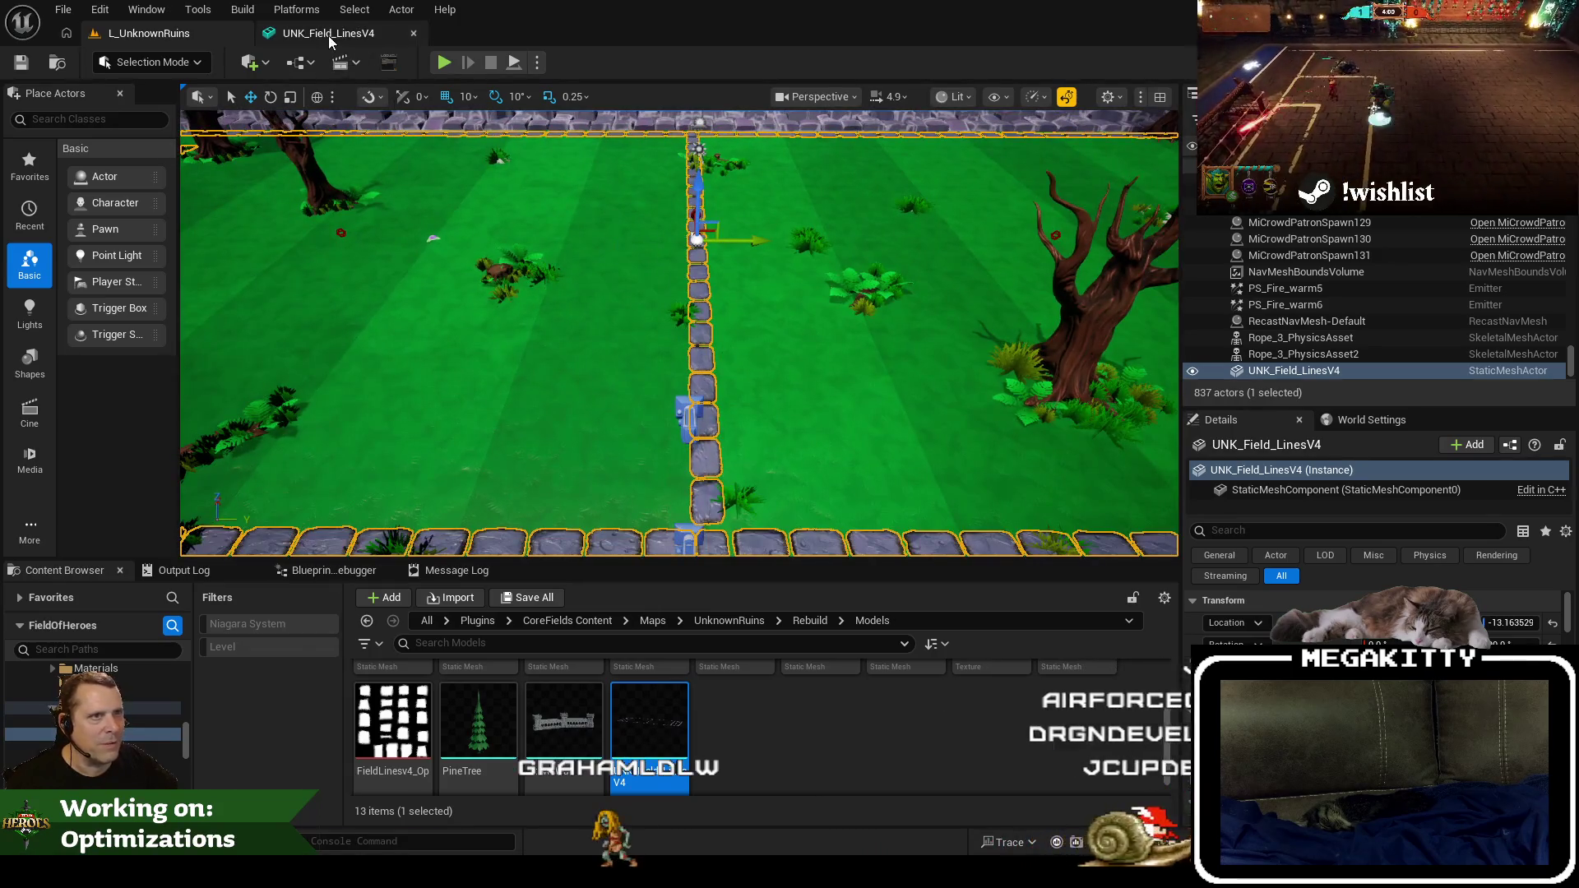
pyautogui.click(328, 36)
pyautogui.click(413, 33)
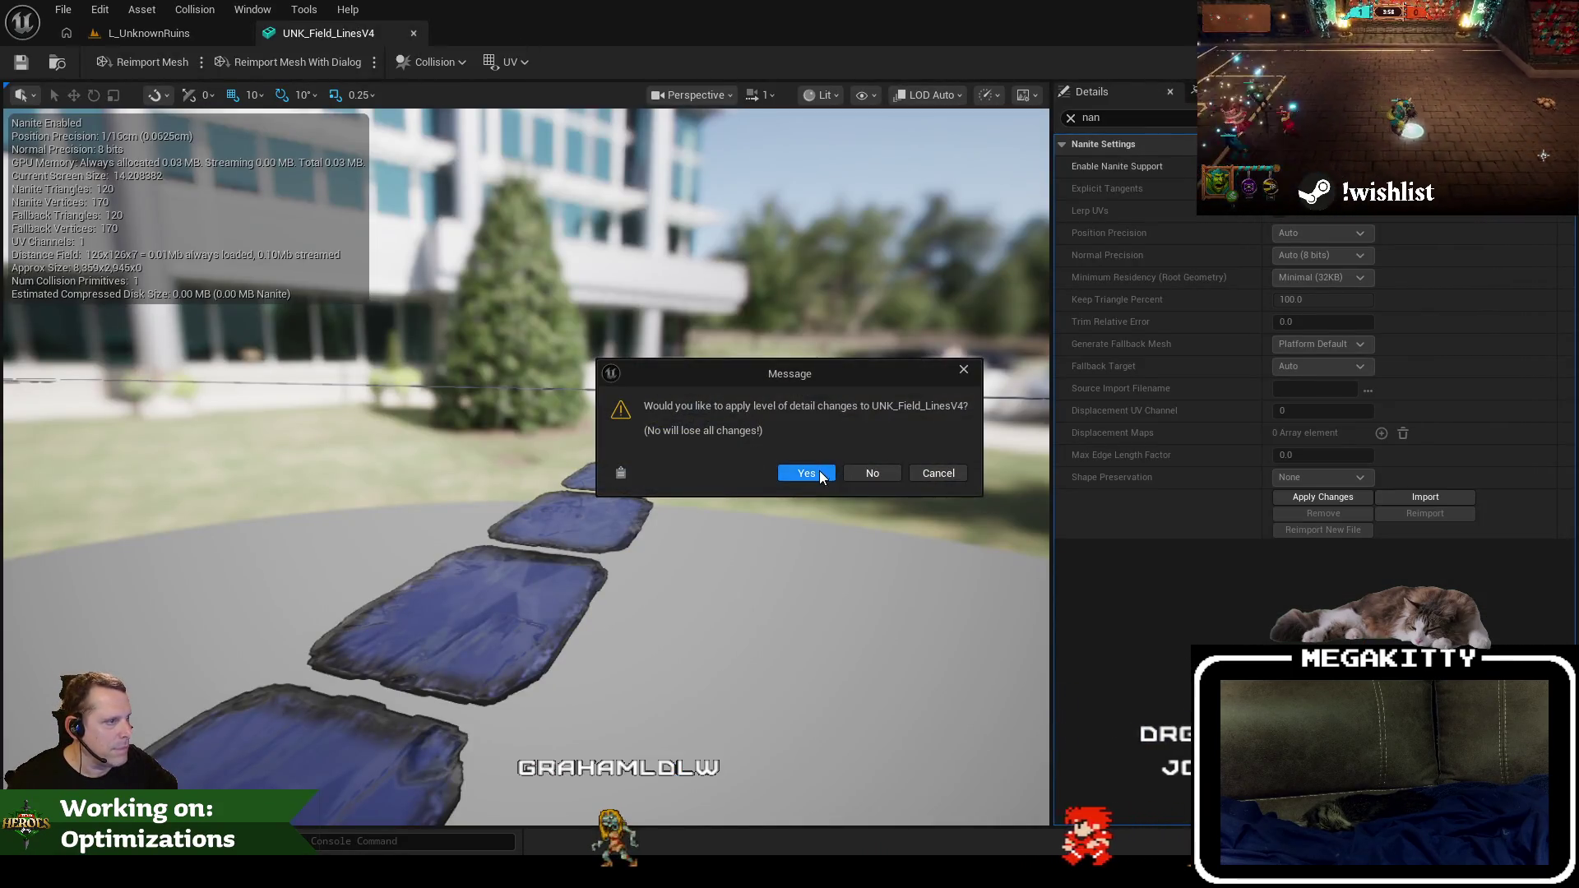
pyautogui.click(819, 470)
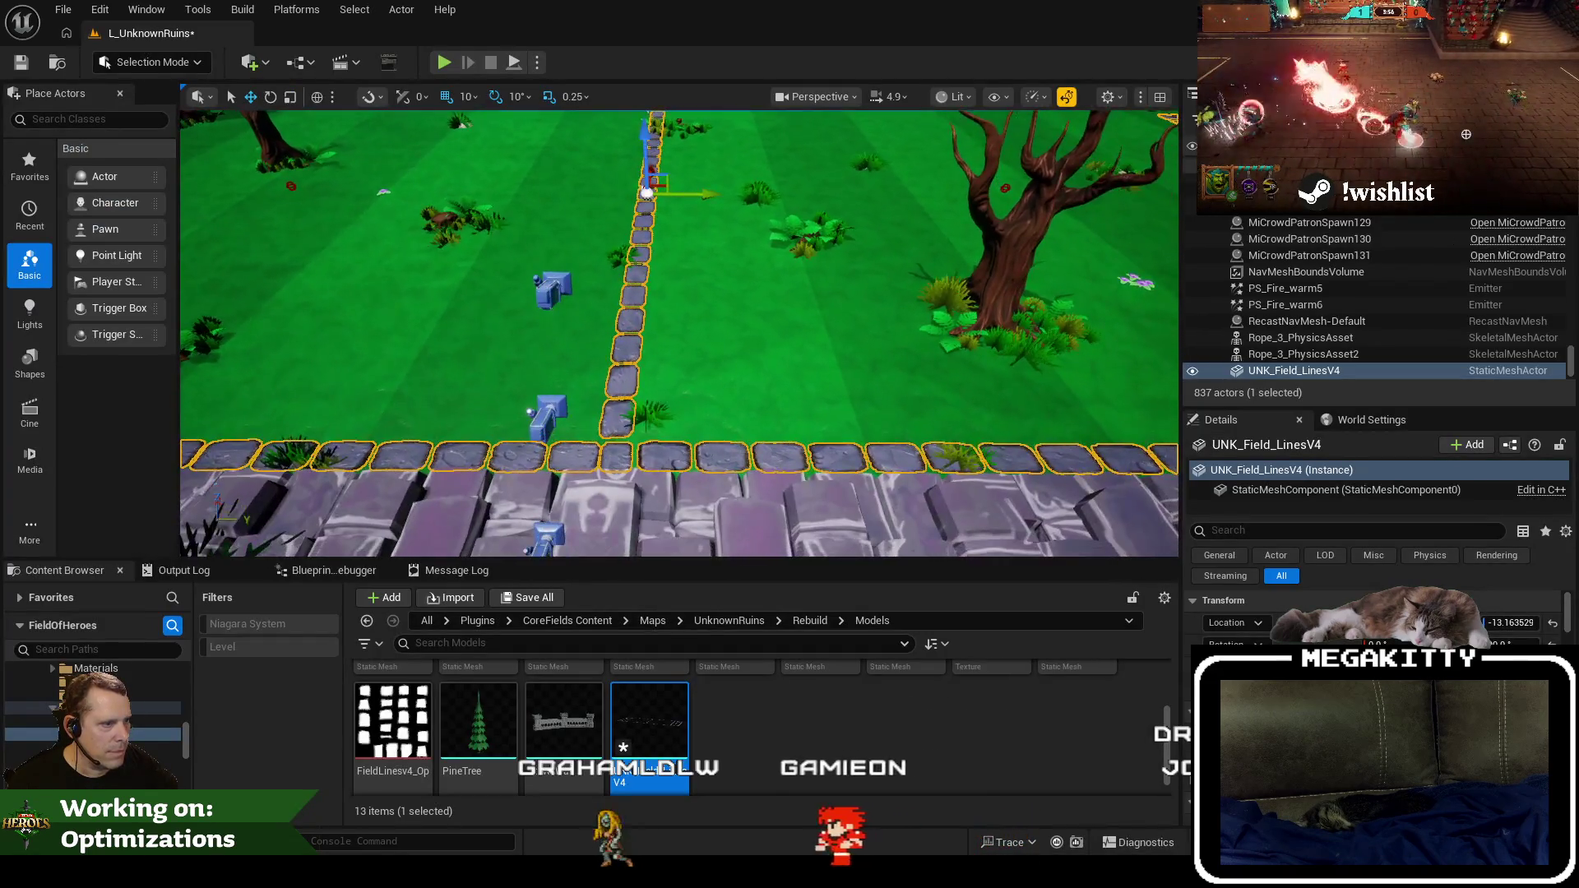
pyautogui.scroll(2, 777, 441)
pyautogui.click(777, 441)
pyautogui.scroll(4, 777, 441)
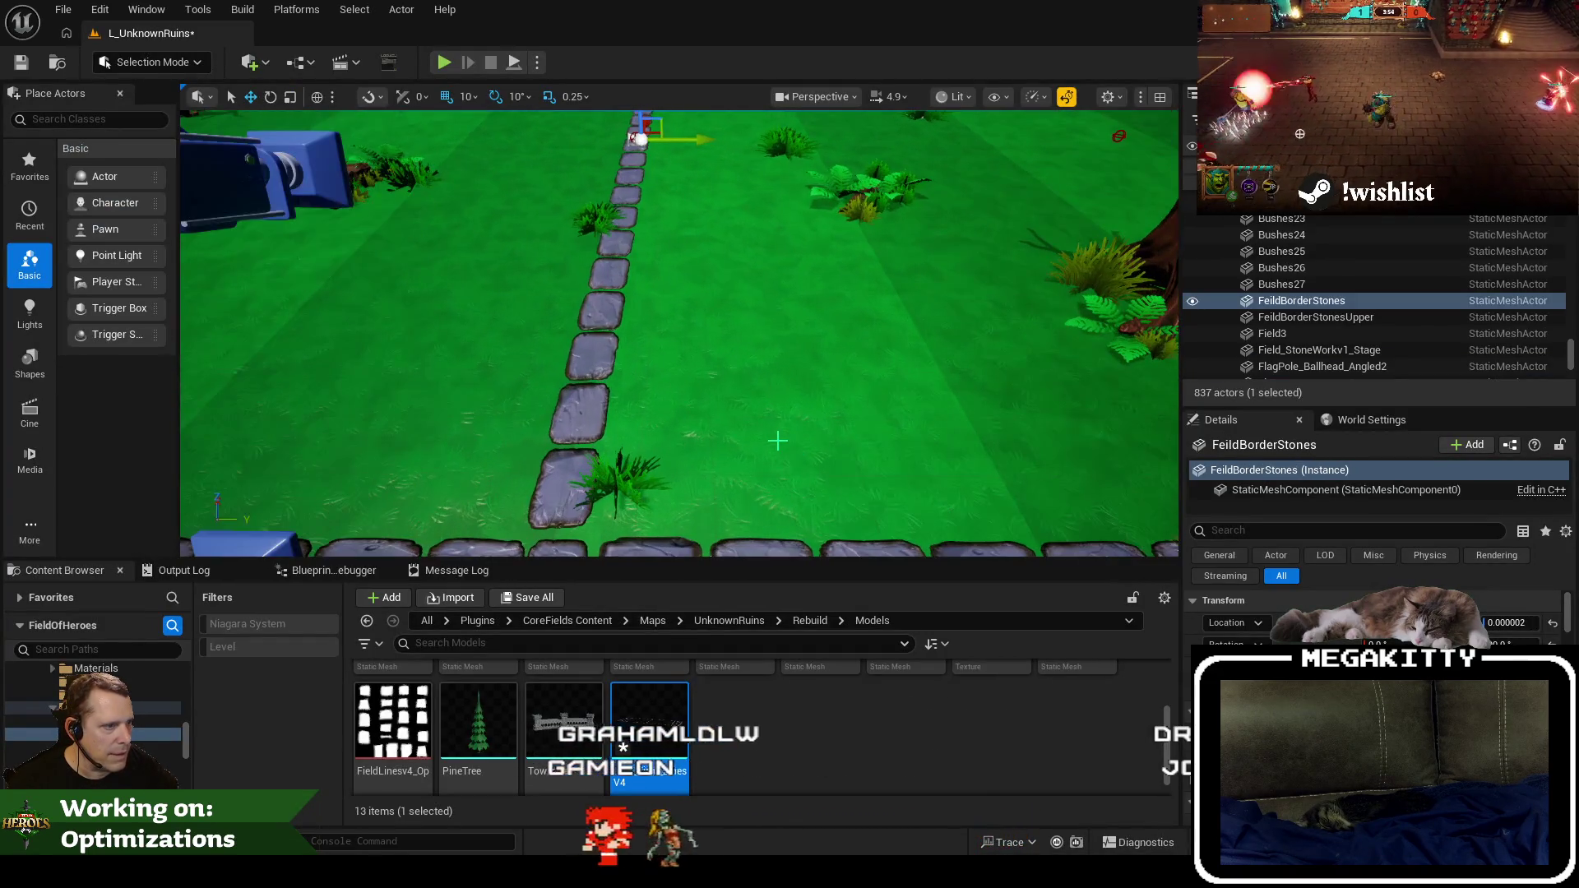
pyautogui.scroll(-5, 777, 440)
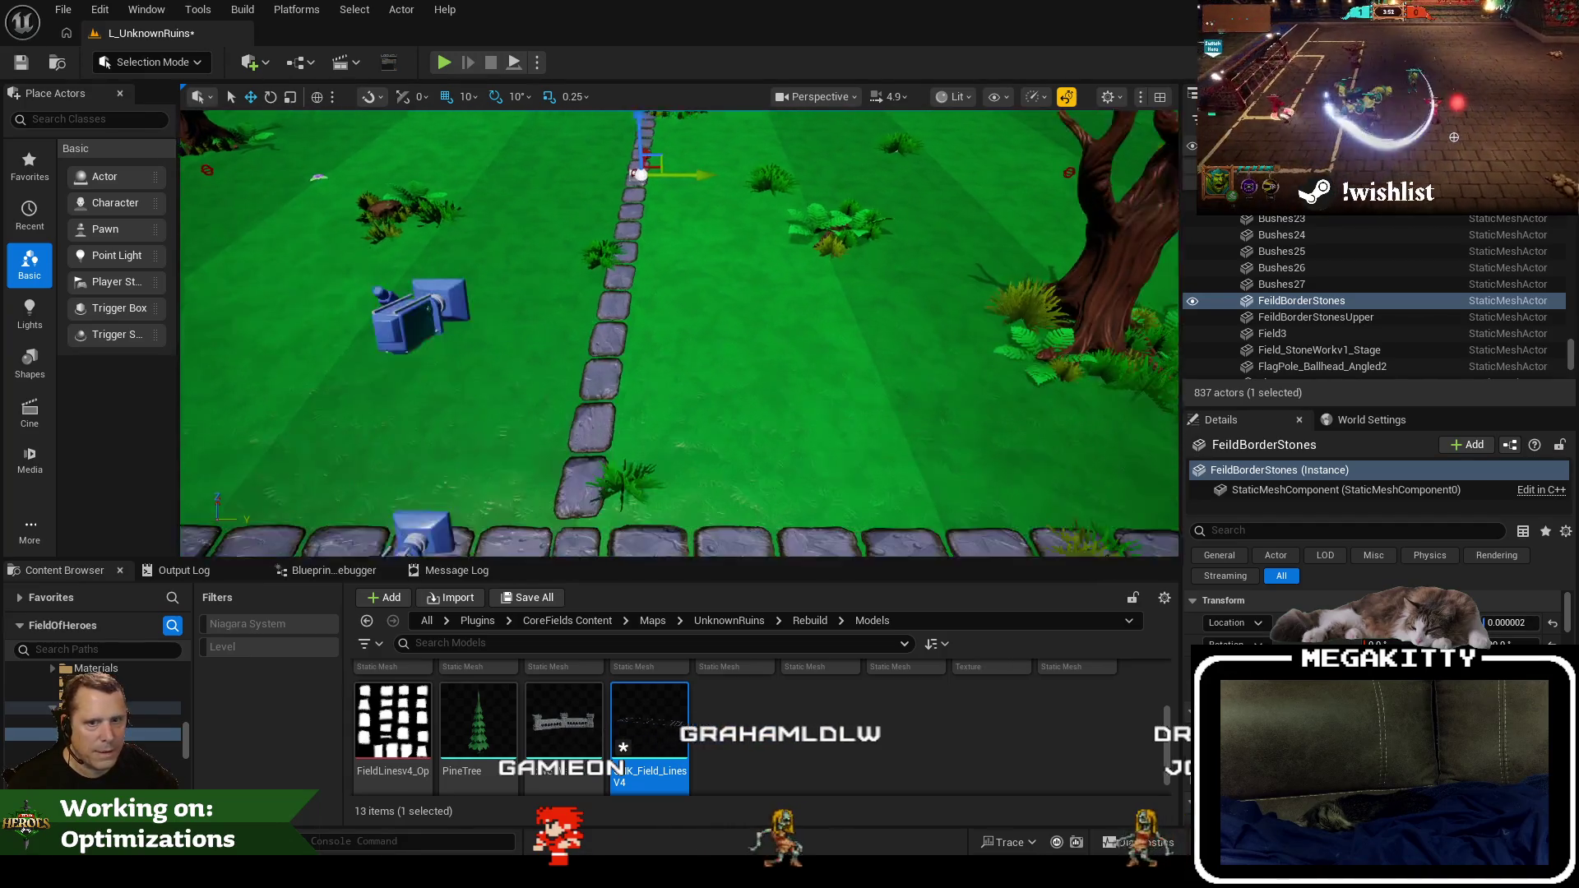
pyautogui.scroll(5, 777, 434)
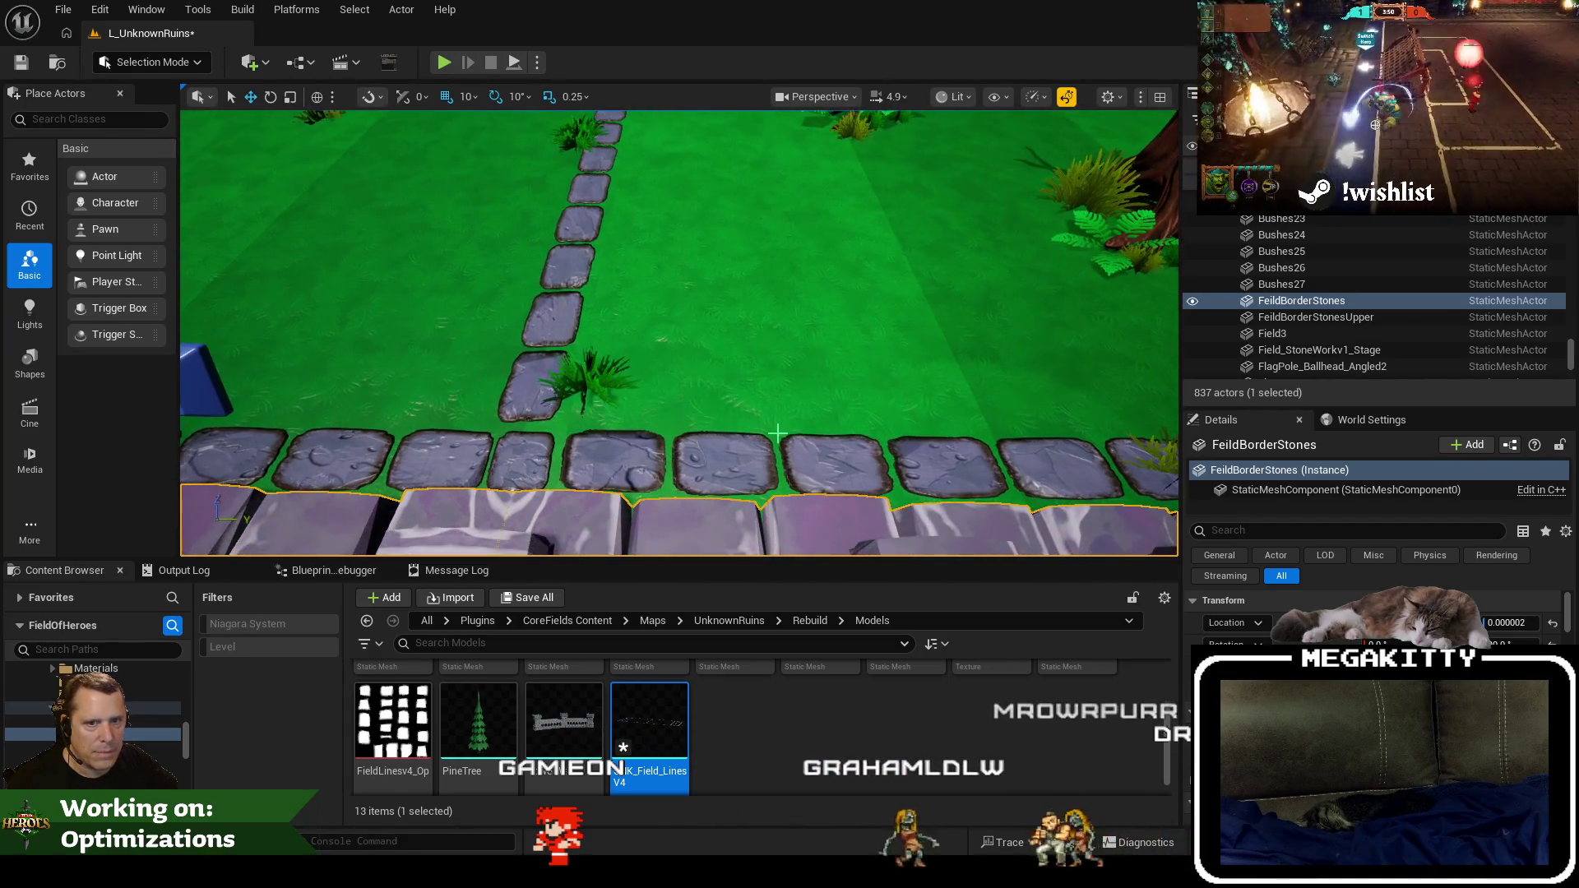
pyautogui.moveTo(773, 432)
pyautogui.mouseDown()
pyautogui.moveTo(652, 211)
pyautogui.moveTo(722, 299)
pyautogui.moveTo(480, 241)
pyautogui.mouseUp()
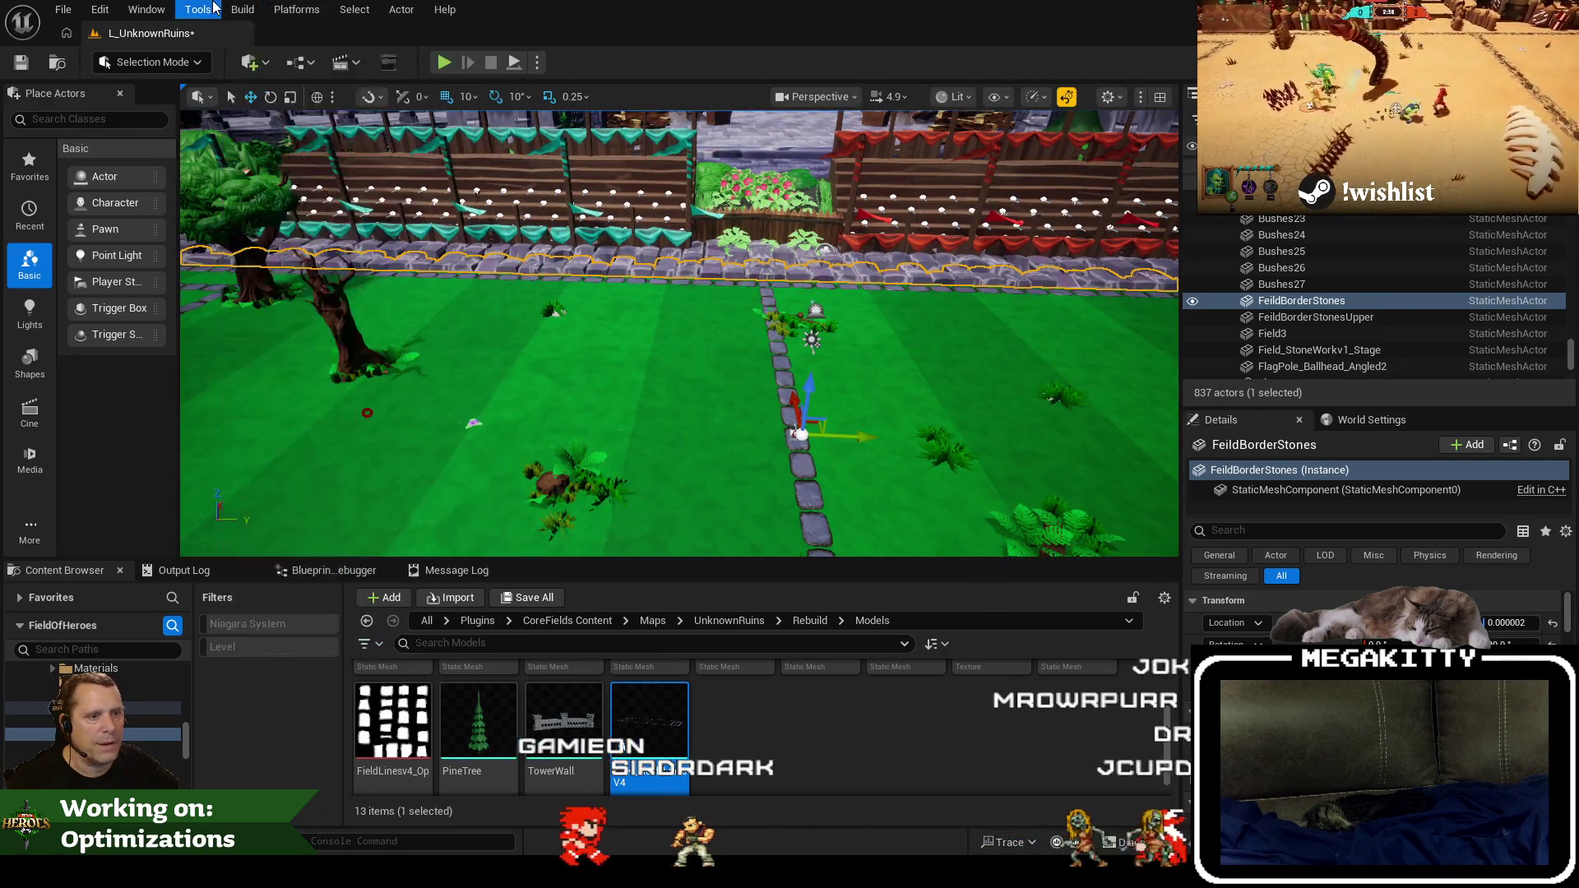
# Map-check L_UnknownRuins and save the level.
pyautogui.click(295, 9)
pyautogui.moveTo(241, 8)
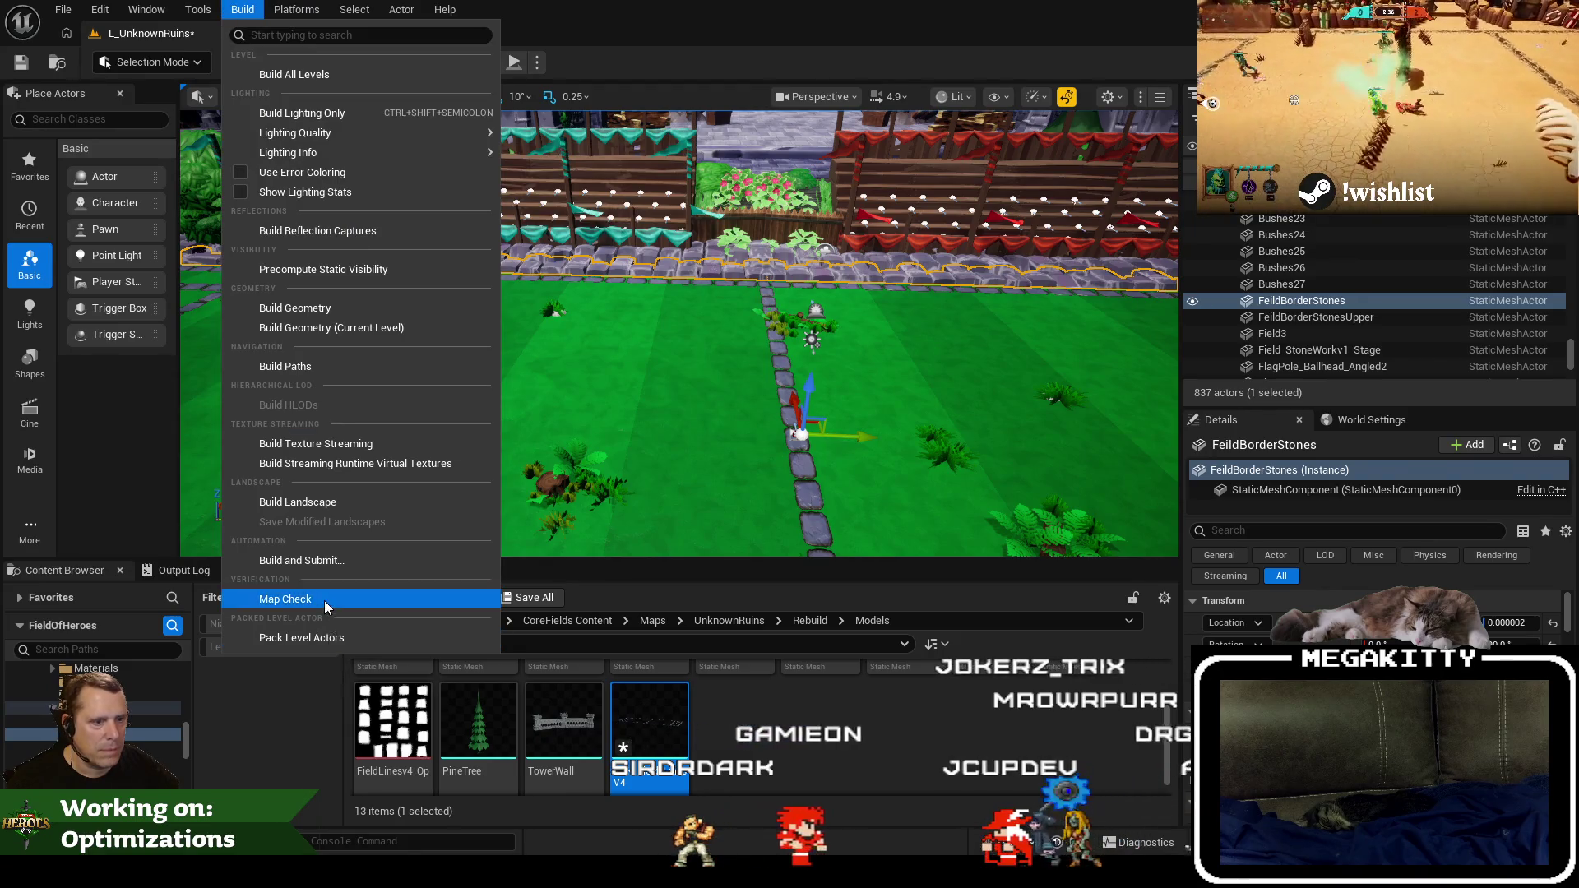
pyautogui.click(324, 600)
pyautogui.click(22, 66)
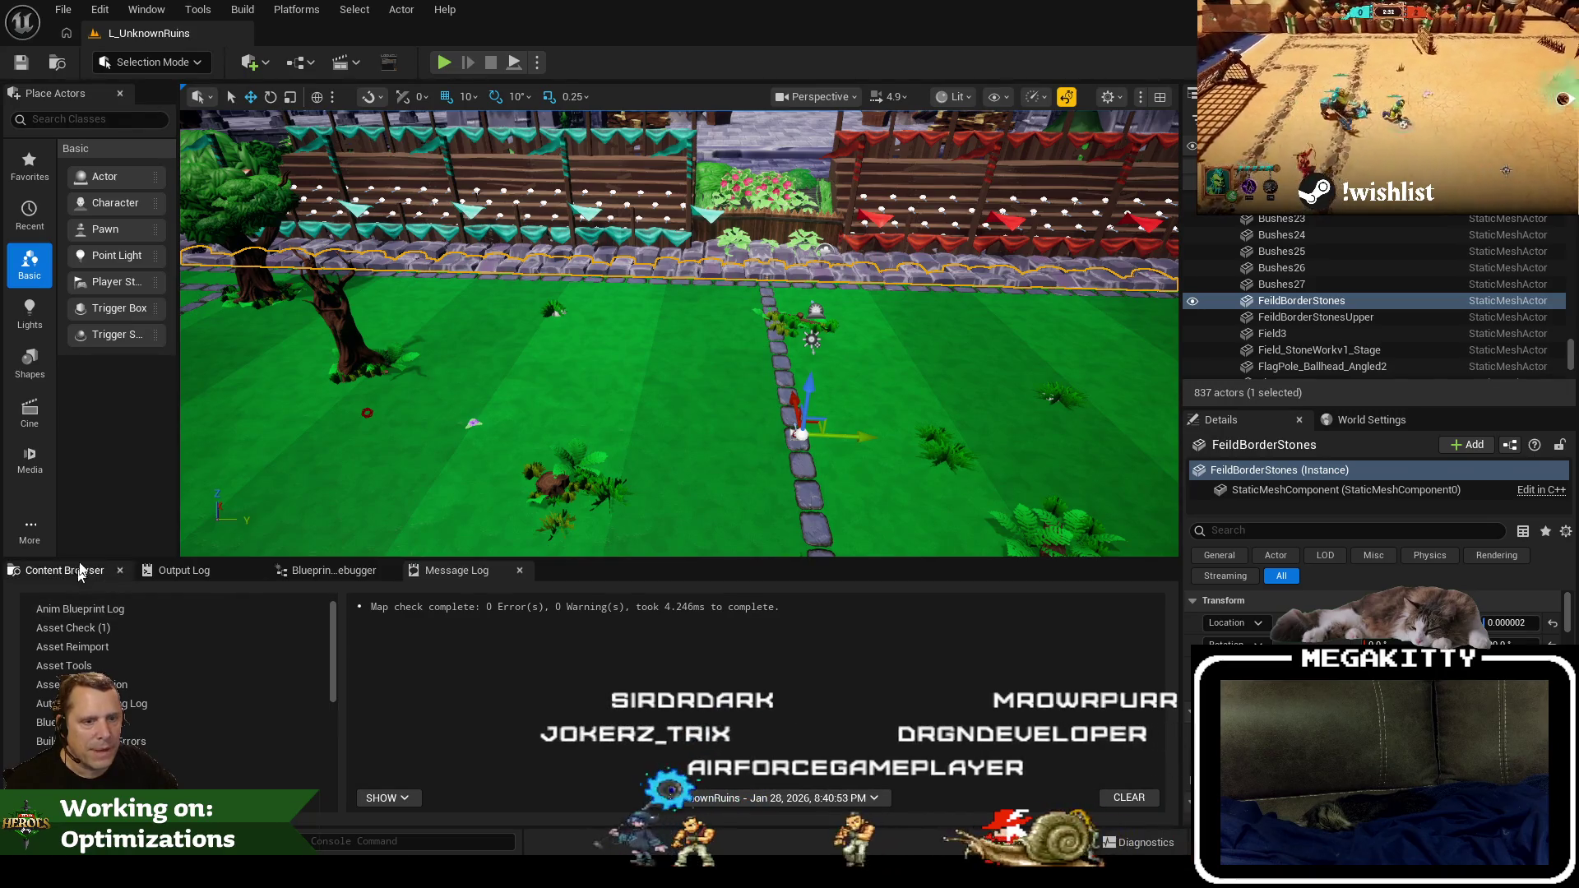
# Open L_YssimDesert and run Map Check on it.
pyautogui.click(63, 9)
pyautogui.moveTo(145, 125)
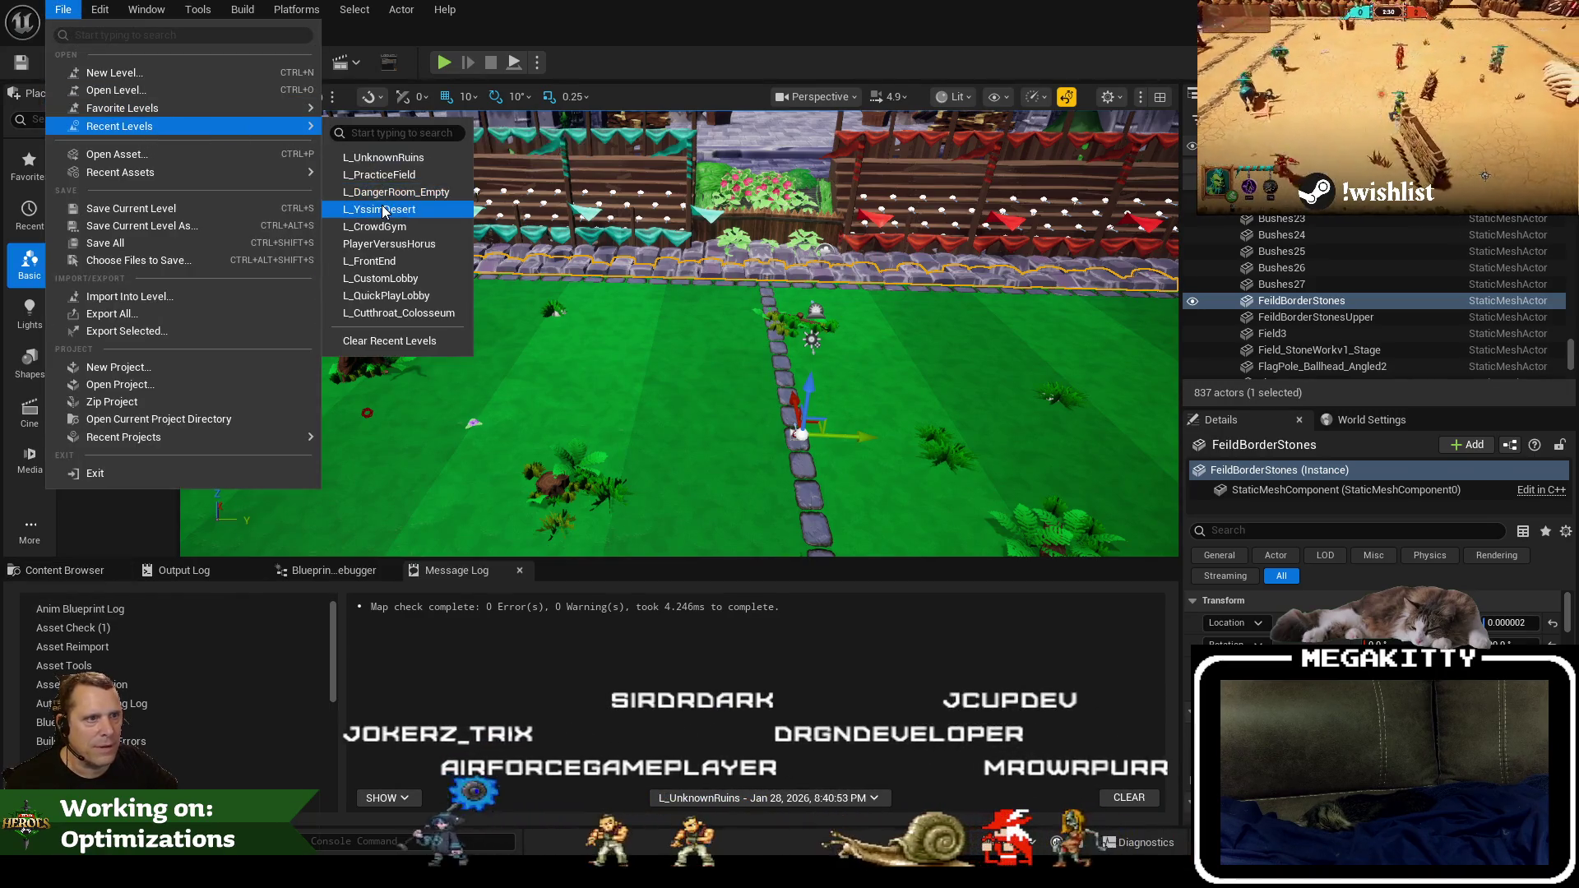
pyautogui.press('Escape')
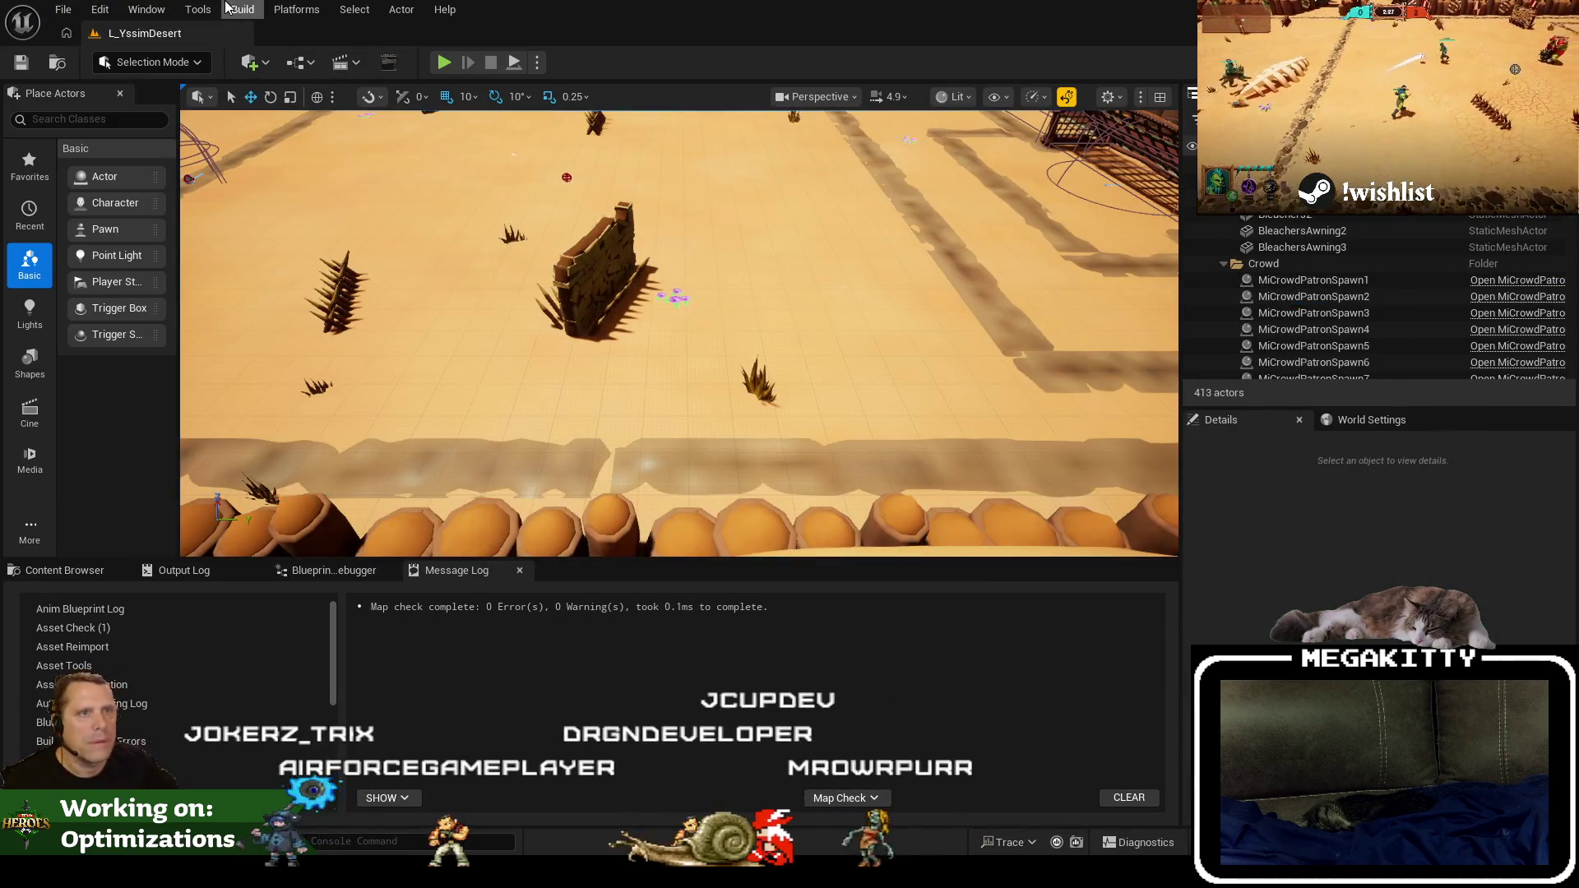
pyautogui.click(198, 9)
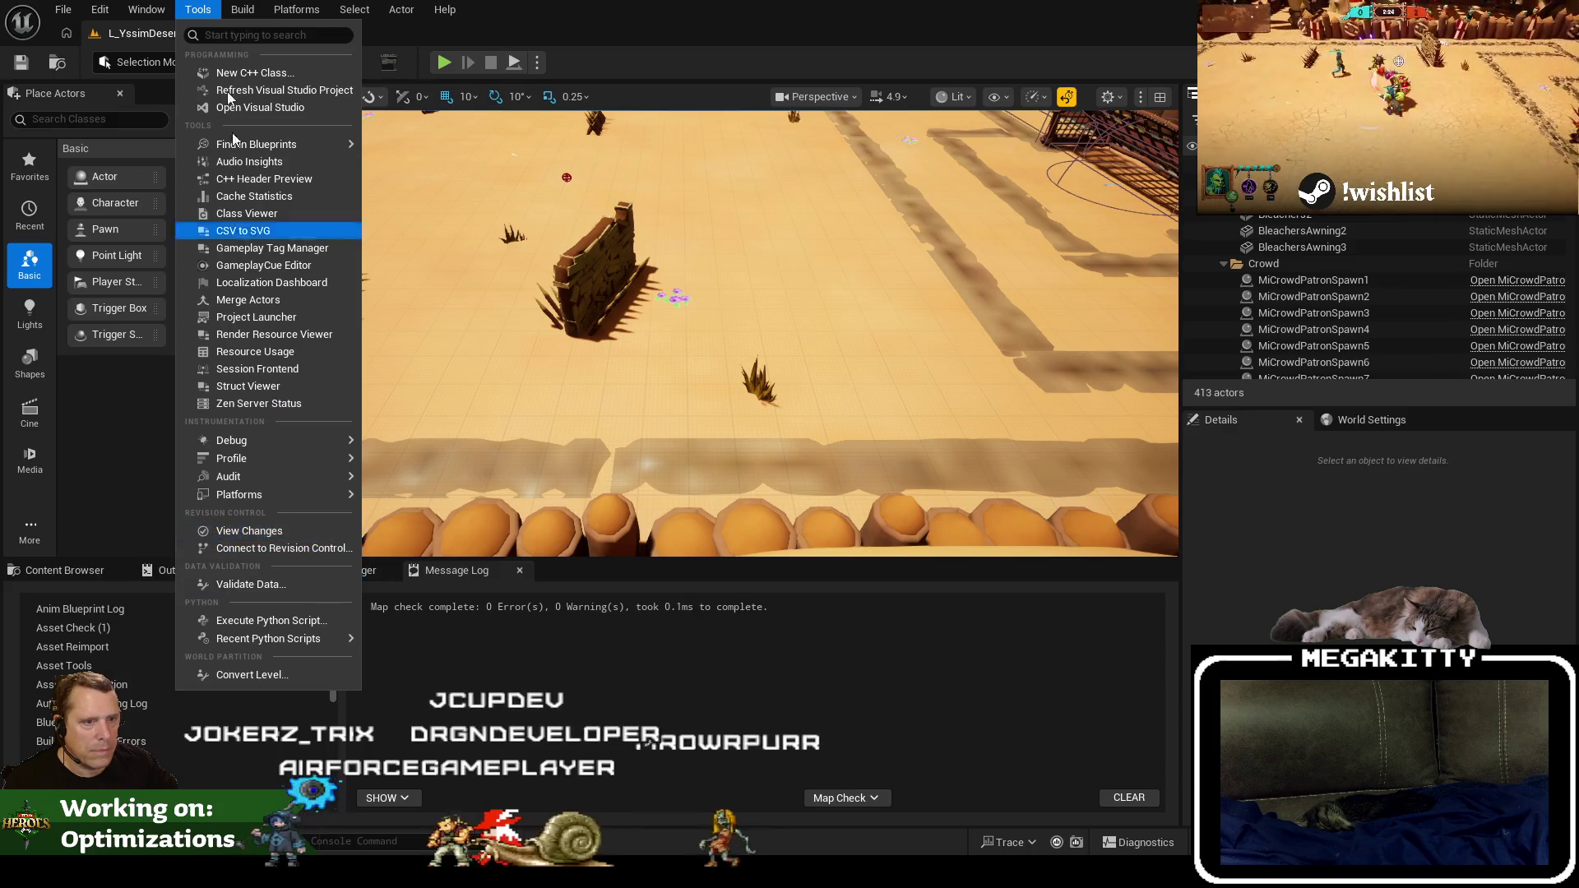
pyautogui.click(243, 9)
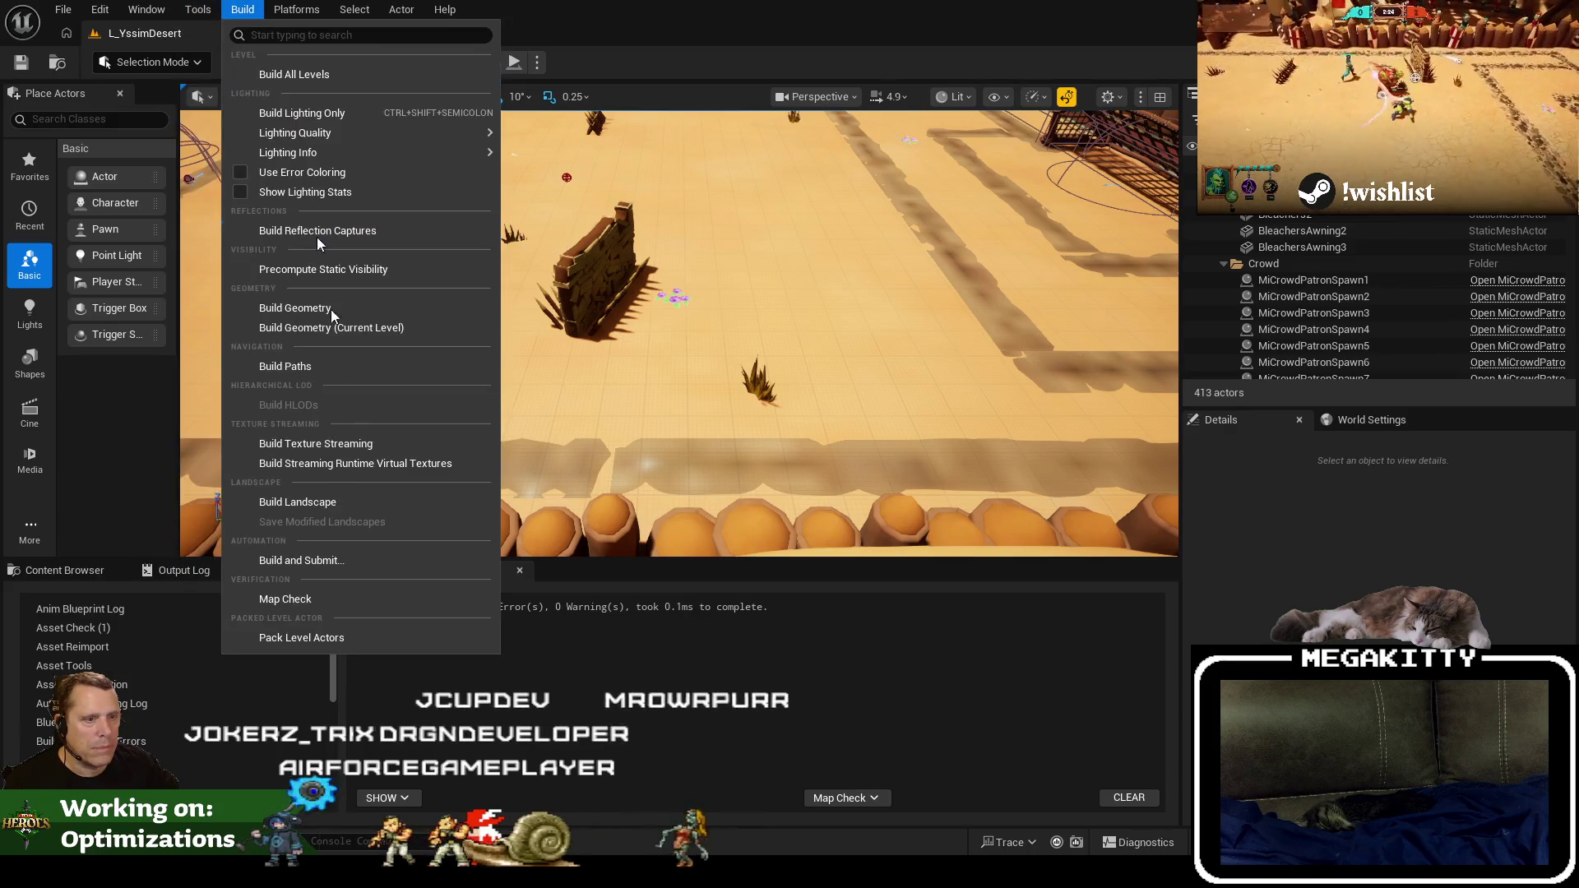
pyautogui.click(354, 600)
pyautogui.moveTo(504, 393); pyautogui.dragTo(504, 461)
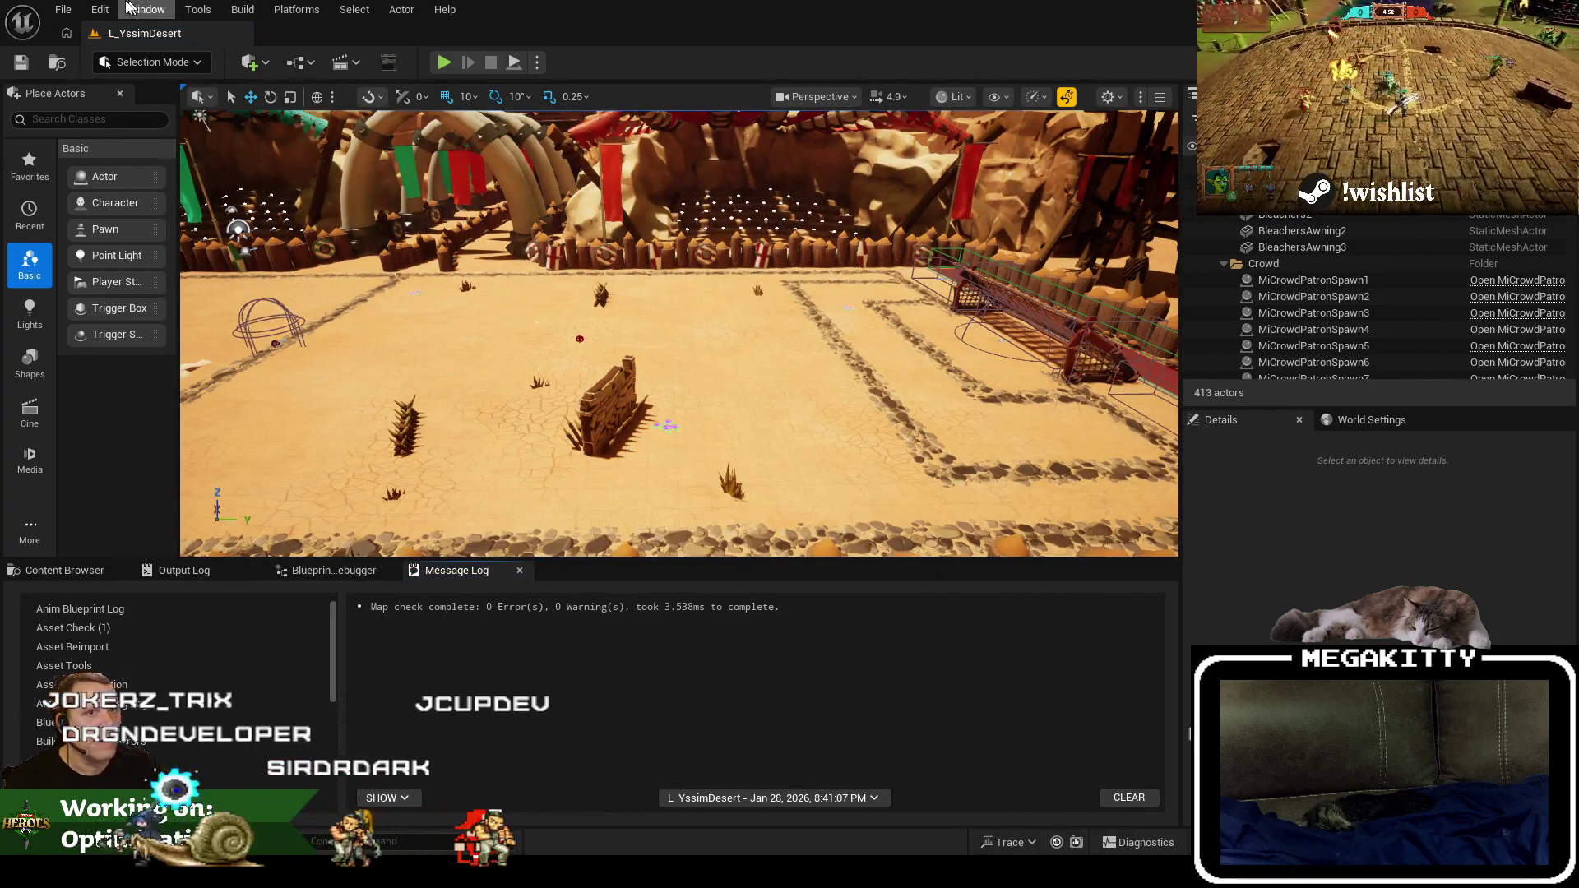
# Reopen L_PracticeField from Recent Levels and save all modified content.
pyautogui.click(63, 9)
pyautogui.moveTo(251, 126)
pyautogui.click(395, 193)
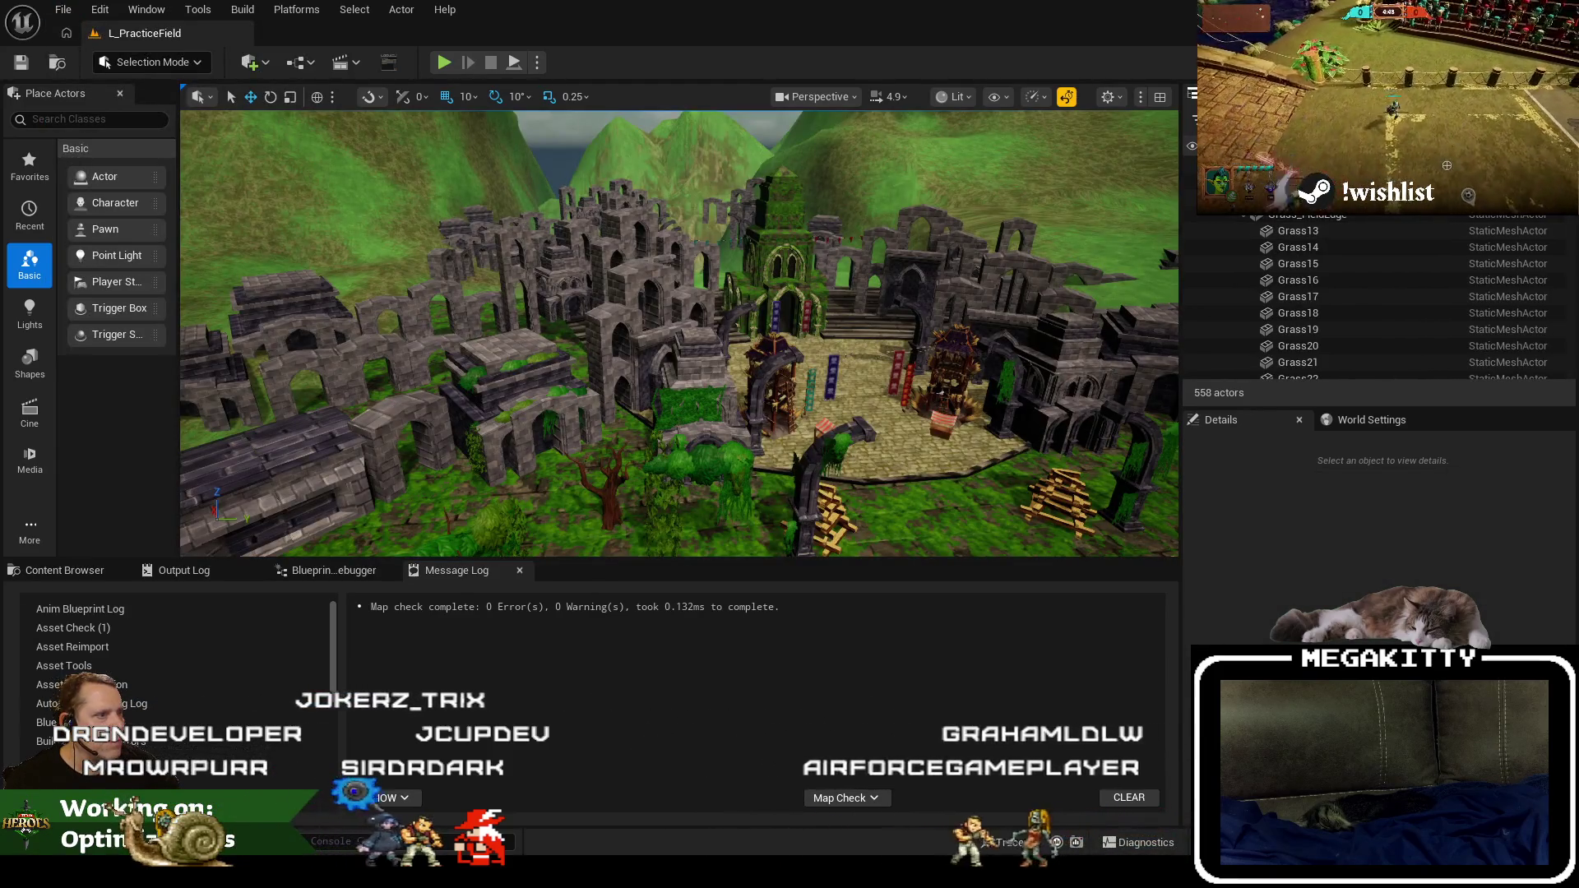
pyautogui.hotkey('ctrl', 'shift', 's')
# Save the two modified assets and undo the DefaultEditor.ini change in version control.
pyautogui.click(857, 628)
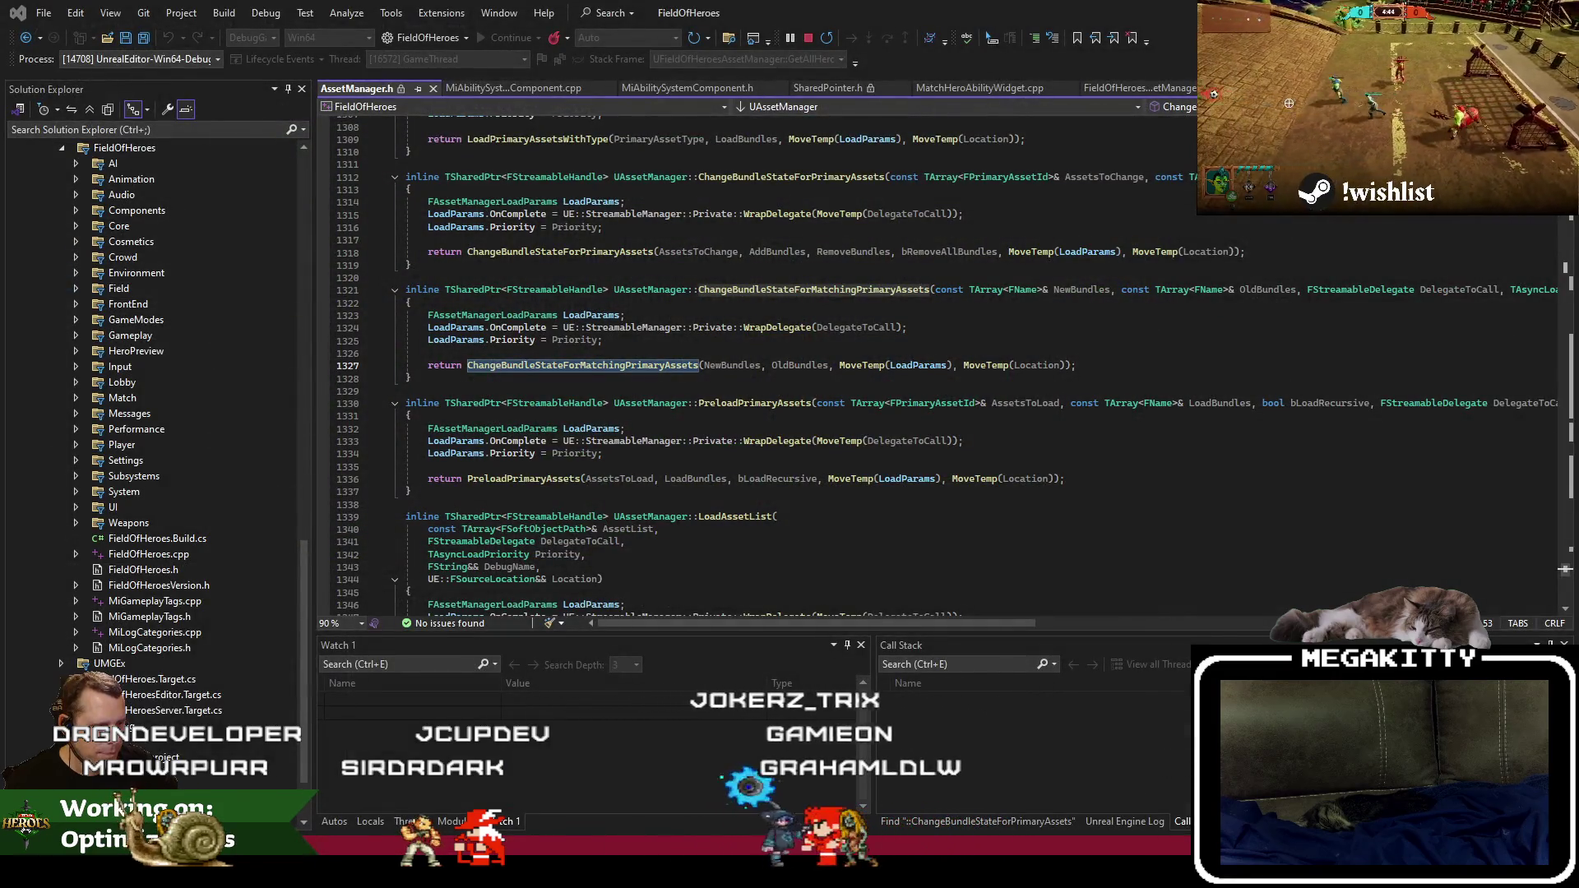
pyautogui.hotkey('alt', 'Tab')
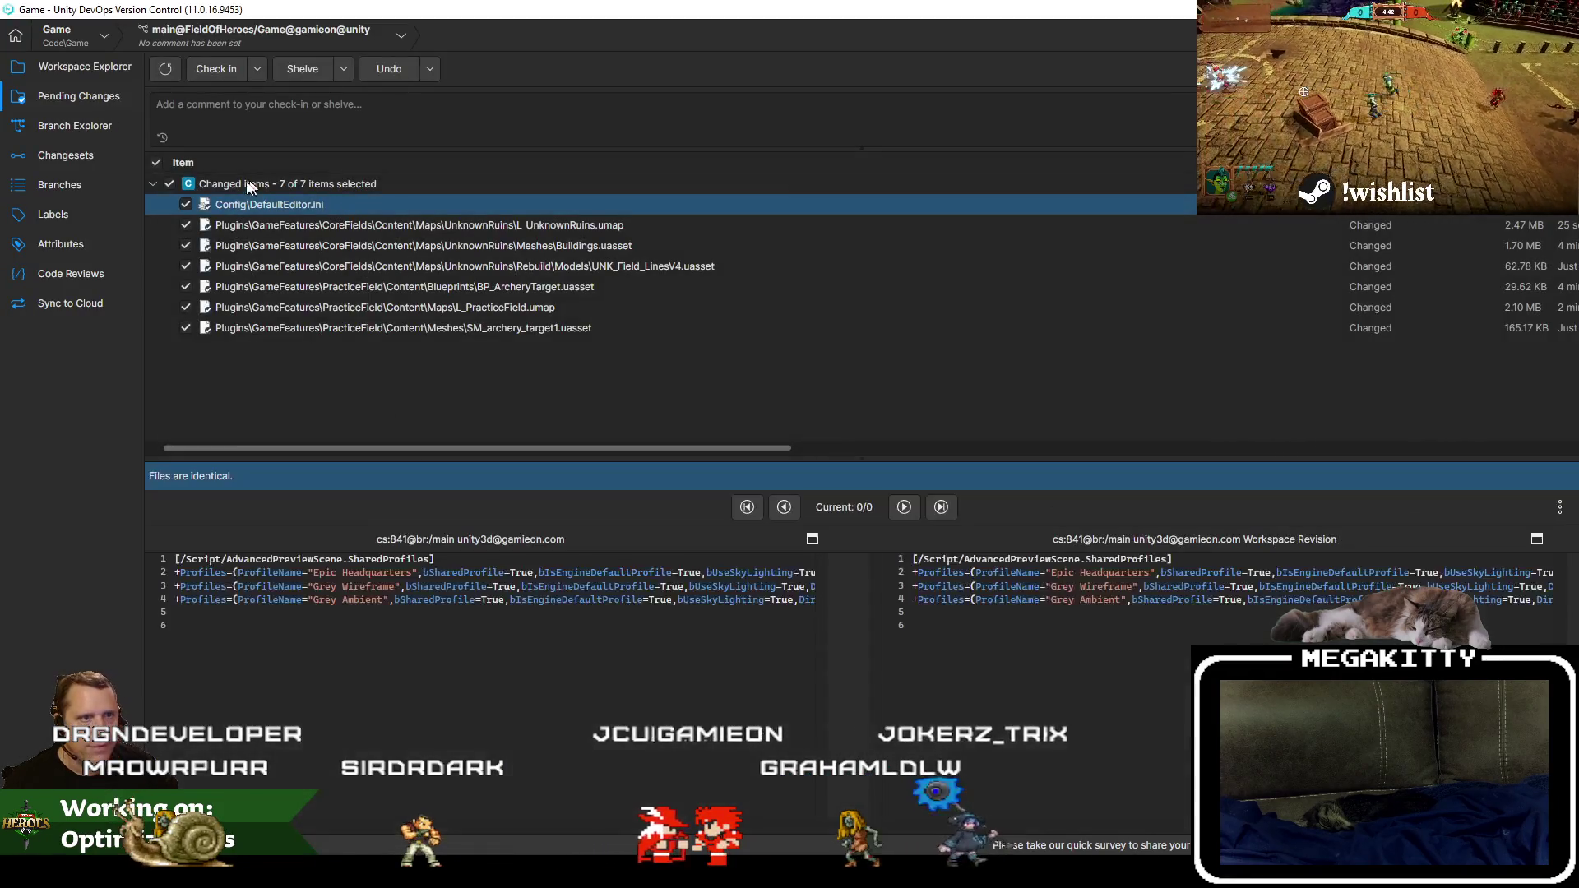
pyautogui.rightClick(352, 205)
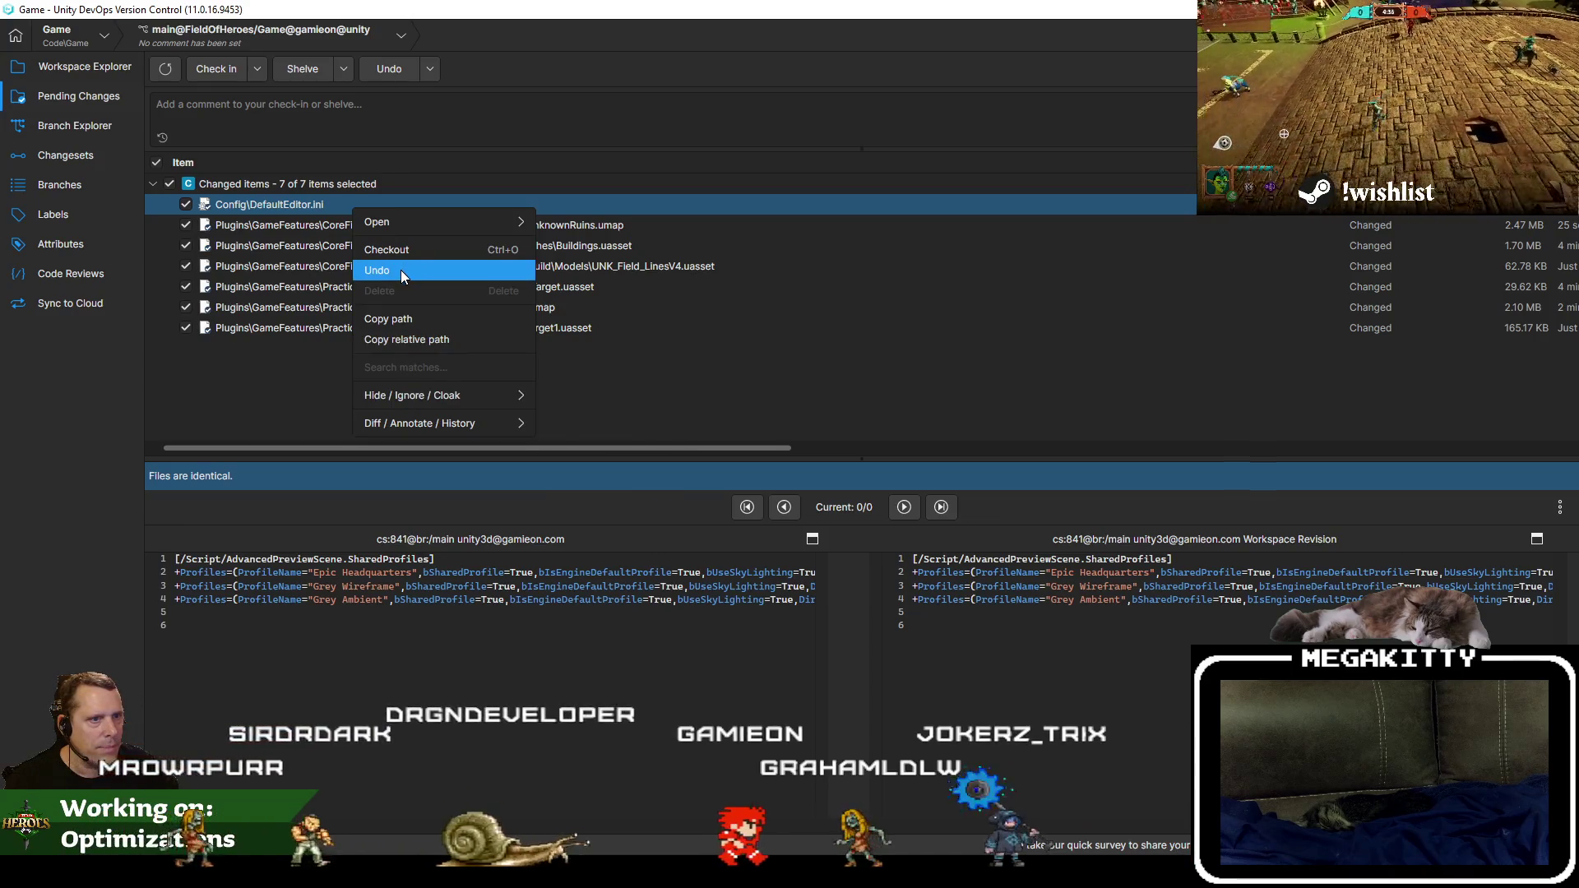
pyautogui.click(401, 270)
pyautogui.click(848, 453)
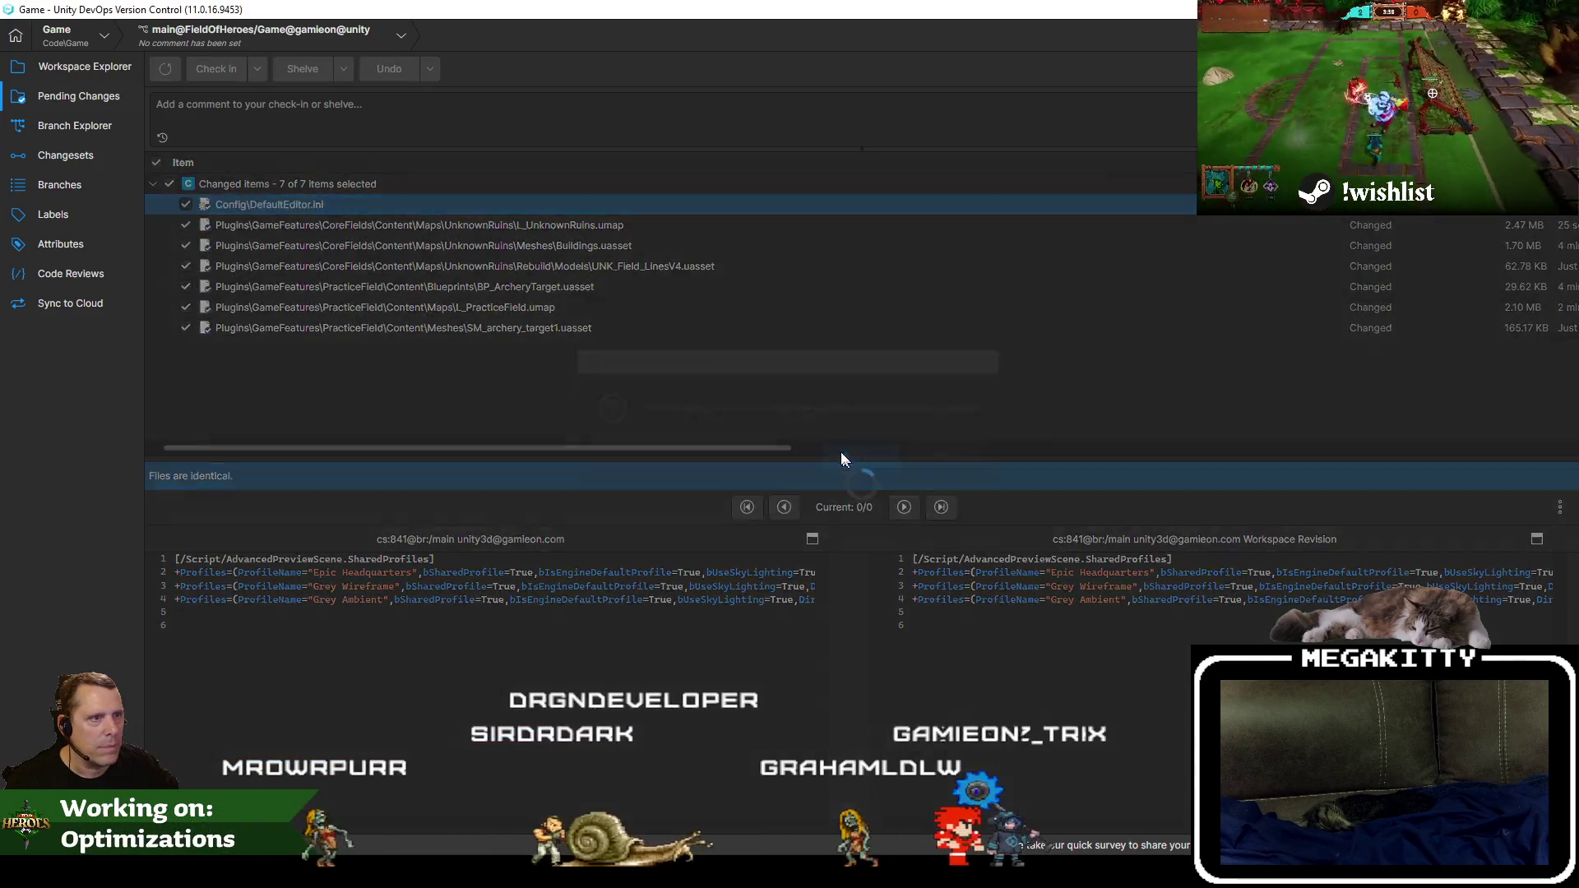
# Check in the six map fixes with a comment starting 'Fixed'.
pyautogui.click(590, 227)
pyautogui.click(604, 245)
pyautogui.click(450, 110)
pyautogui.write('Fixed Map Check errors in Practice Field and Unknown Ruins')
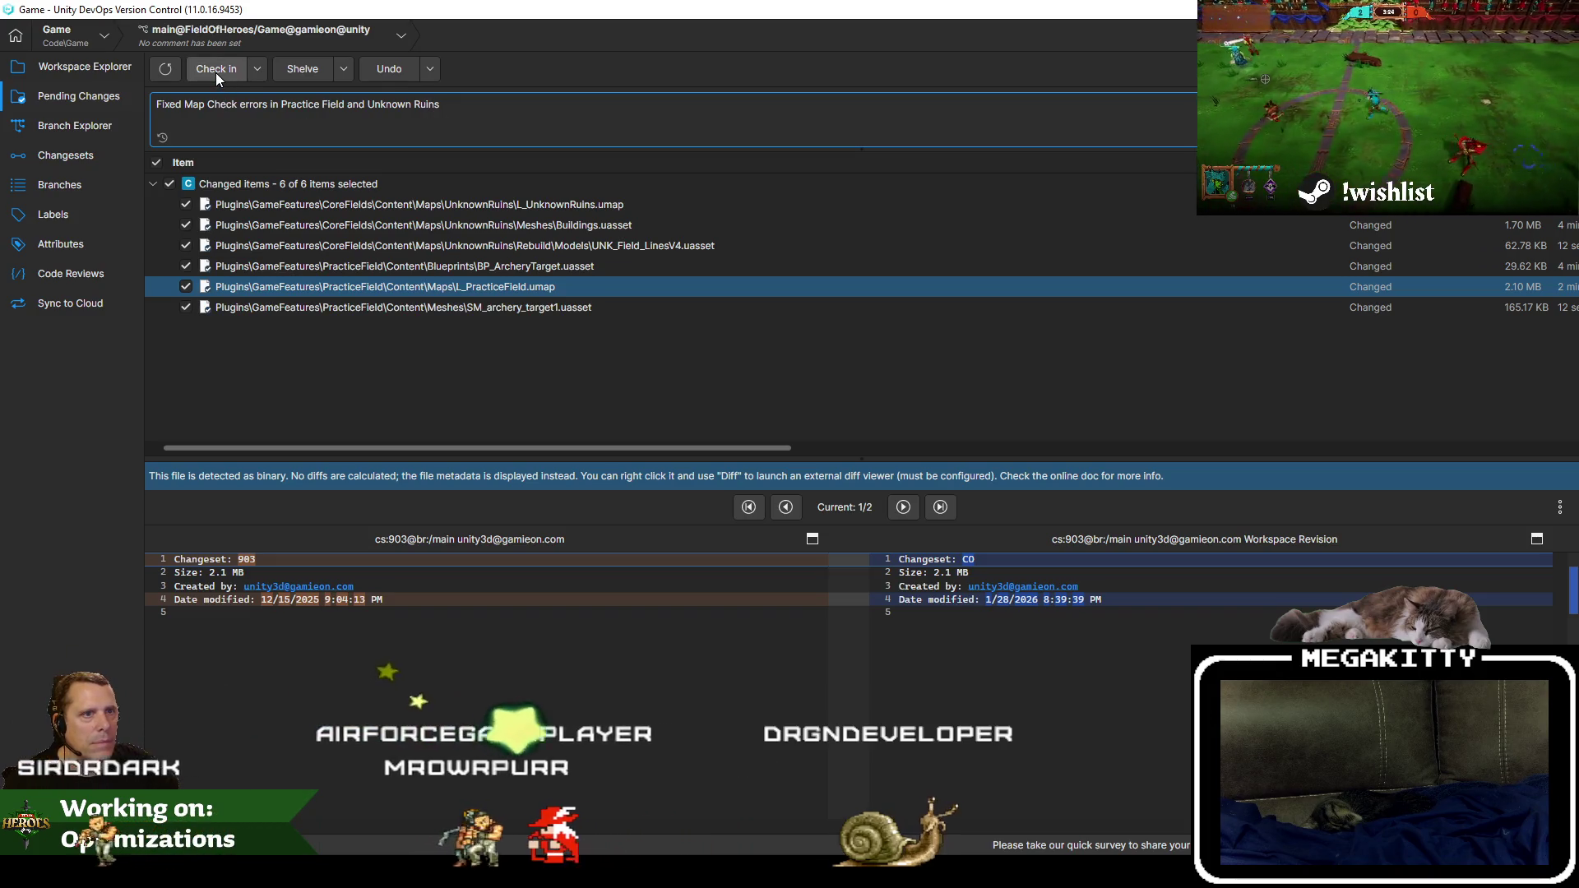
pyautogui.click(215, 73)
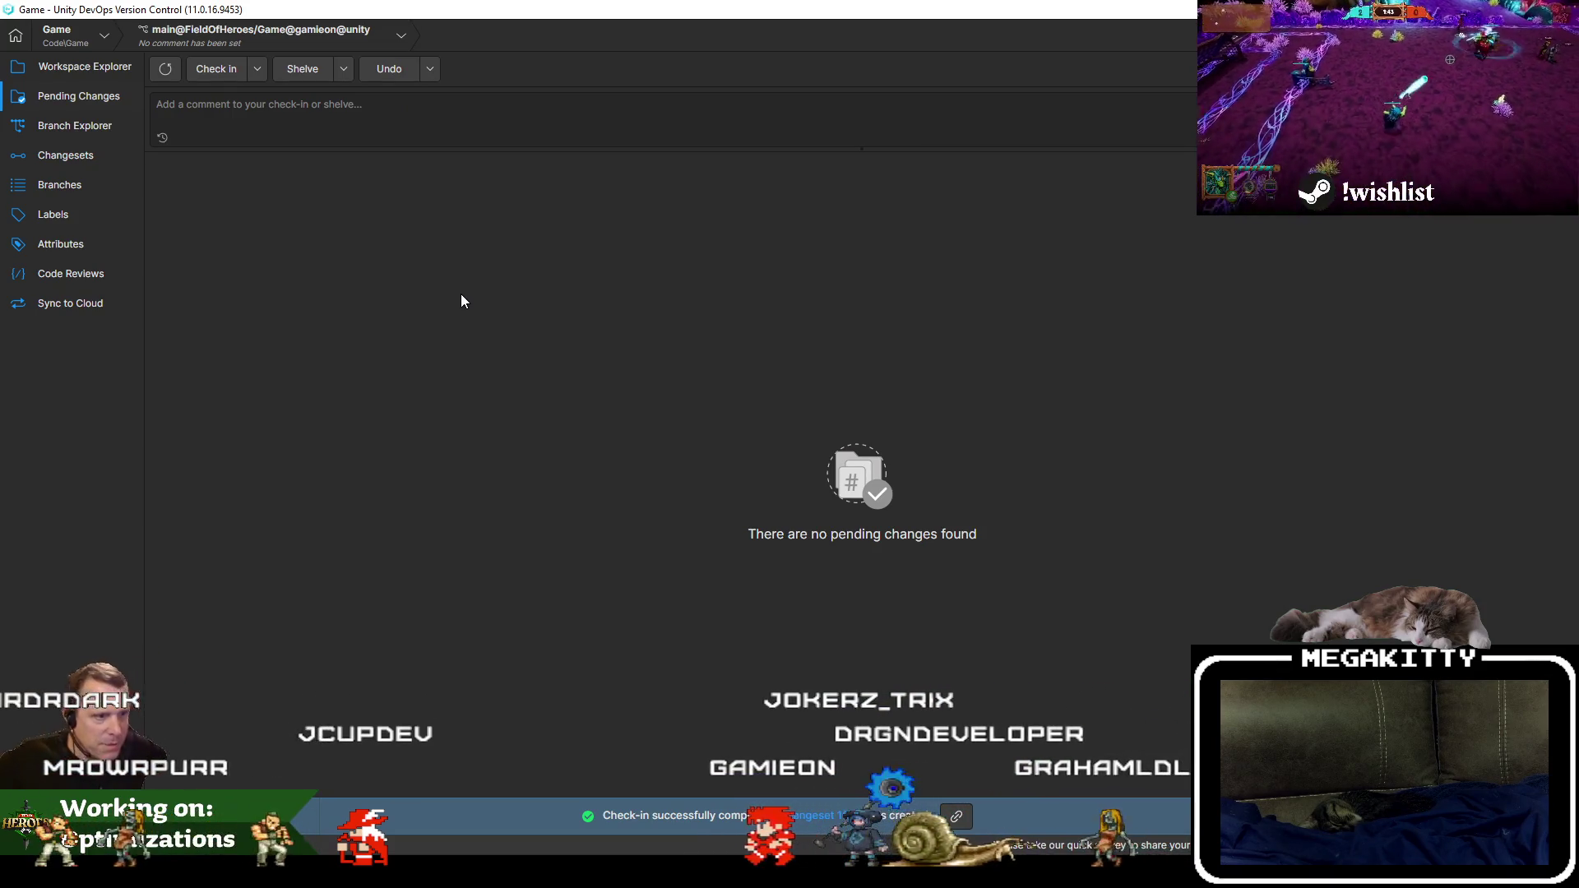
# Close AssetManager.h in Visual Studio and bring up Jira ticket FOH-174, now Done.
pyautogui.hotkey('alt', 'Tab')
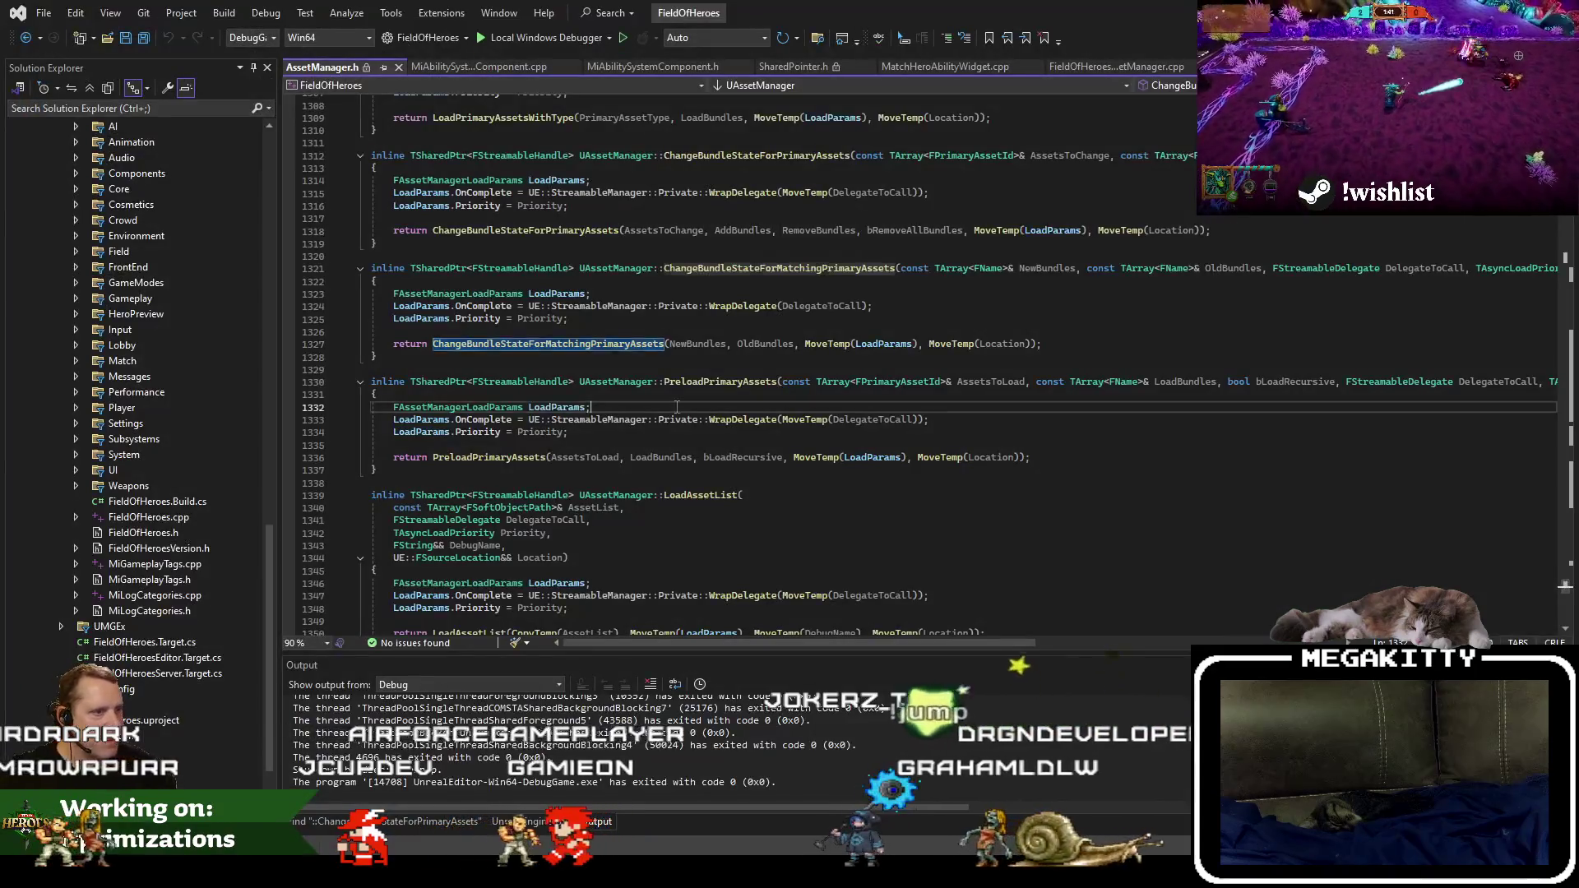
pyautogui.hotkey('ctrl', 'F4')
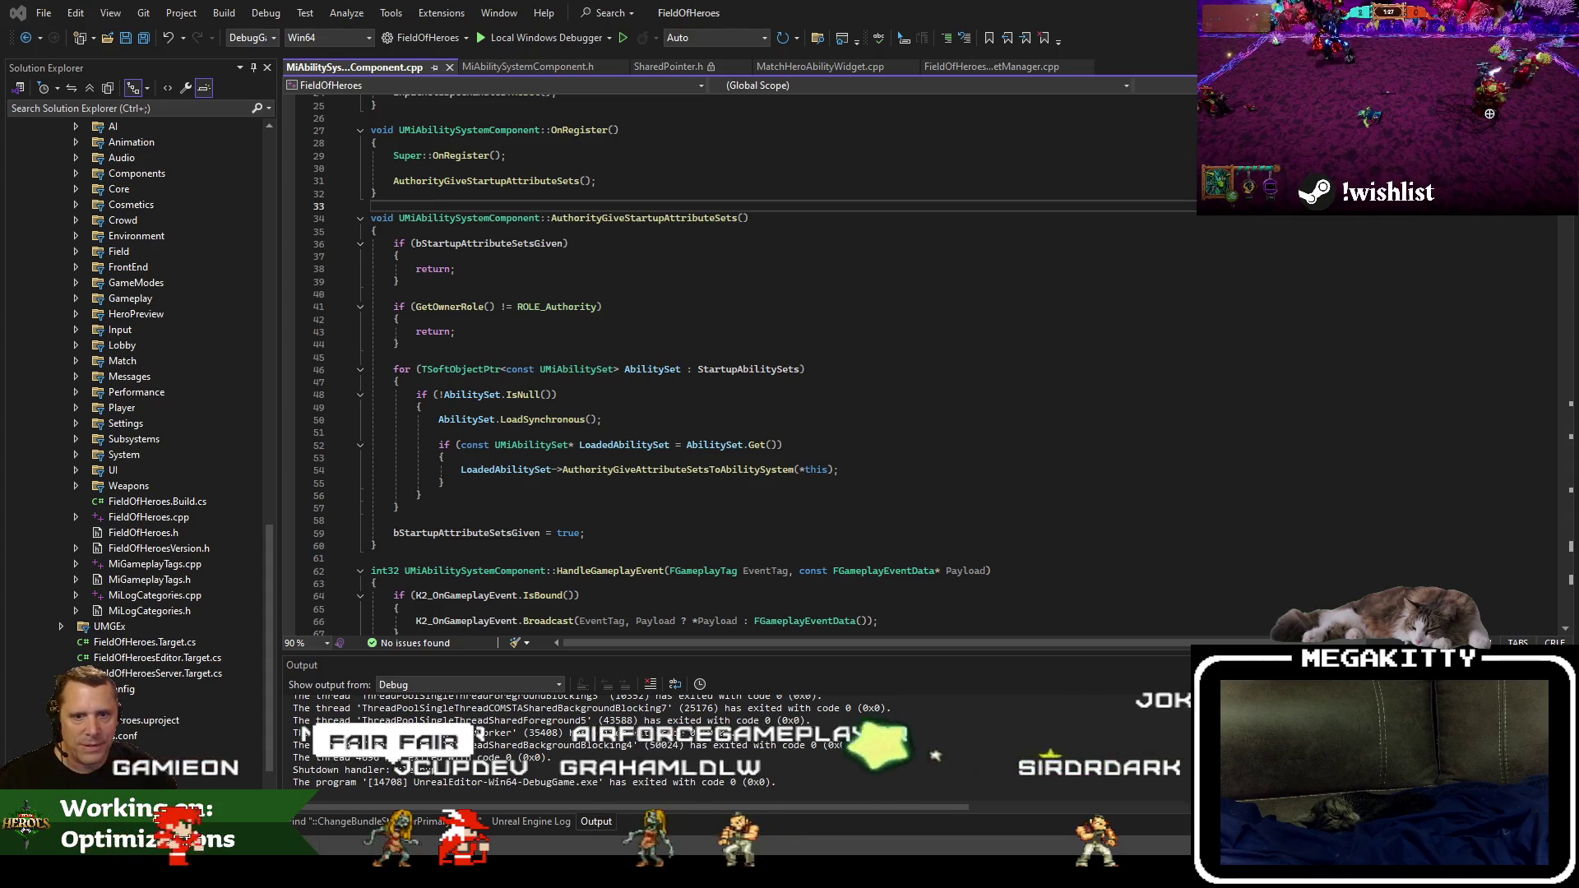
pyautogui.hotkey('alt', 'Tab')
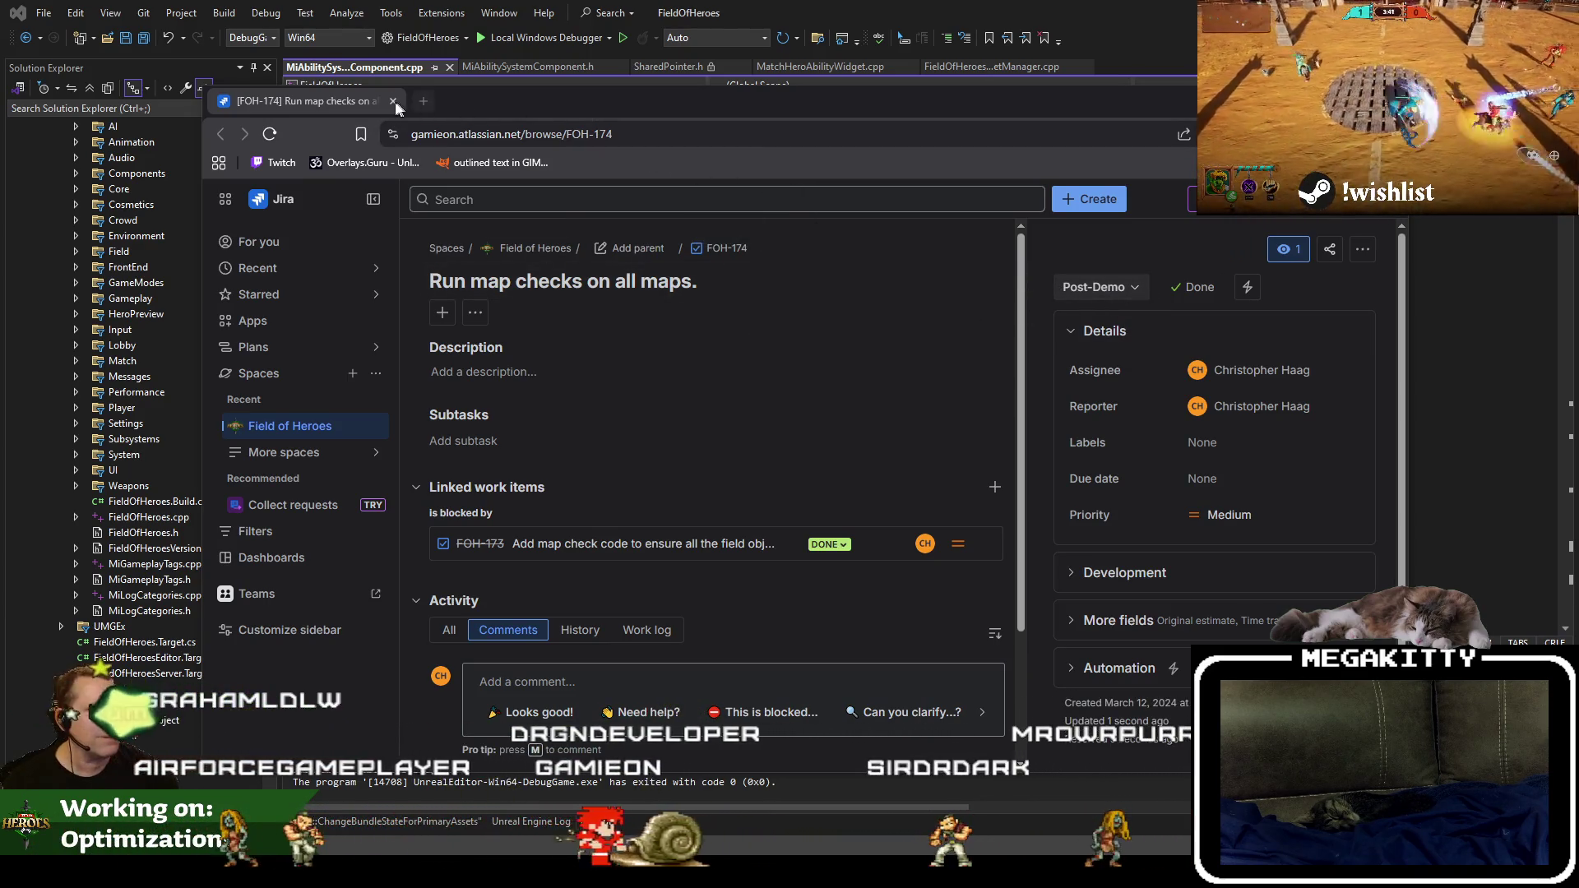
# Close the FOH-174 ticket tab and browse the maximized Default Filter list of 41 unresolved items.
pyautogui.click(393, 101)
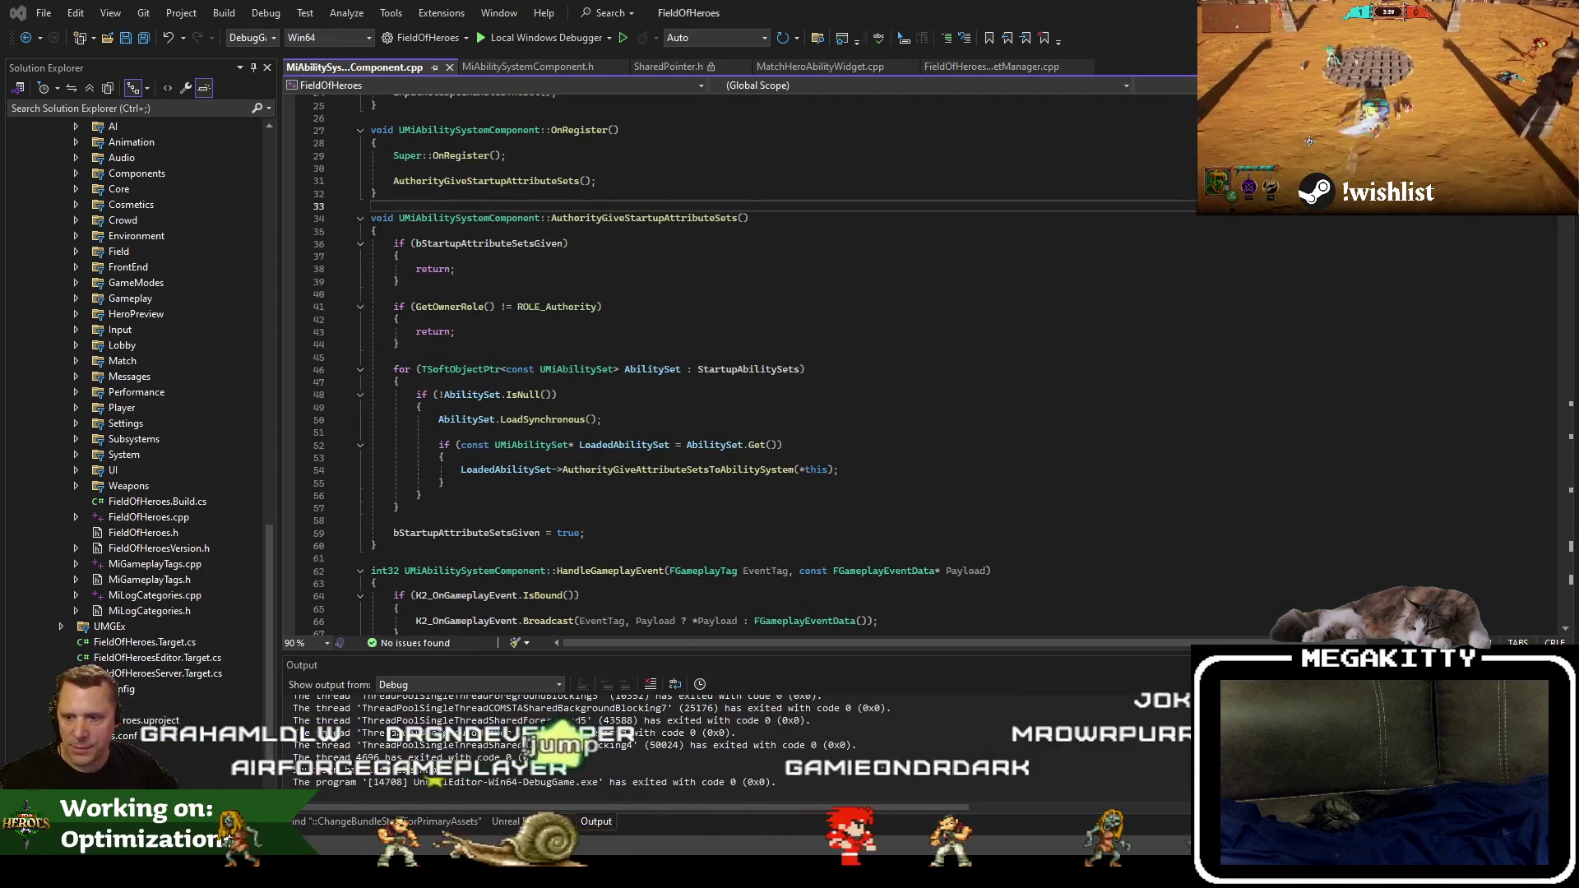
pyautogui.hotkey('alt', 'Tab')
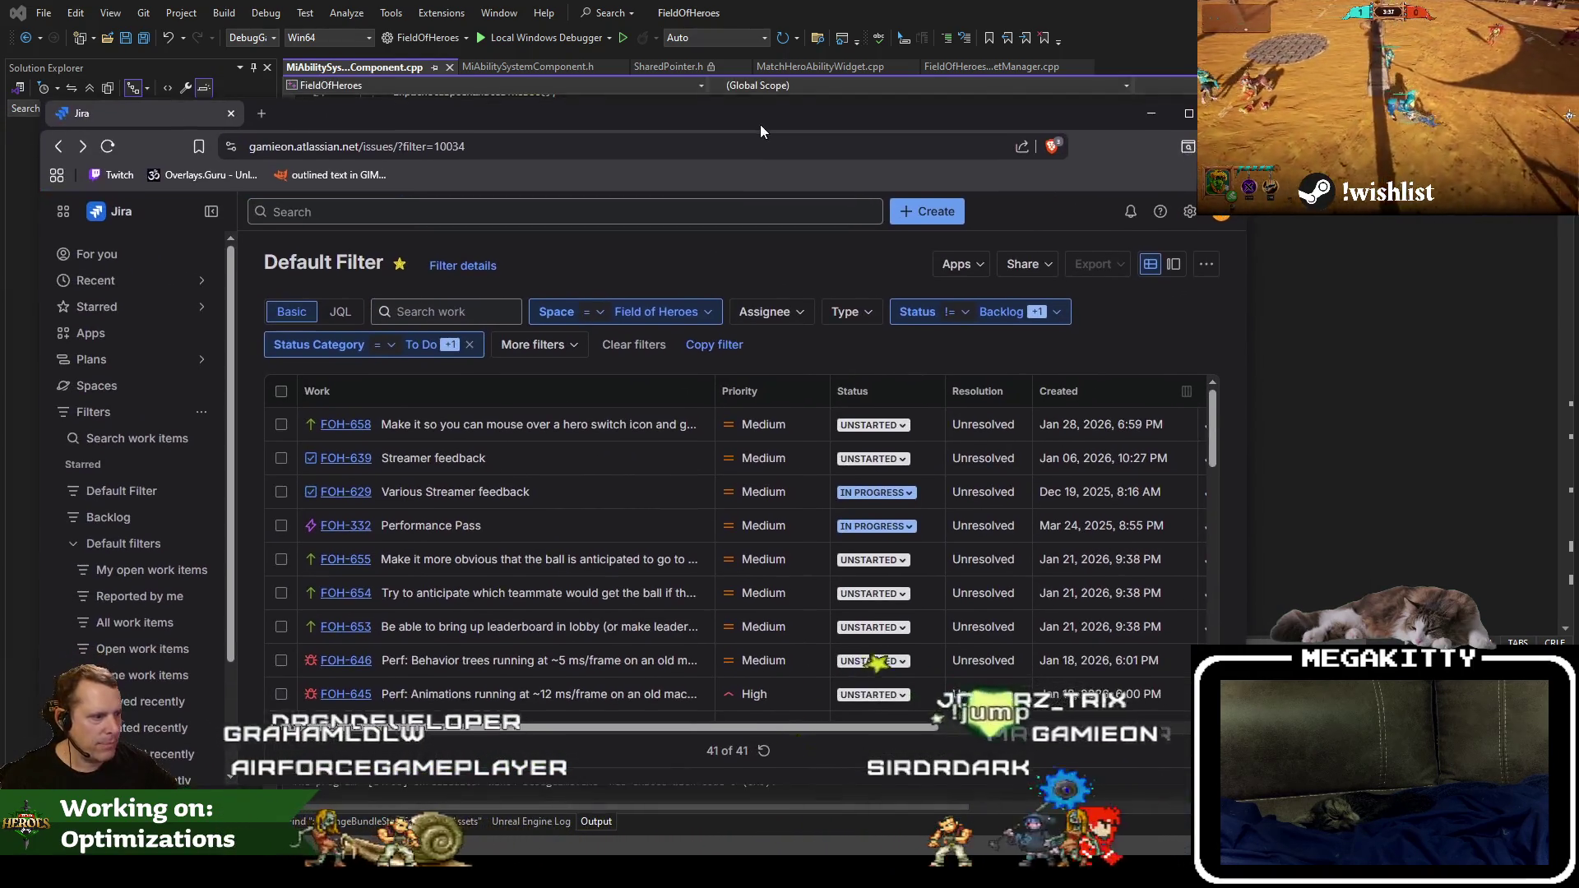
pyautogui.doubleClick(680, 109)
pyautogui.scroll(-3, 580, 513)
pyautogui.scroll(-2, 580, 513)
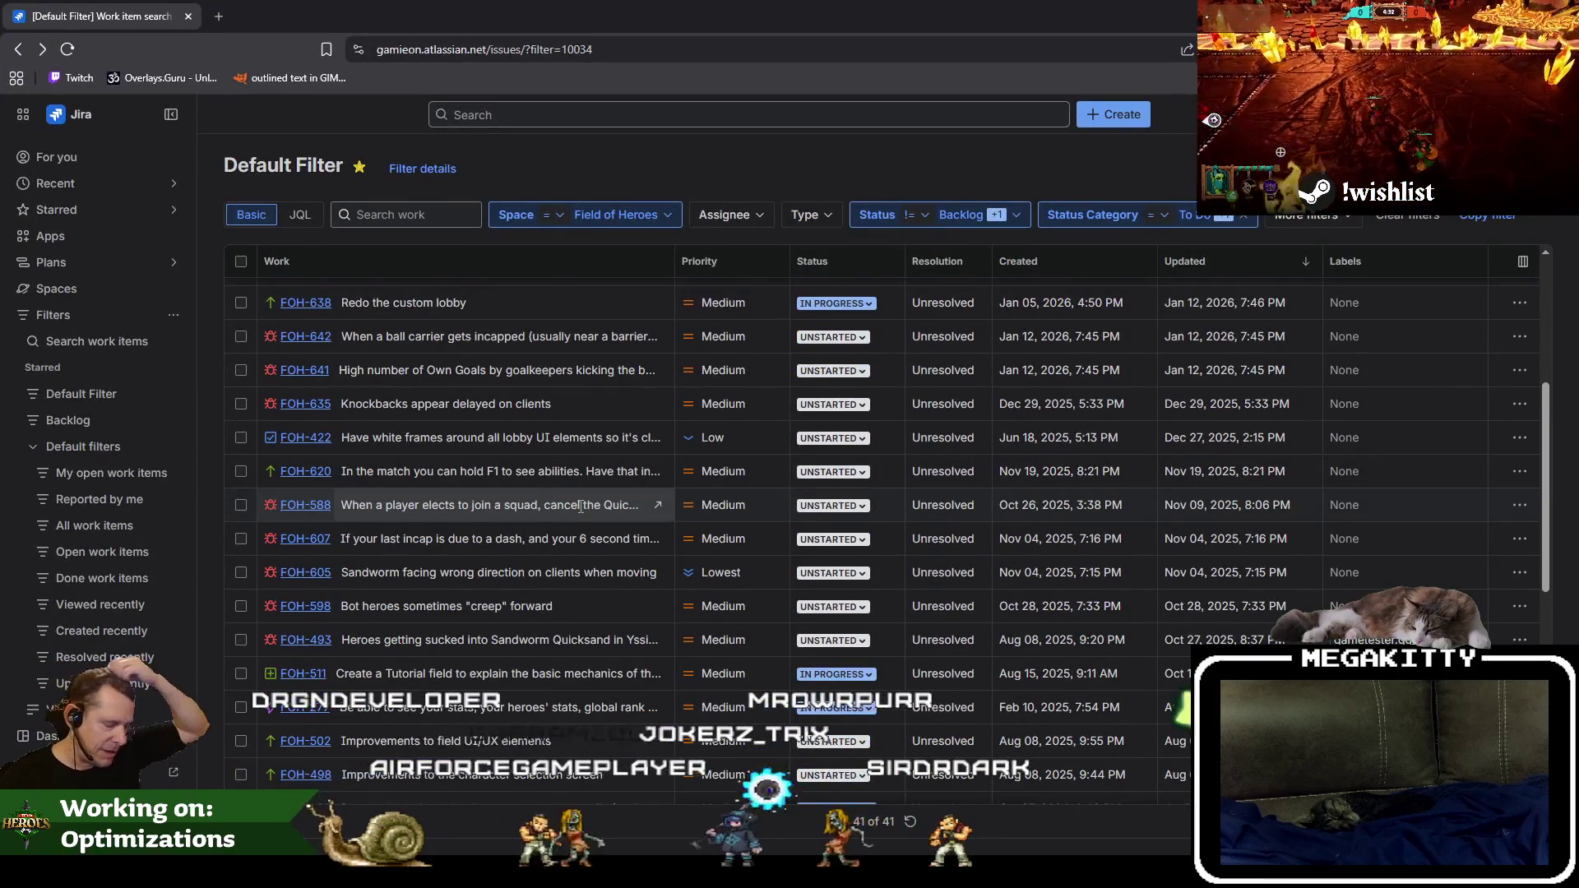
pyautogui.scroll(1, 580, 505)
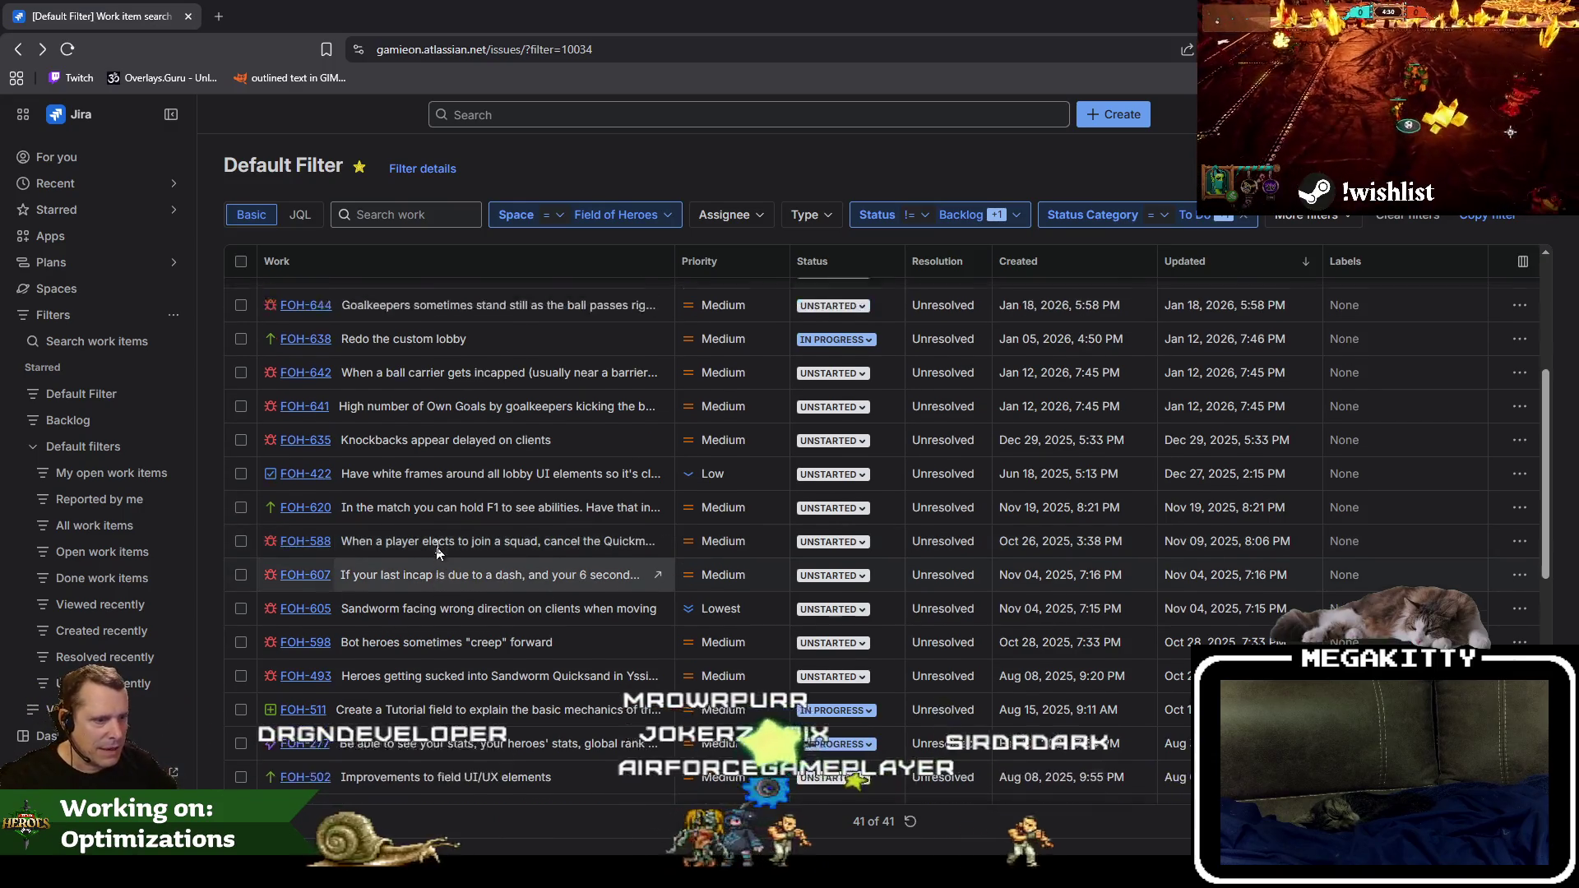
pyautogui.scroll(-4, 436, 546)
pyautogui.scroll(-1, 557, 703)
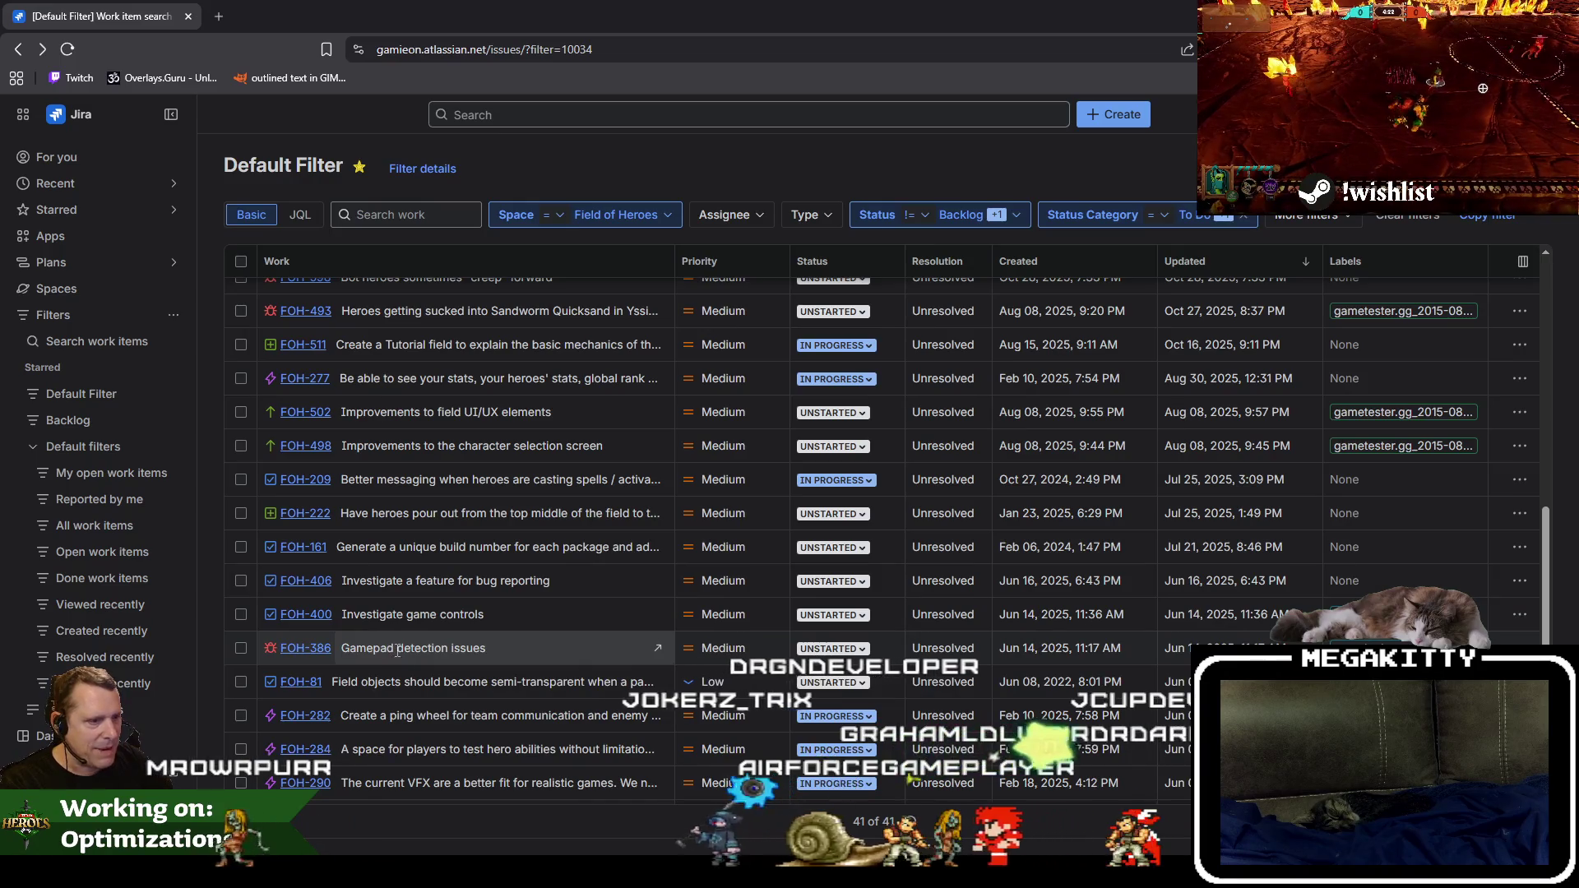
# Review FOH-386 Gamepad detection issues, set it to Won't Fix, and refresh the list to 40 items.
pyautogui.click(317, 650)
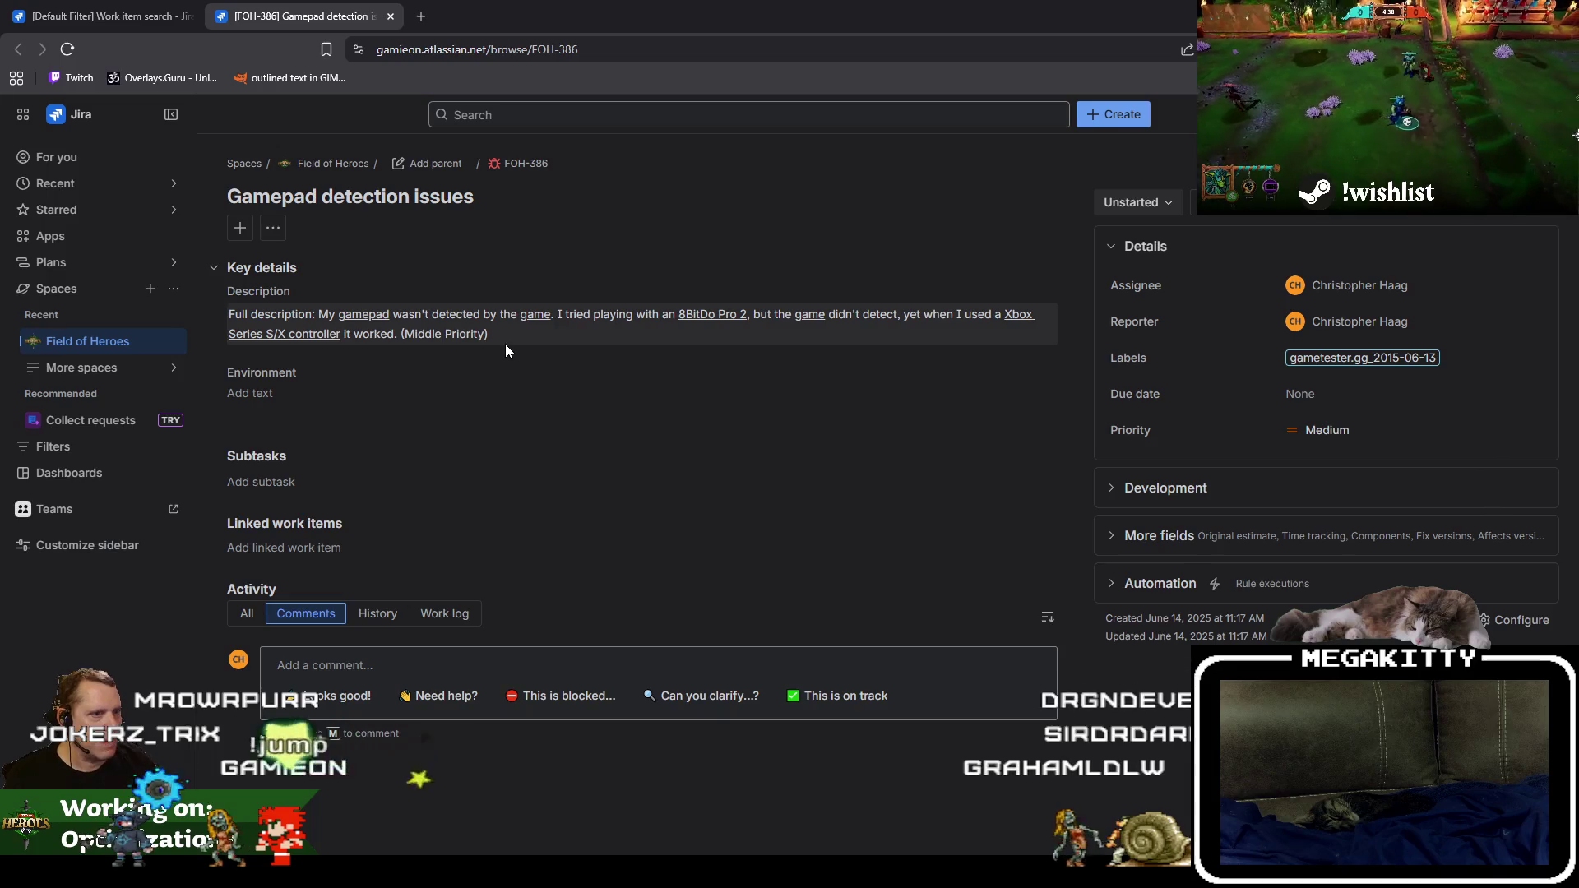
pyautogui.click(394, 19)
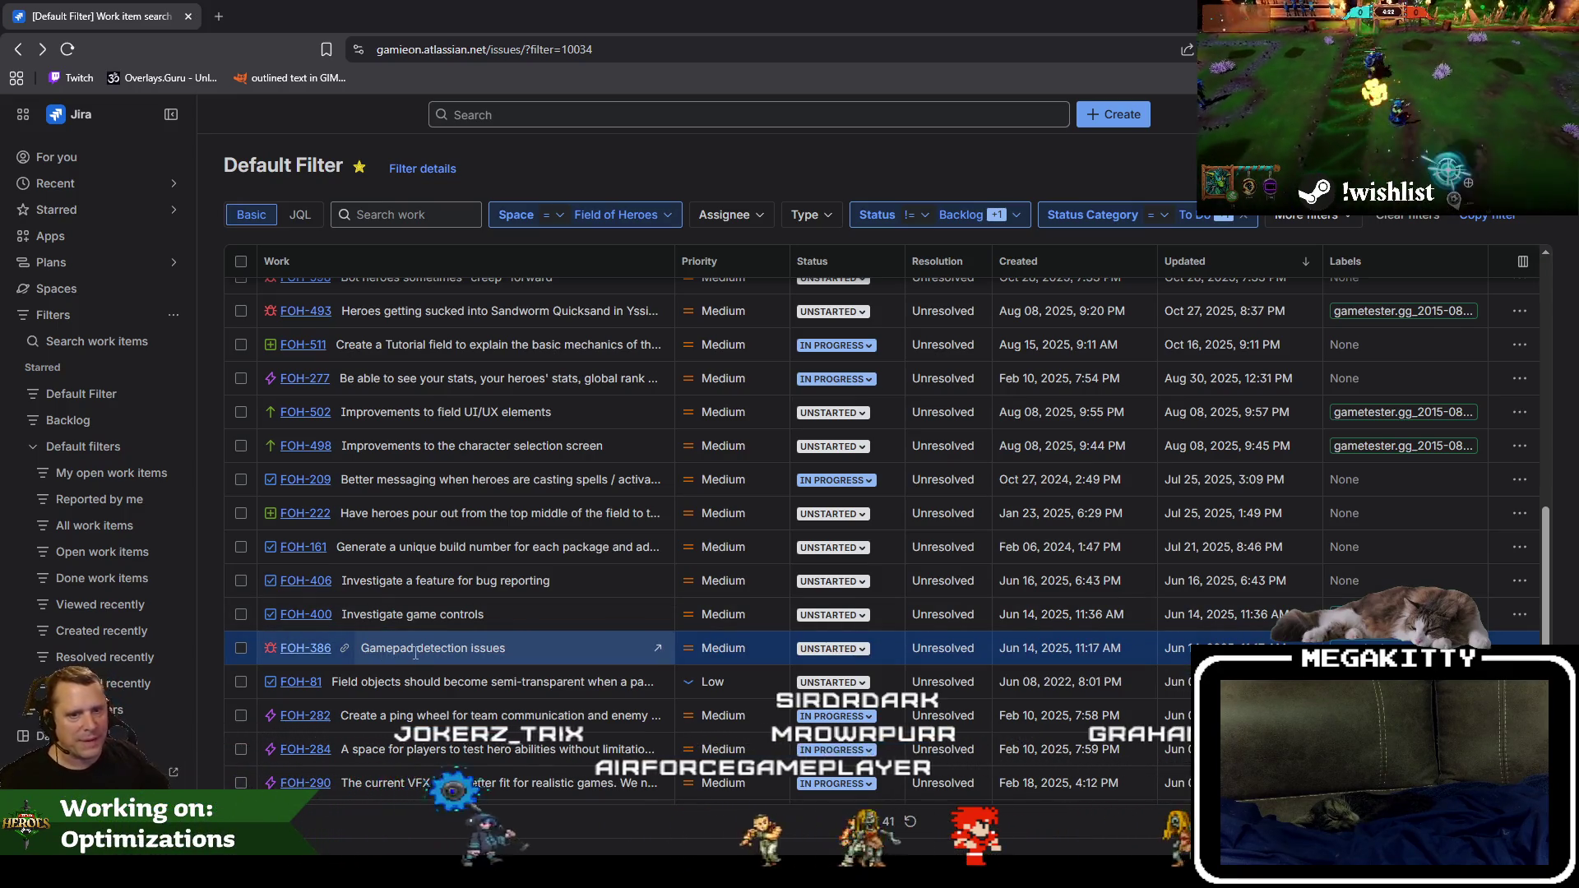
pyautogui.click(834, 649)
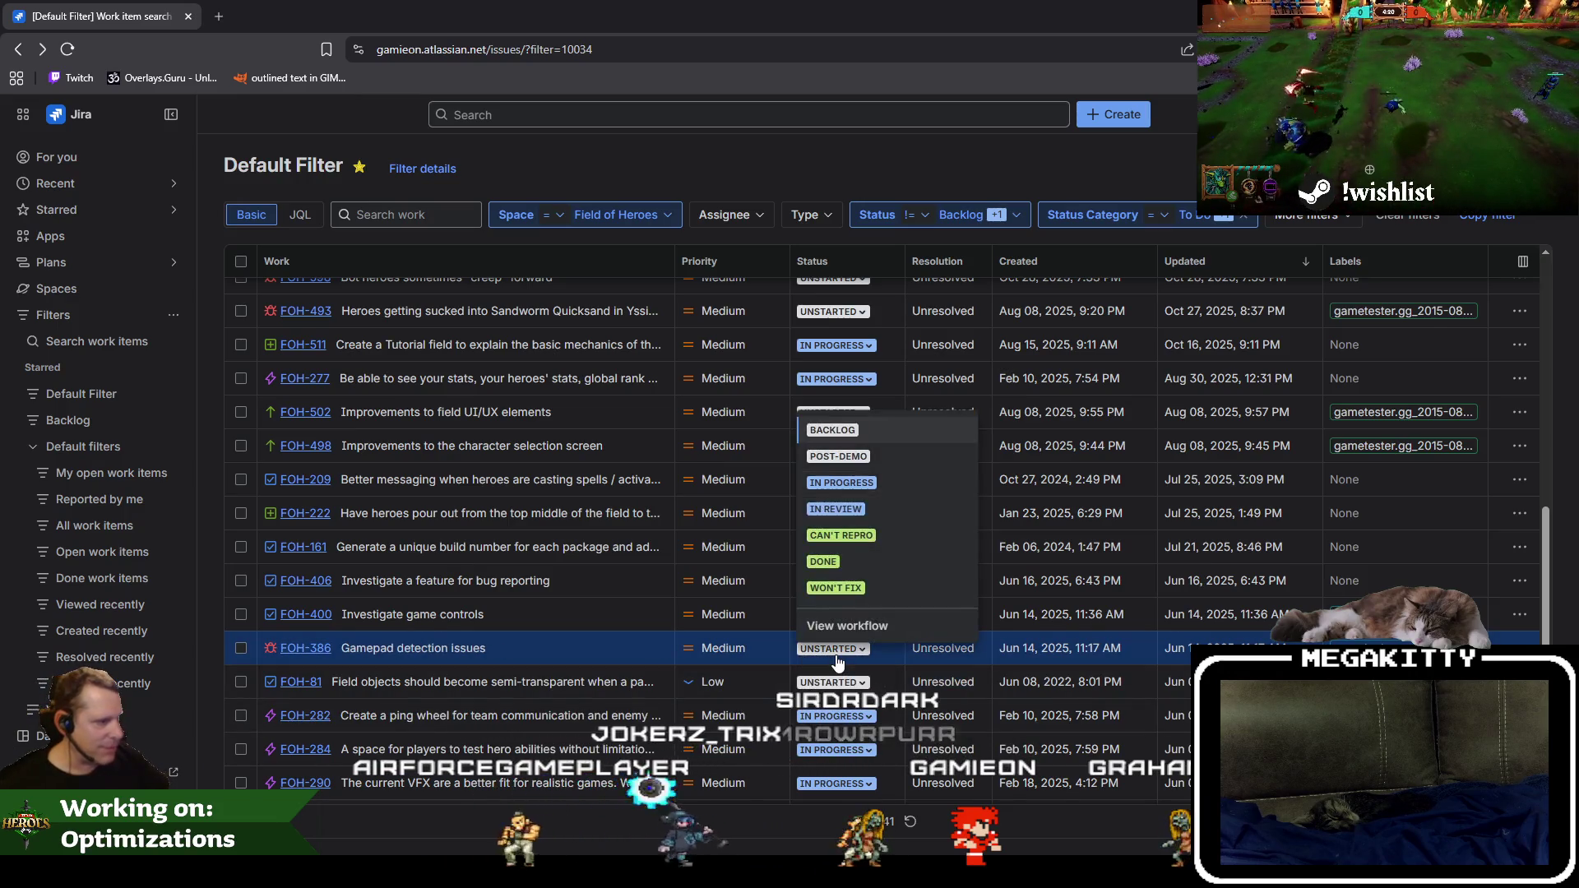
pyautogui.click(826, 570)
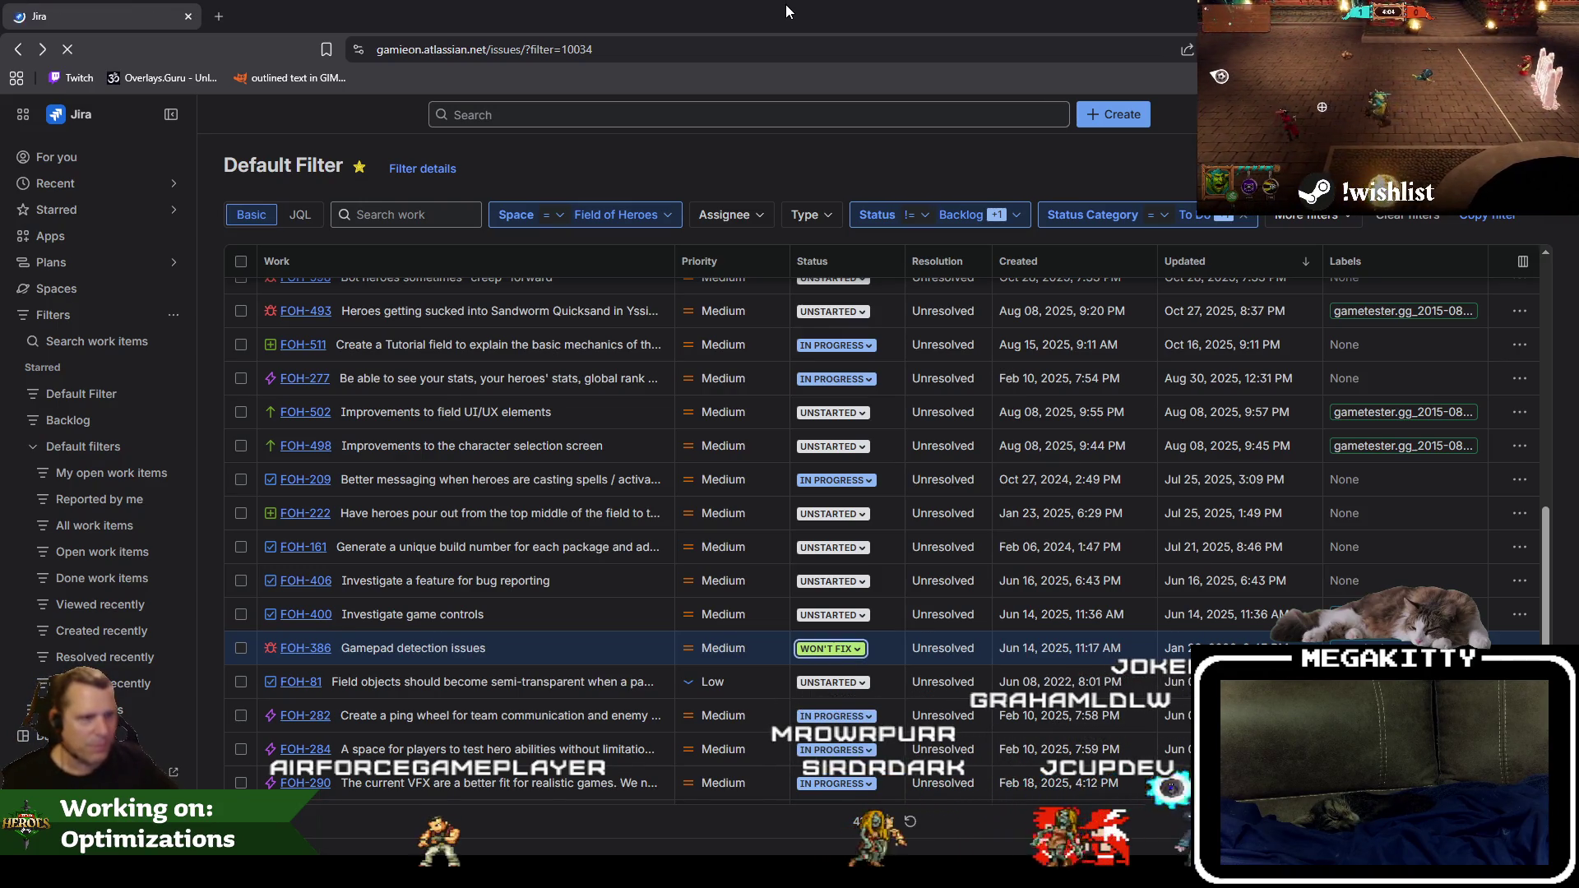
pyautogui.press('F5')
pyautogui.scroll(-10, 683, 416)
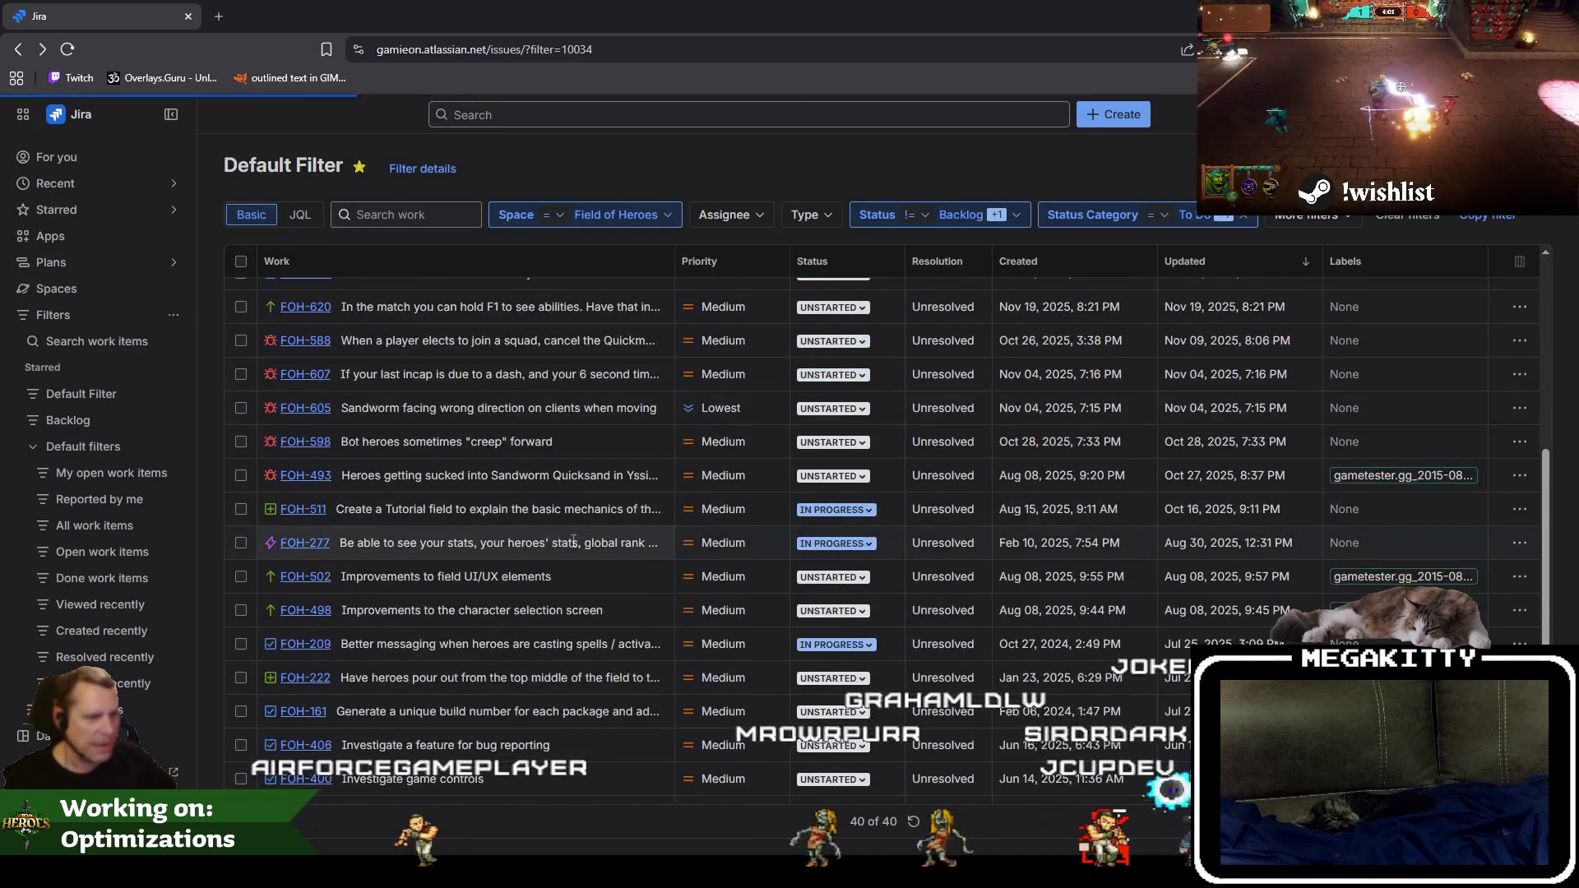
pyautogui.scroll(10, 670, 535)
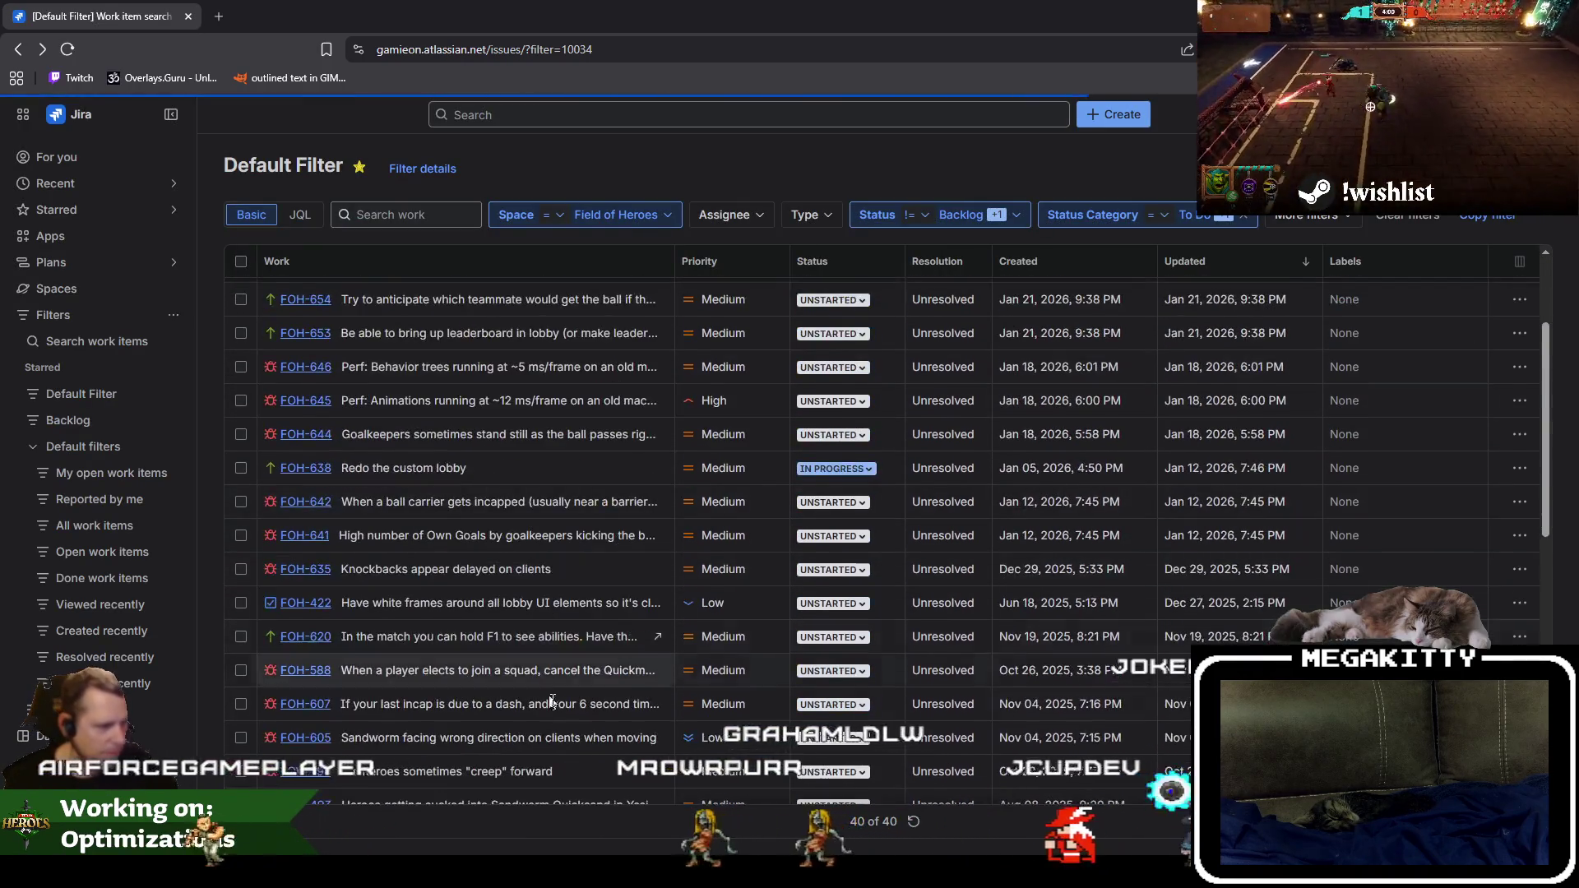
pyautogui.scroll(-6, 669, 658)
pyautogui.scroll(-4, 621, 691)
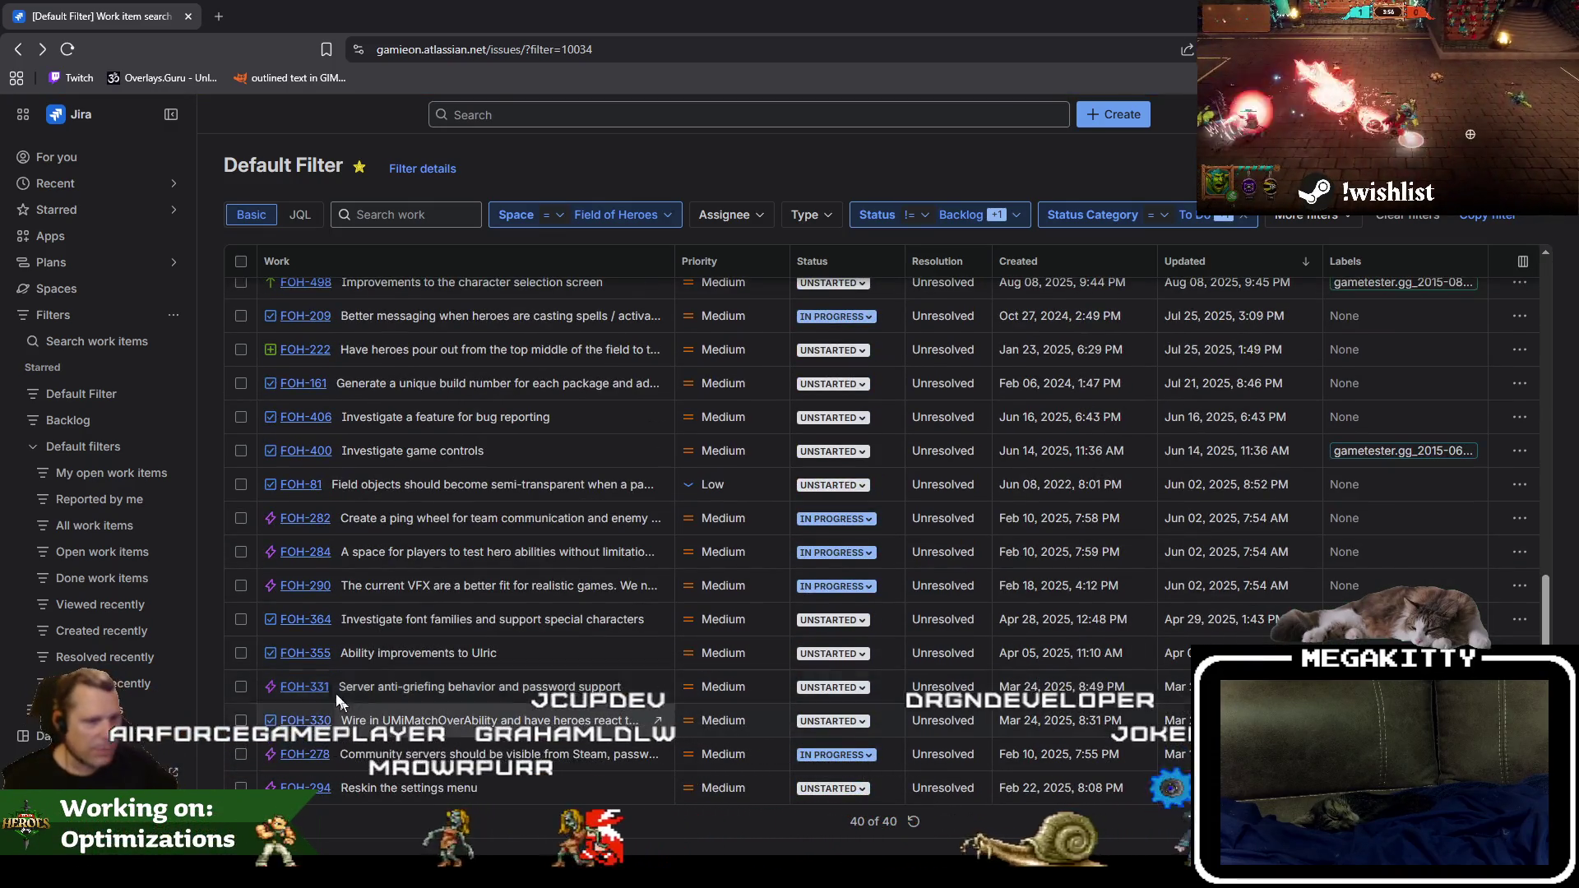
pyautogui.click(658, 653)
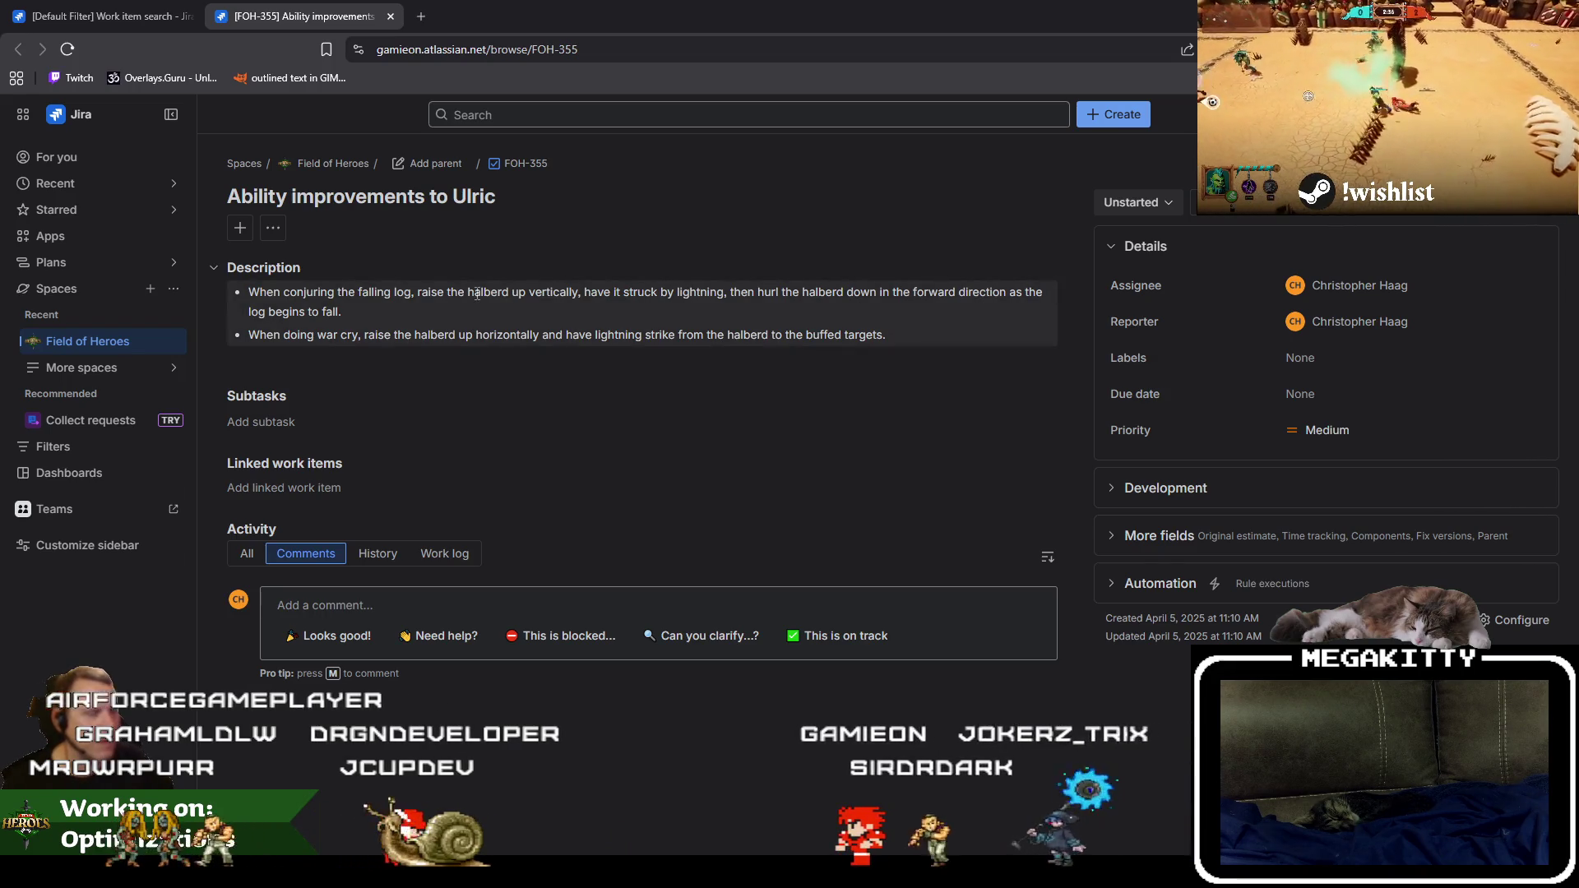
pyautogui.click(391, 16)
pyautogui.moveTo(467, 37)
pyautogui.mouseDown()
pyautogui.moveTo(613, 46)
pyautogui.moveTo(610, 95)
pyautogui.mouseUp()
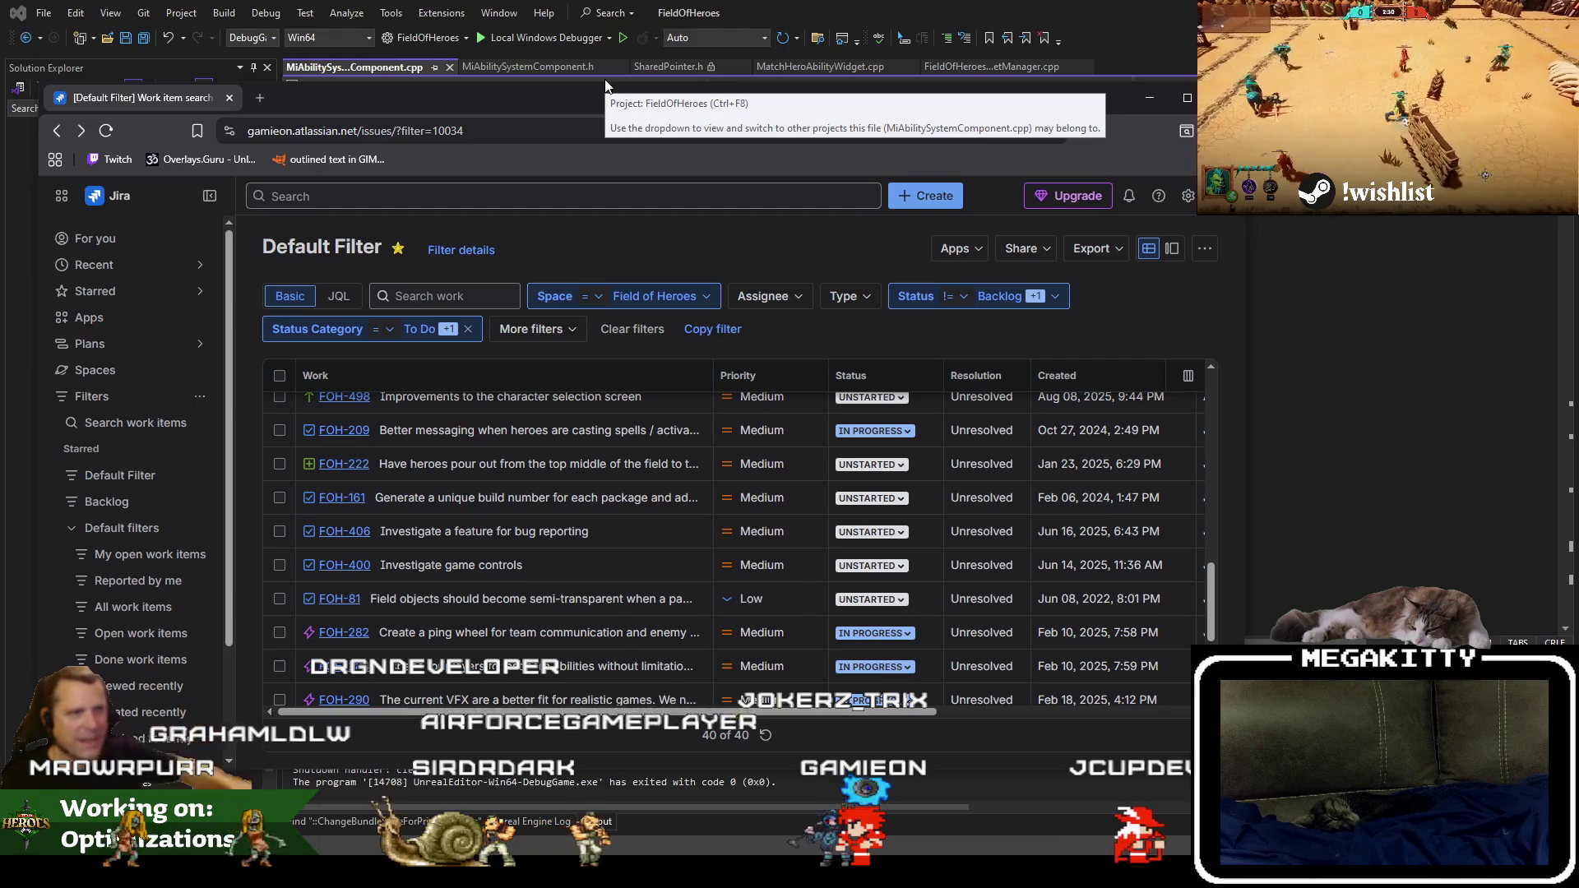
pyautogui.moveTo(619, 105); pyautogui.dragTo(633, 75)
pyautogui.doubleClick(633, 75)
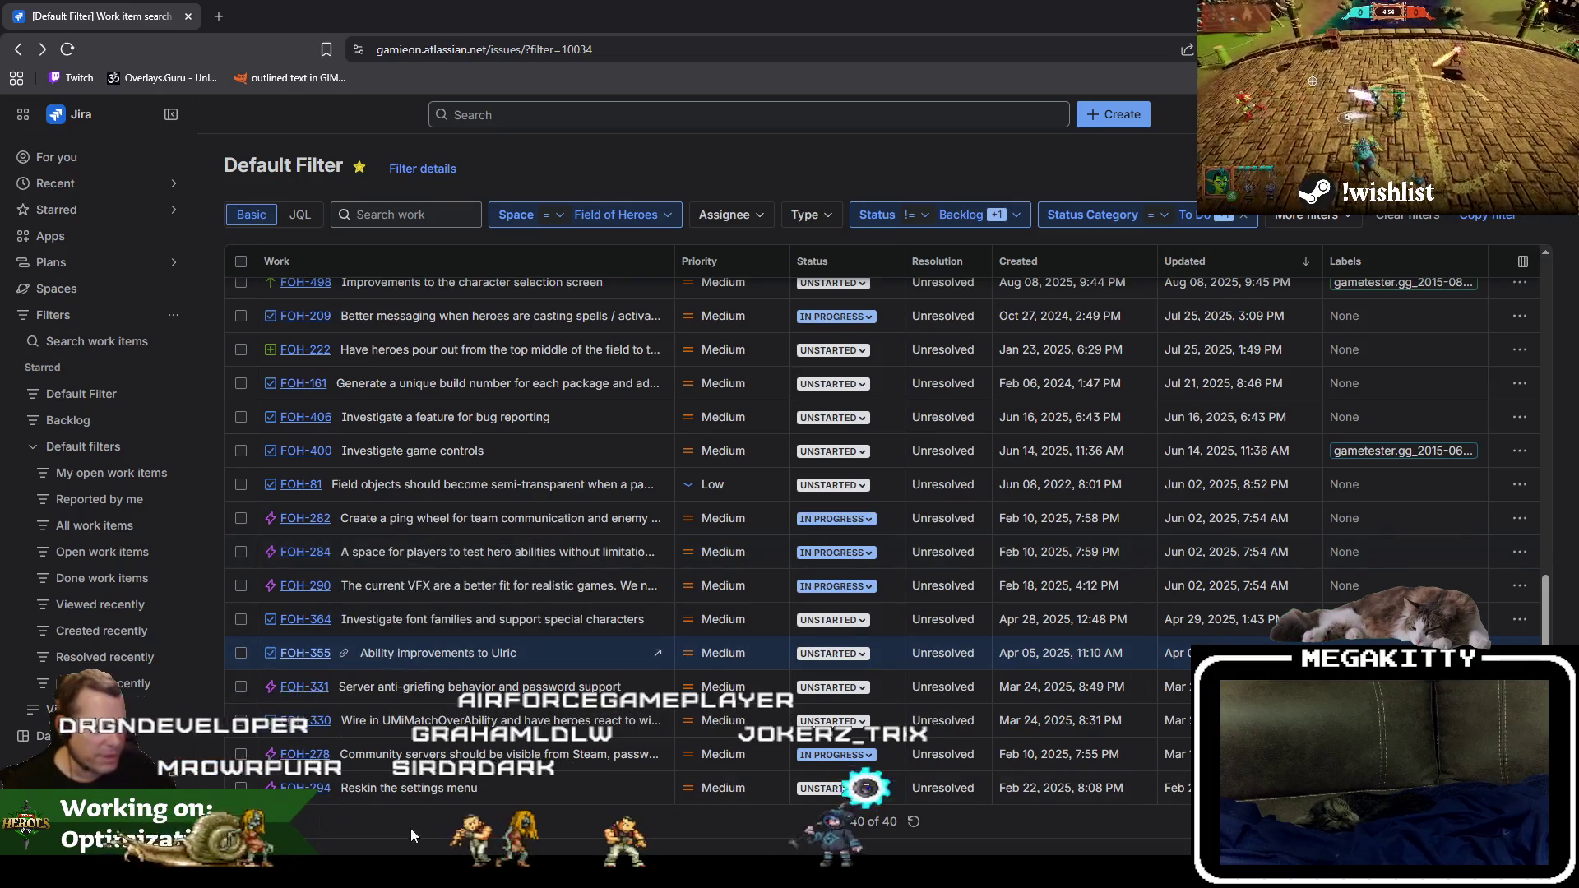
pyautogui.scroll(10, 426, 576)
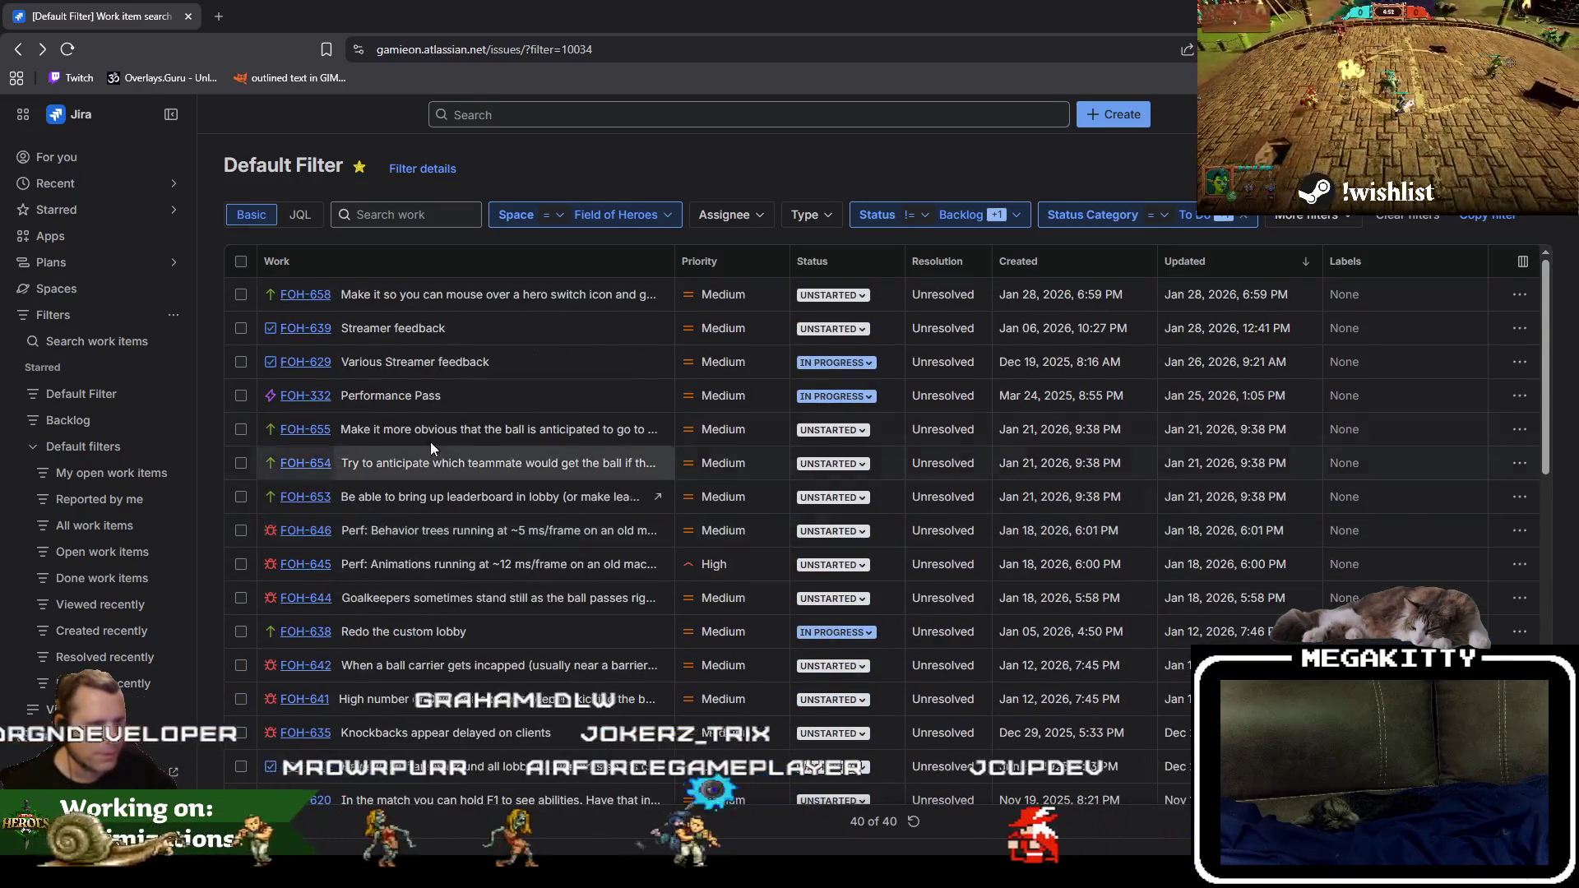
pyautogui.scroll(-10, 430, 493)
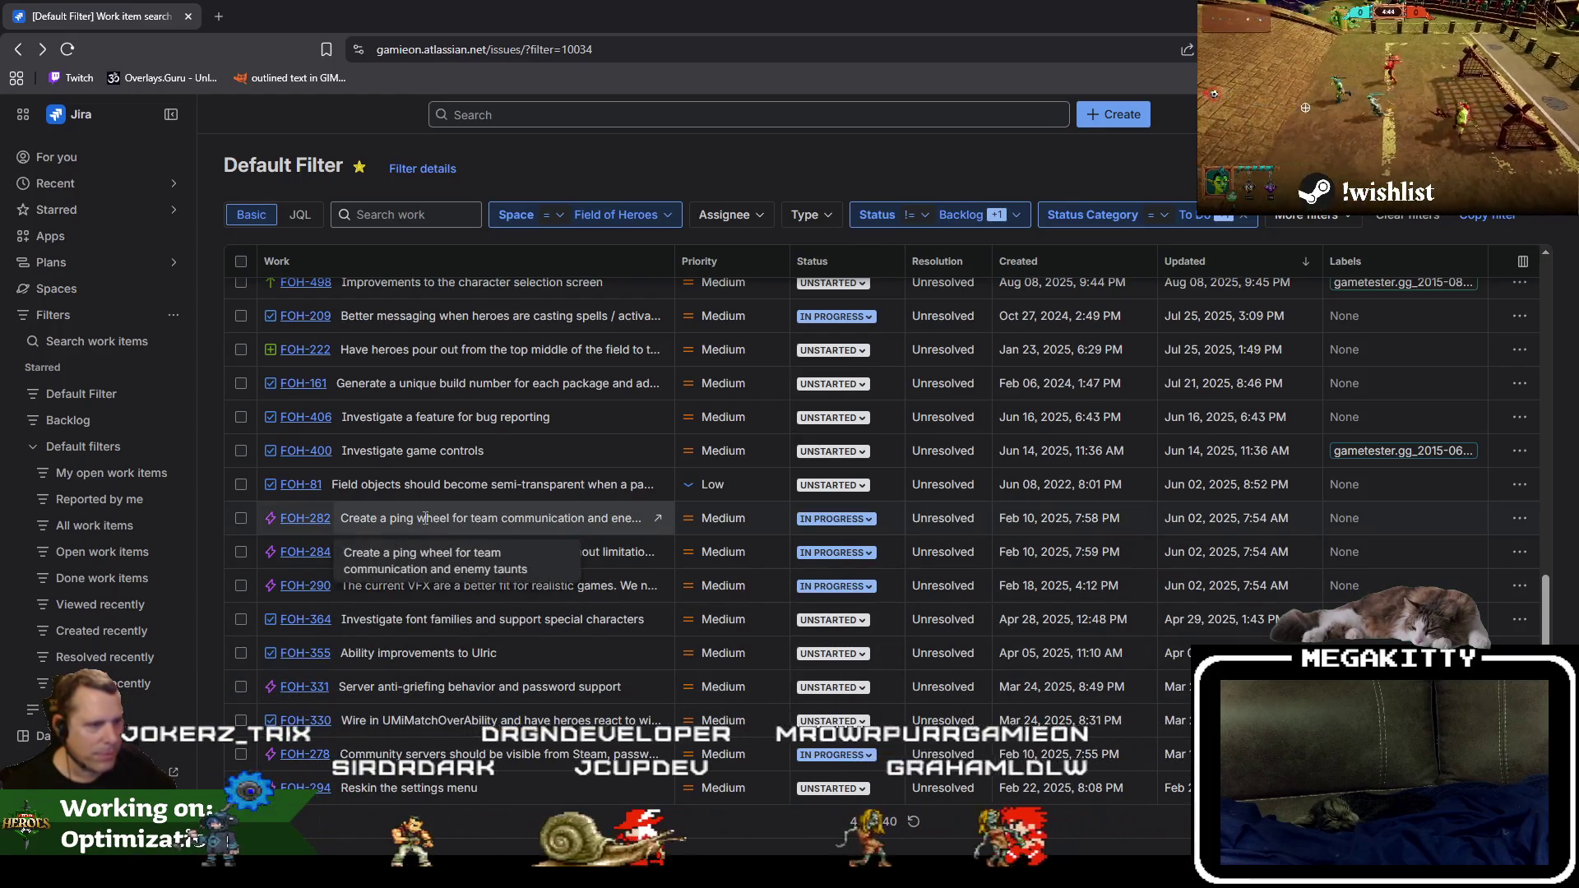
# Search the work items for the practice field ticket and open FOH-511 in a new tab.
pyautogui.click(411, 215)
pyautogui.write('practice')
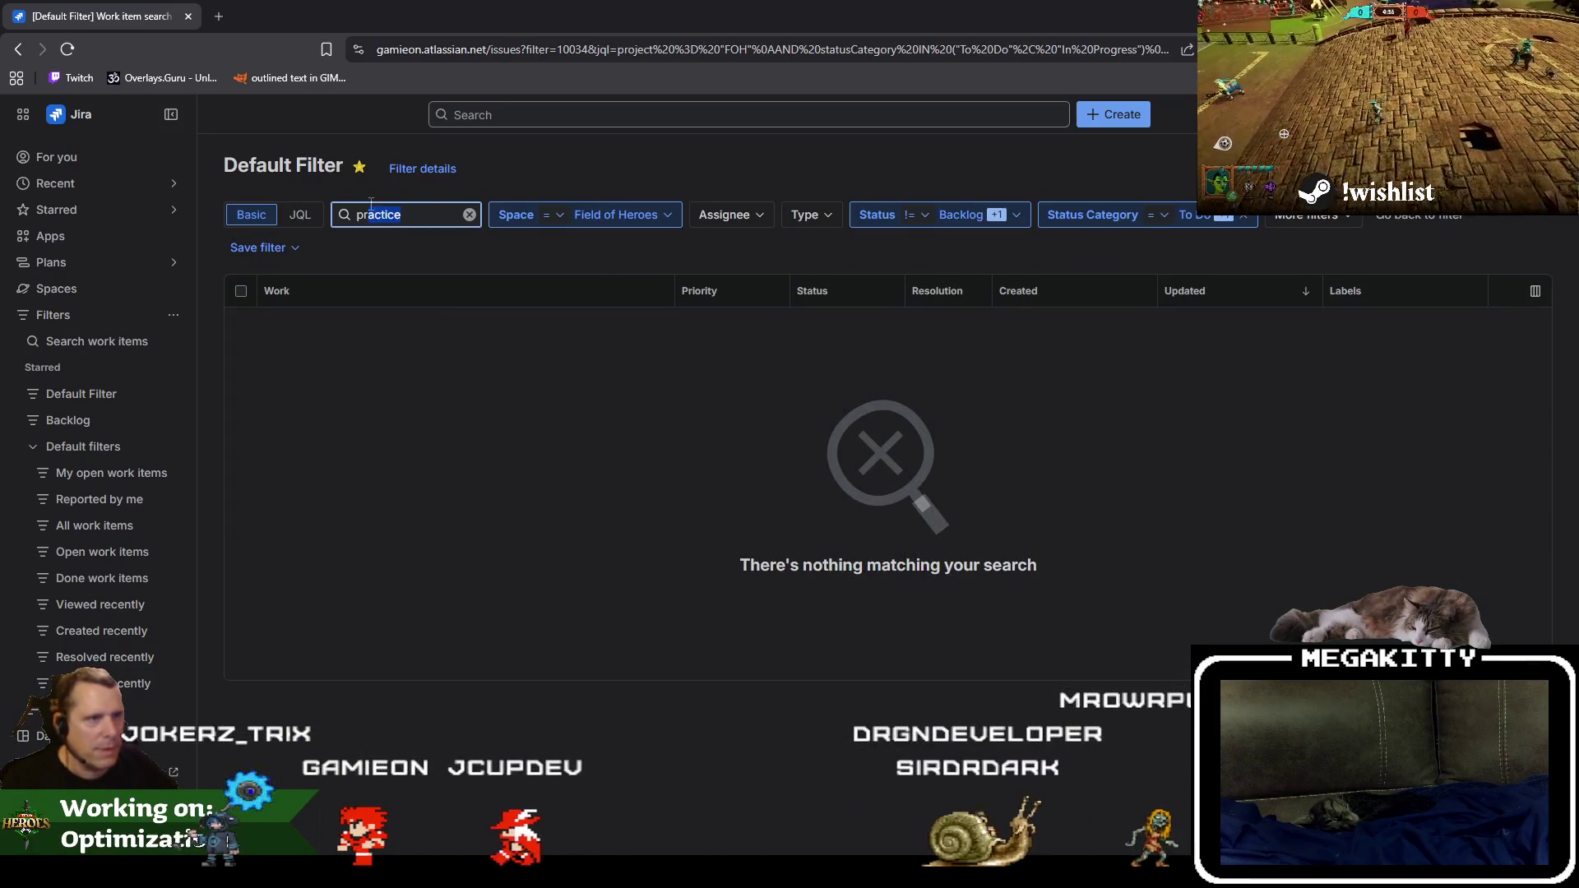
pyautogui.write('field')
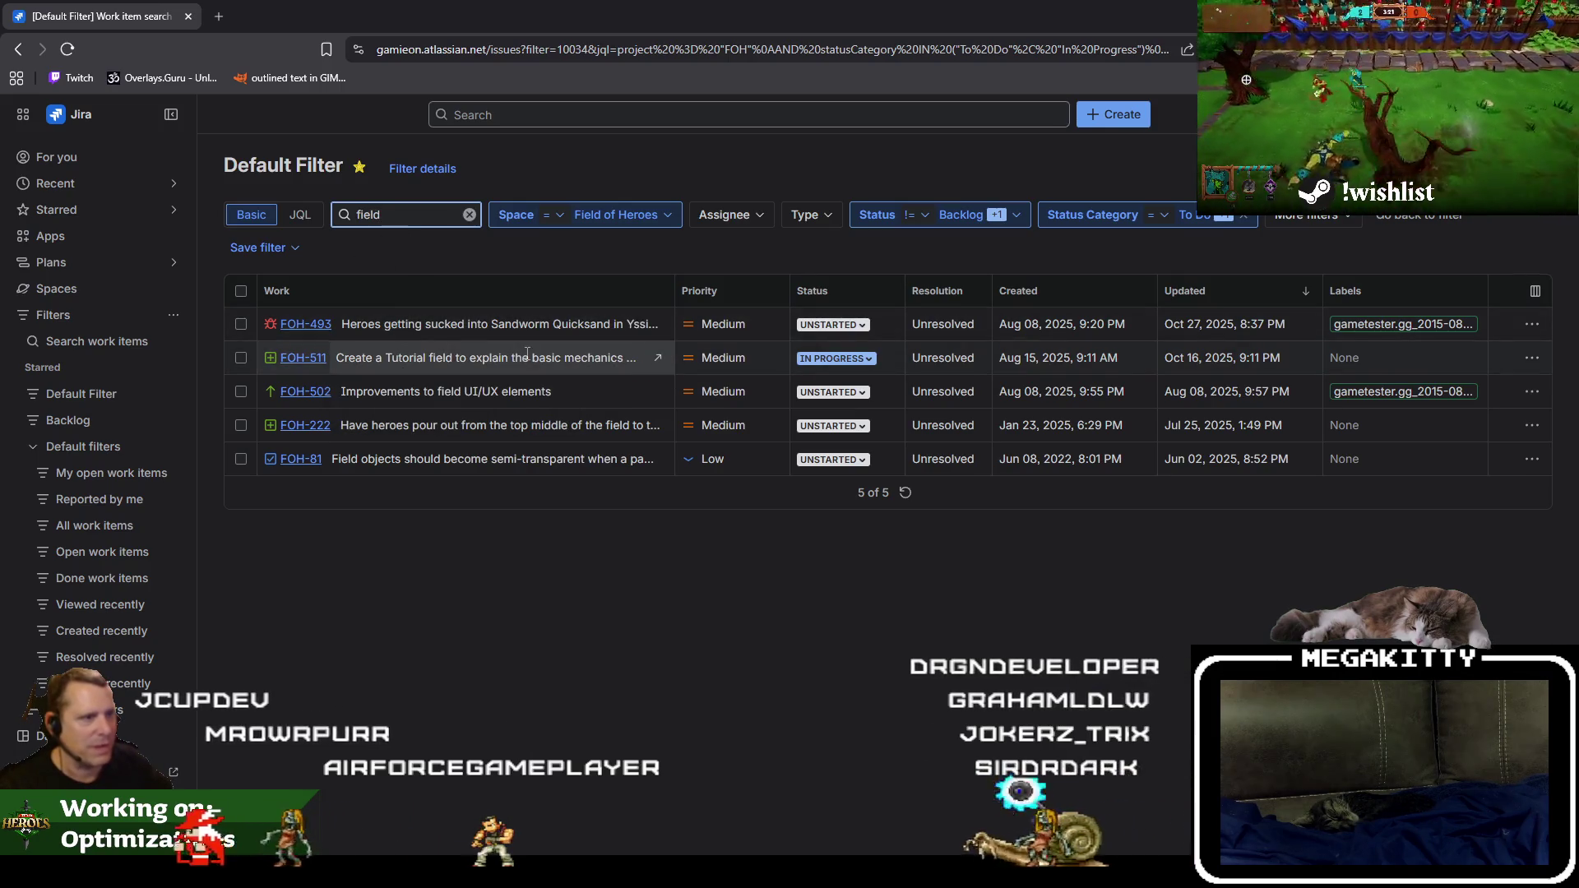
pyautogui.click(319, 366)
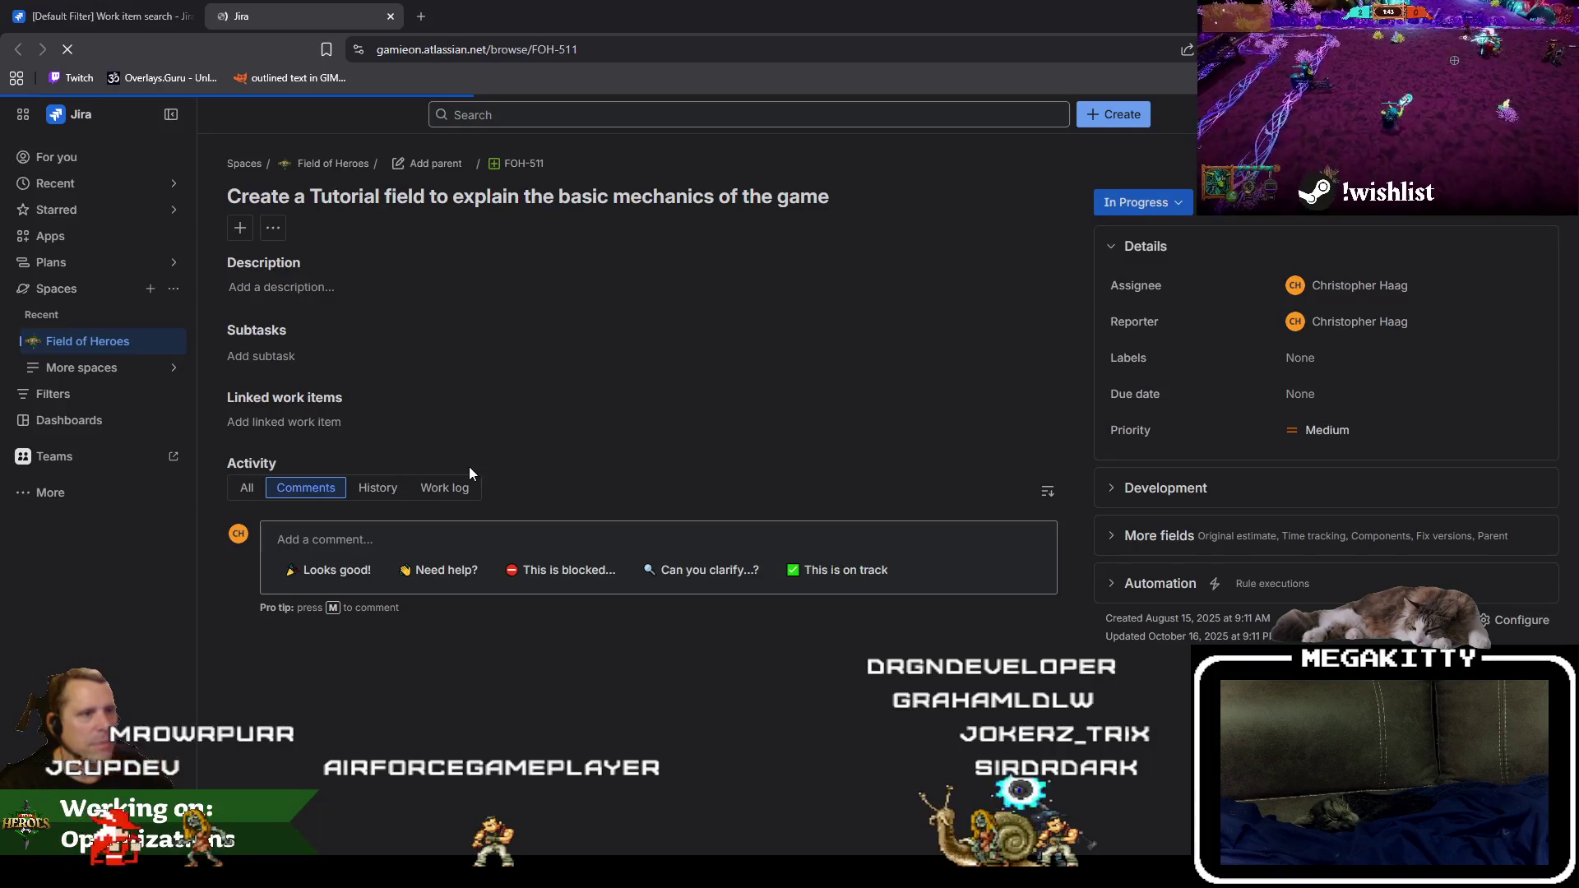
# Clear the search, open FOH-284 in its own tab, and return to FOH-511.
pyautogui.hotkey('ctrl', 'shift', 'Tab')
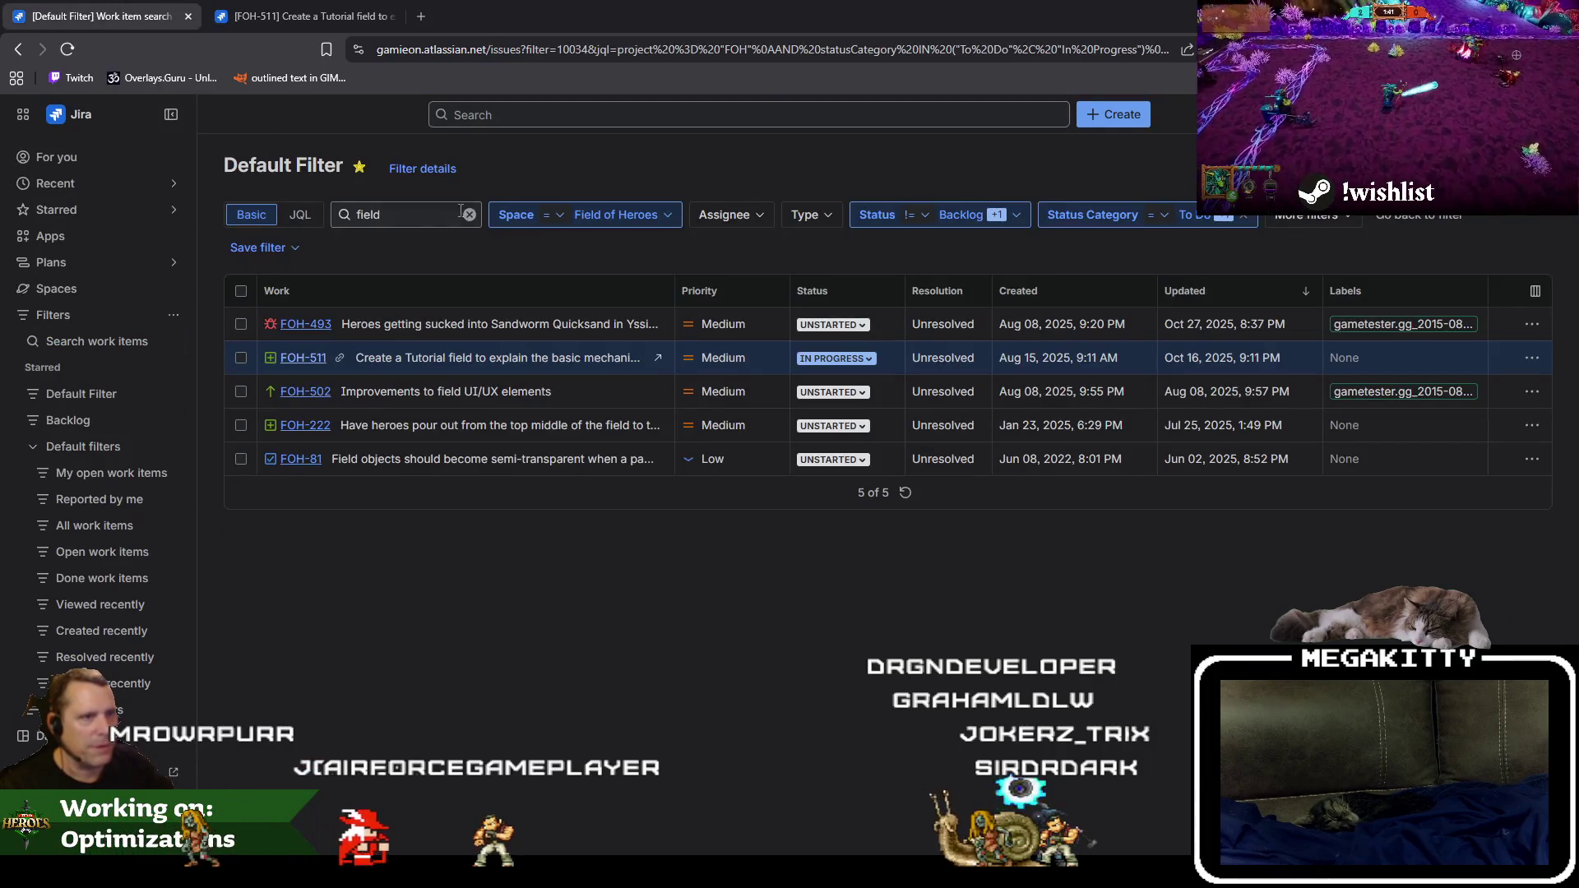
pyautogui.click(469, 214)
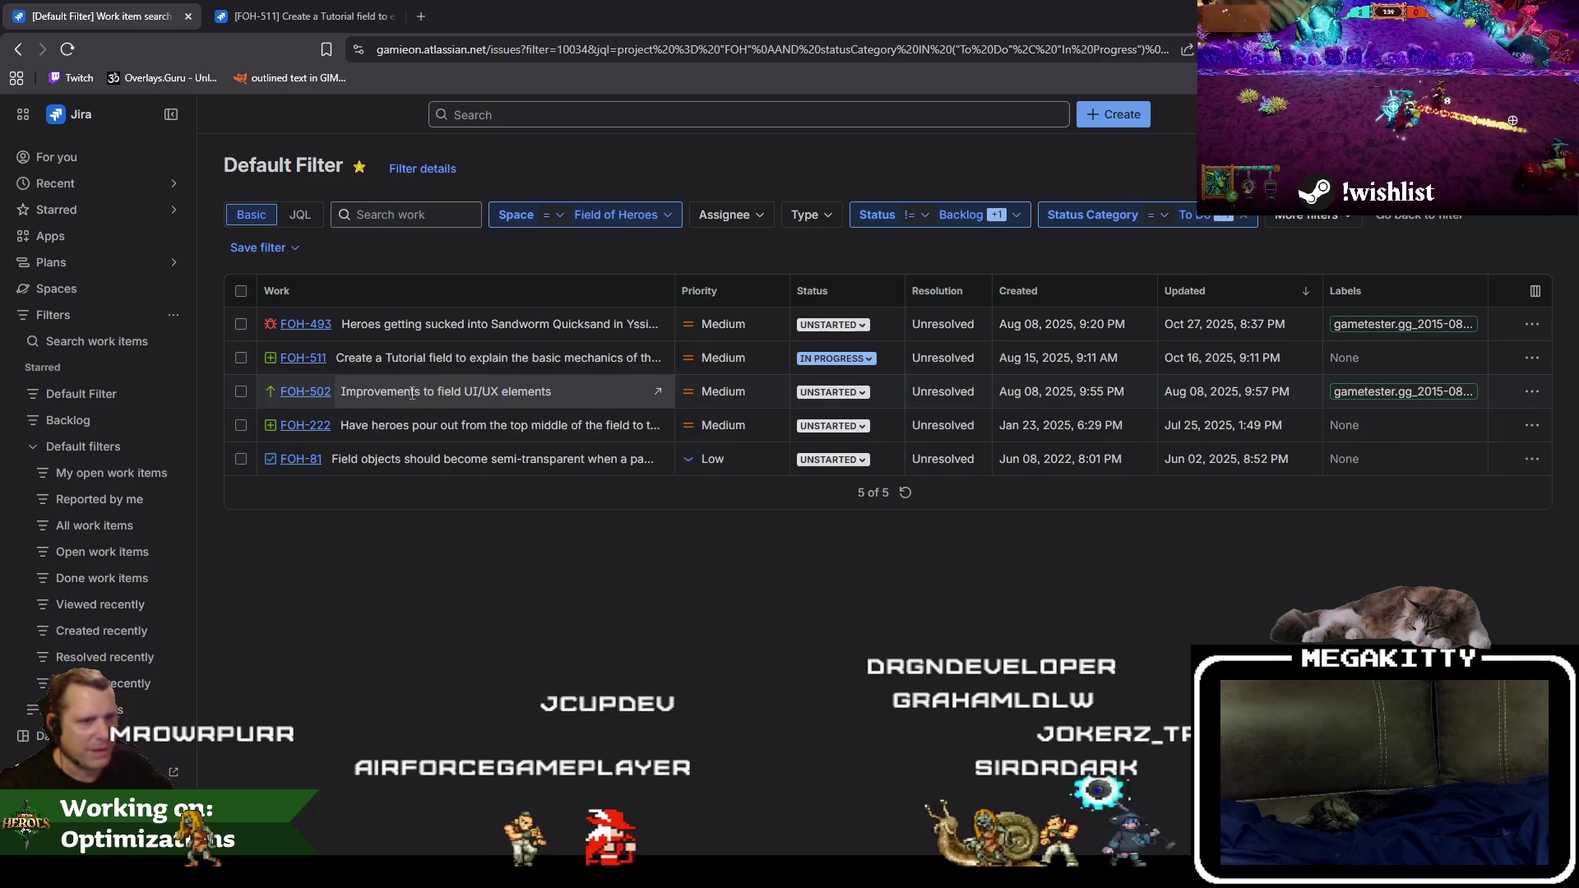
pyautogui.scroll(-5, 492, 614)
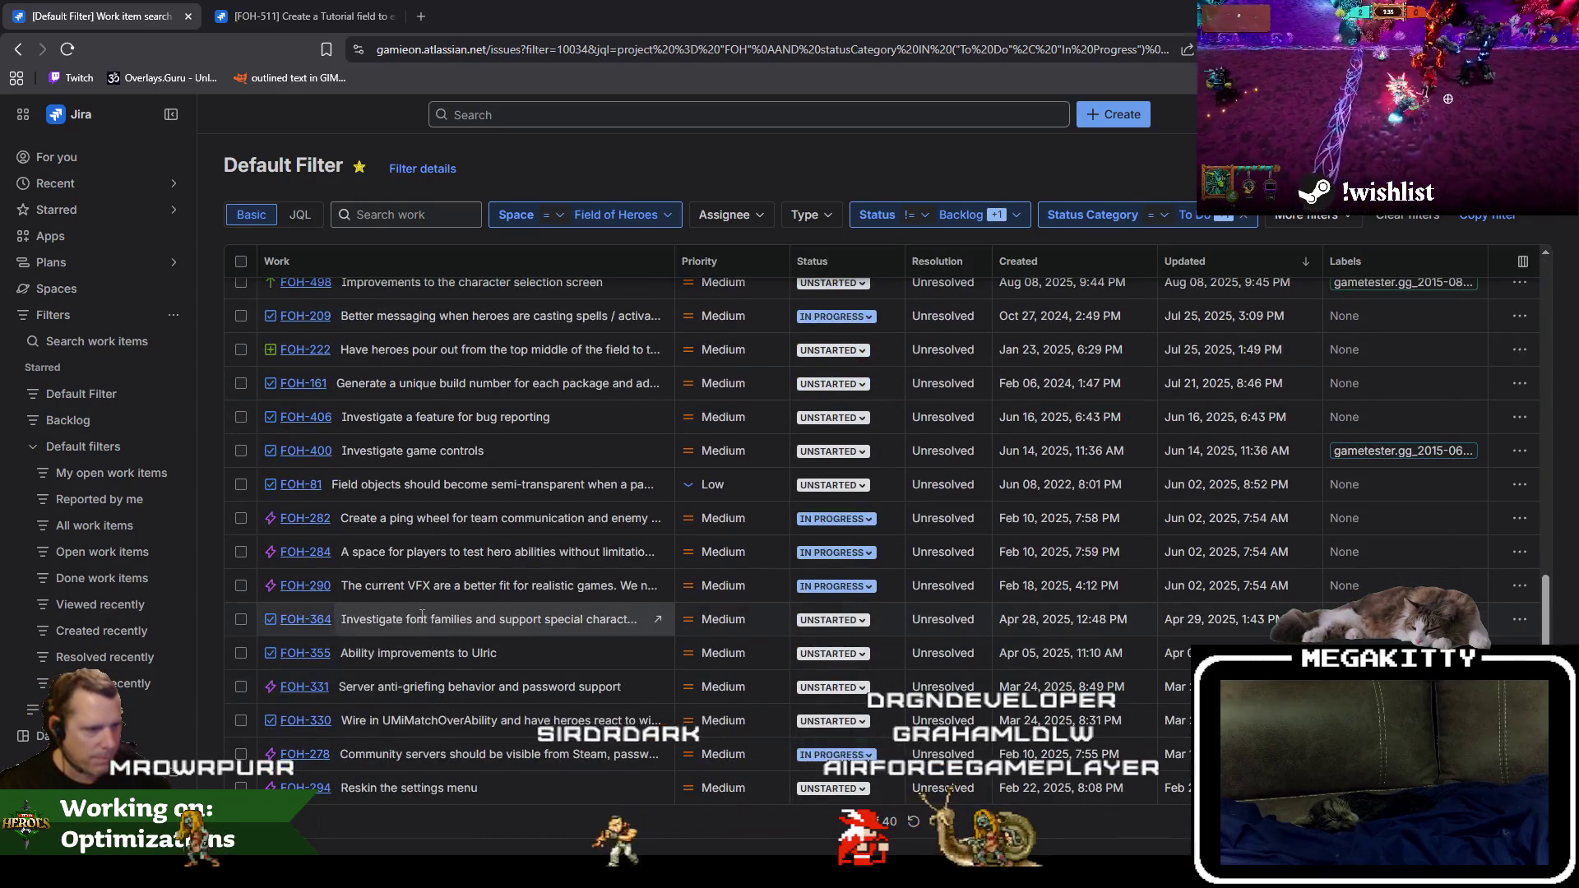
pyautogui.middleClick(306, 553)
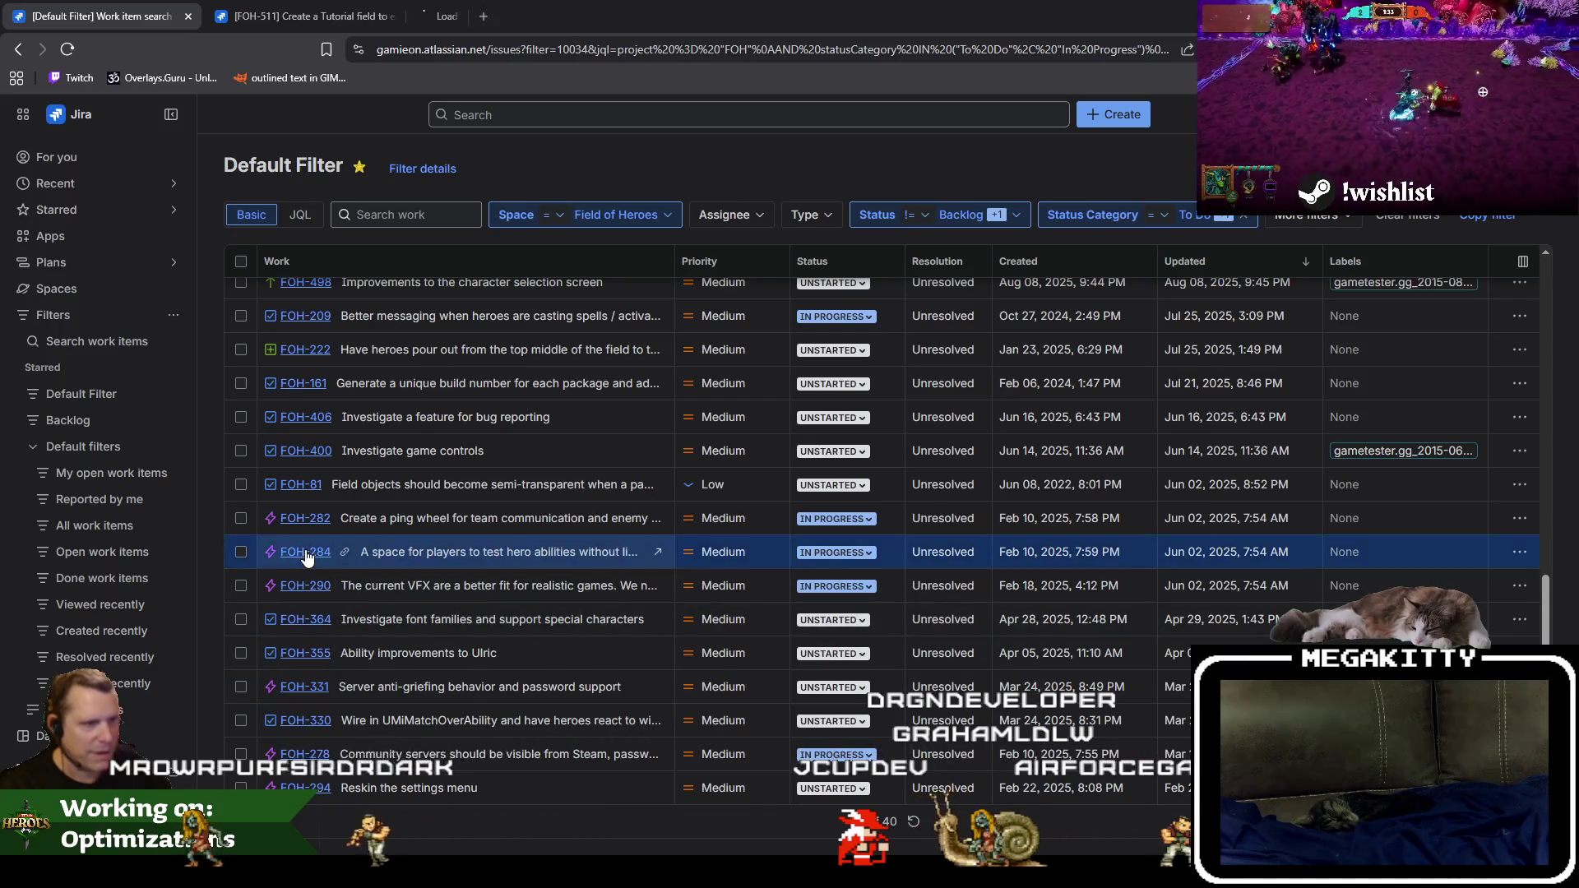
pyautogui.hotkey('ctrl', 'Tab')
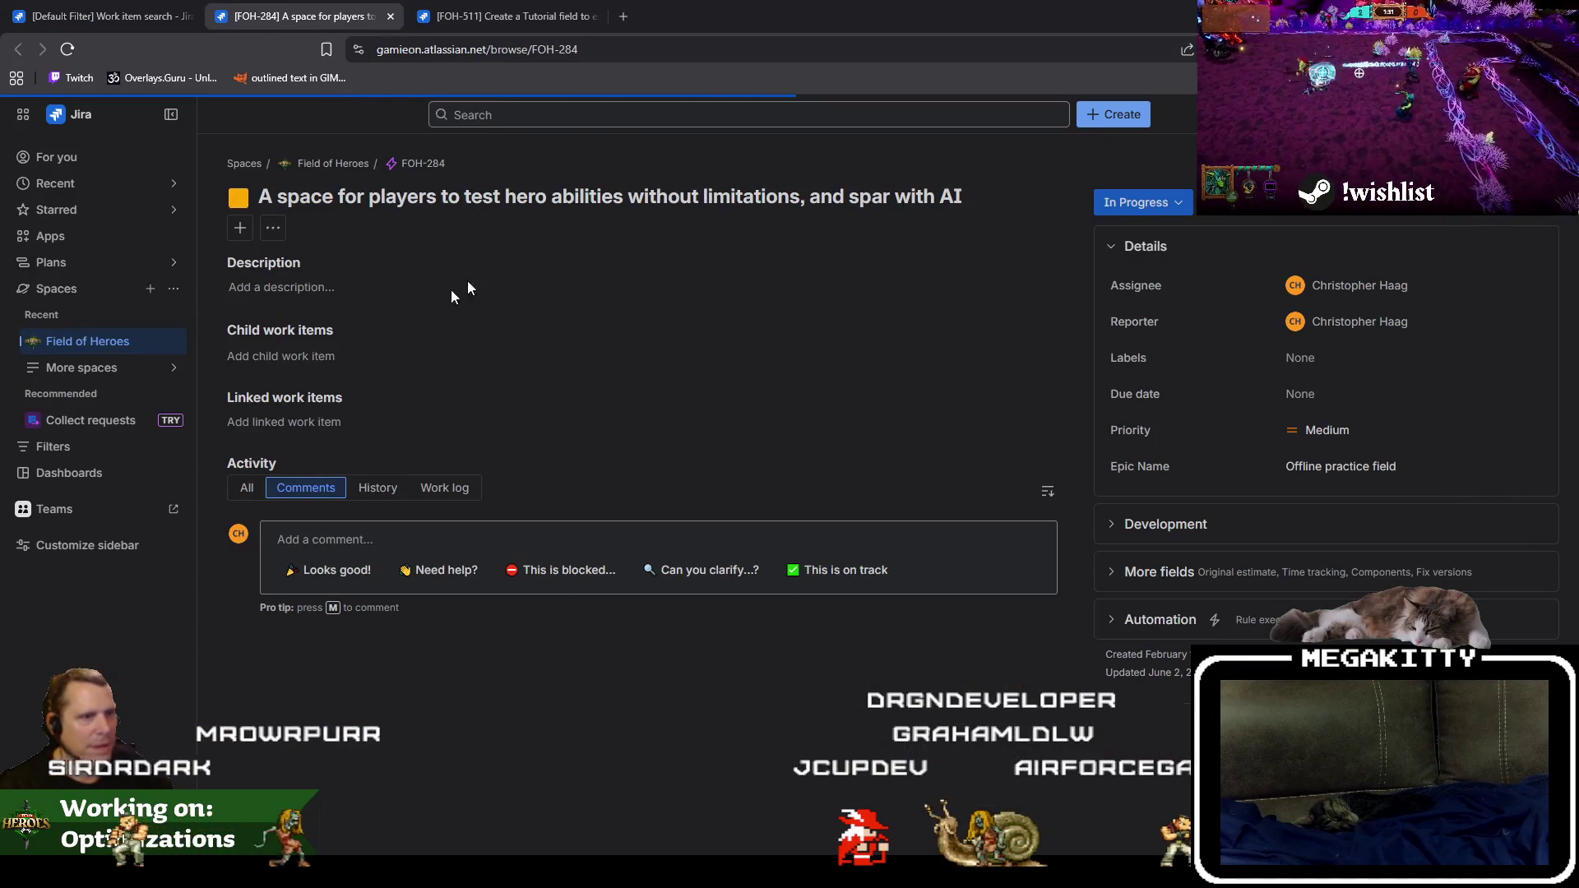
pyautogui.click(467, 10)
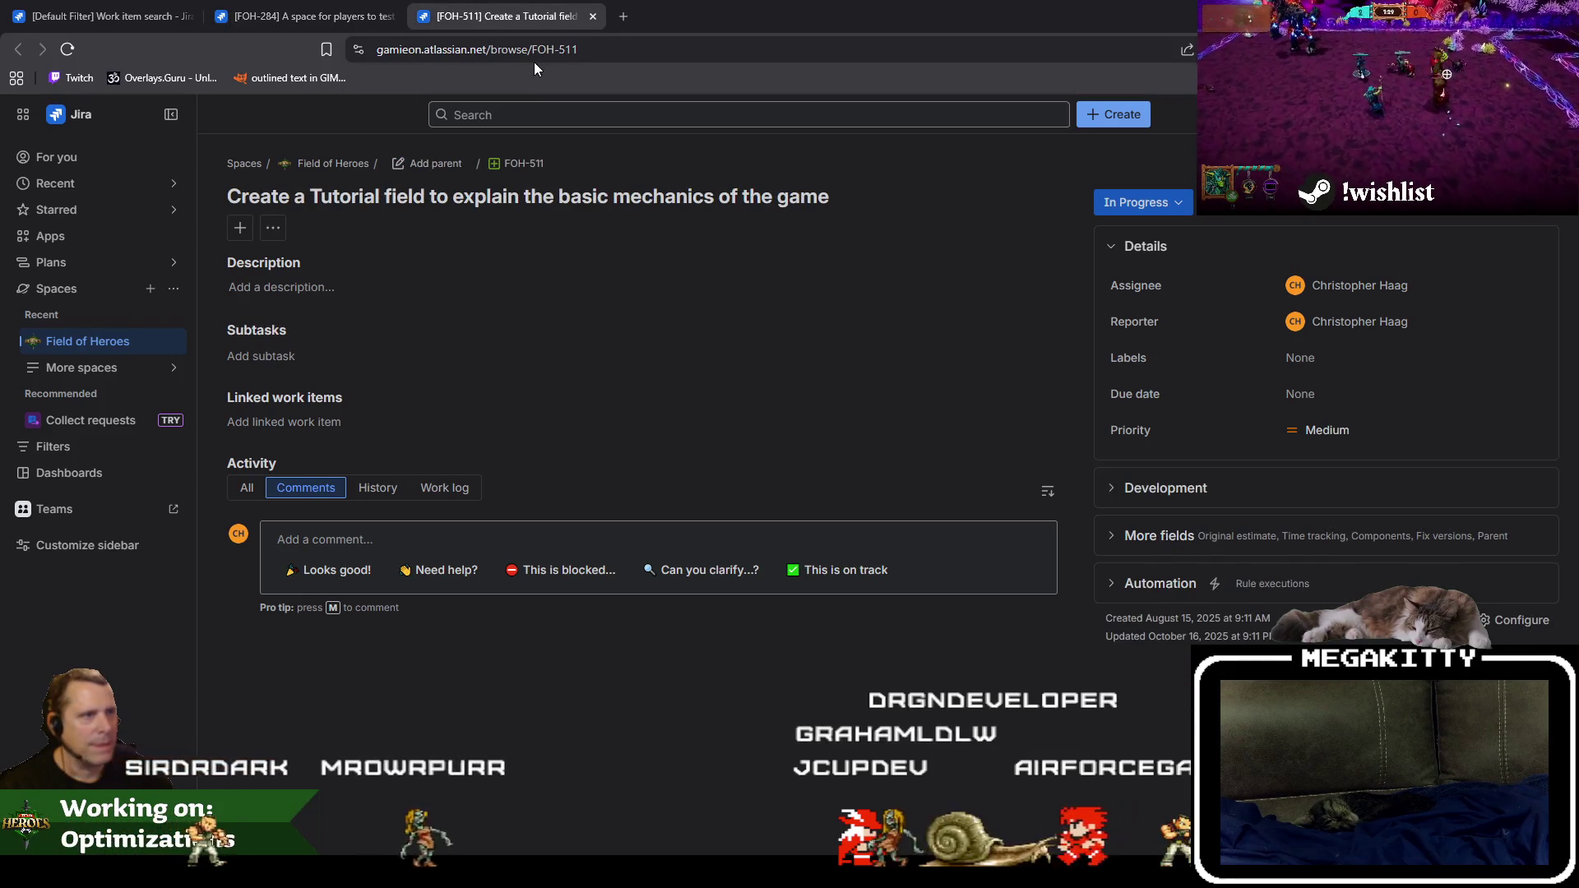
pyautogui.moveTo(872, 197); pyautogui.dragTo(234, 202)
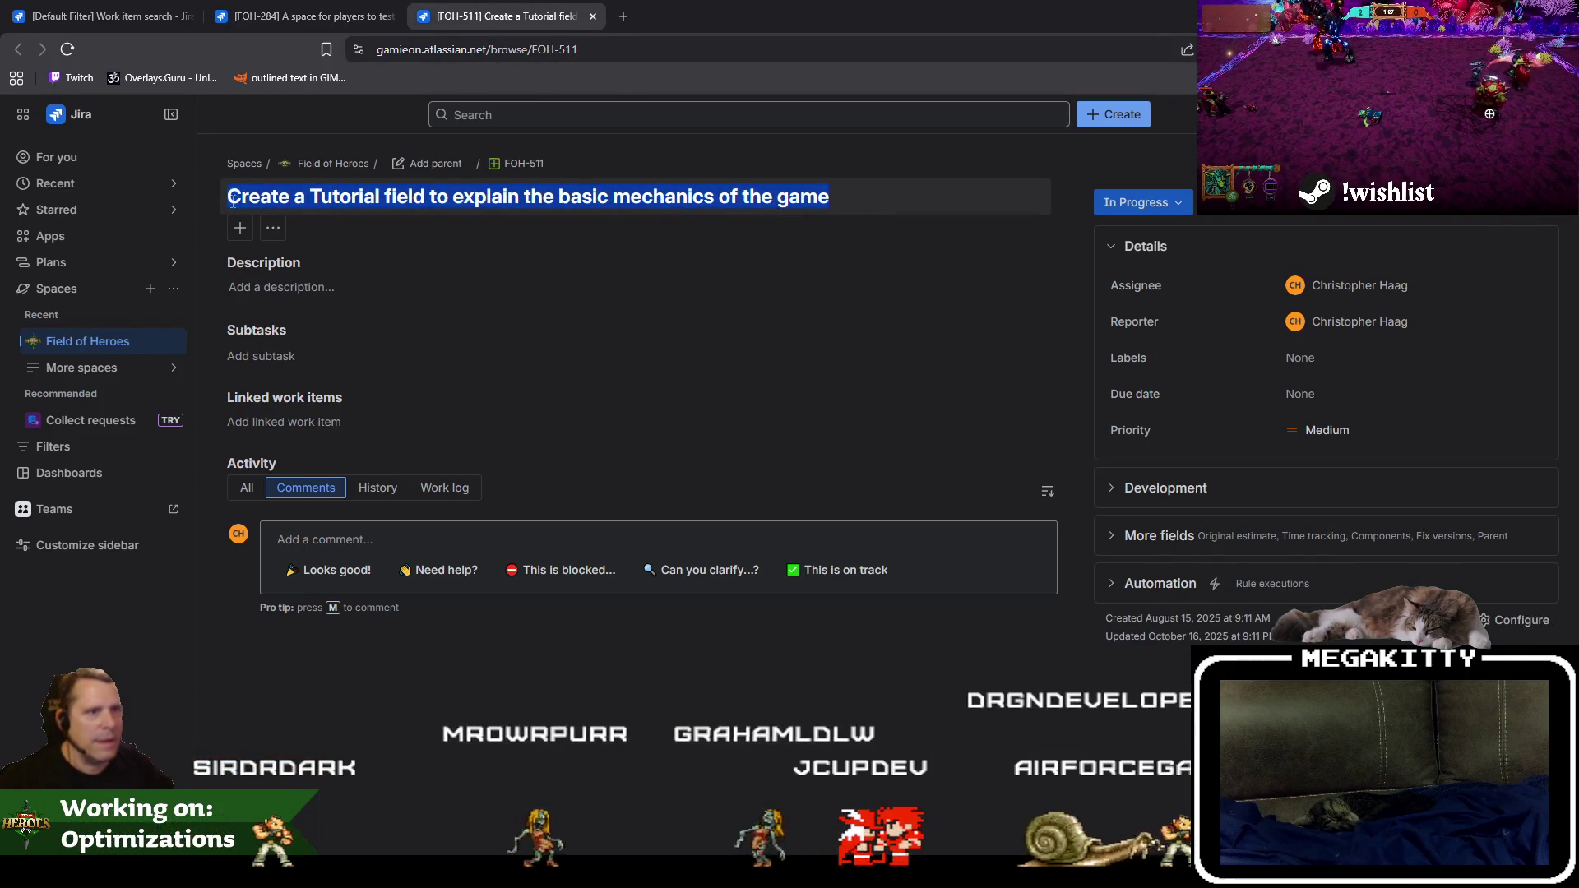
# Switch to FOH-284 and inspect its additional fields and development details, discarding an empty comment.
pyautogui.hotkey('ctrl', 'shift', 'Tab')
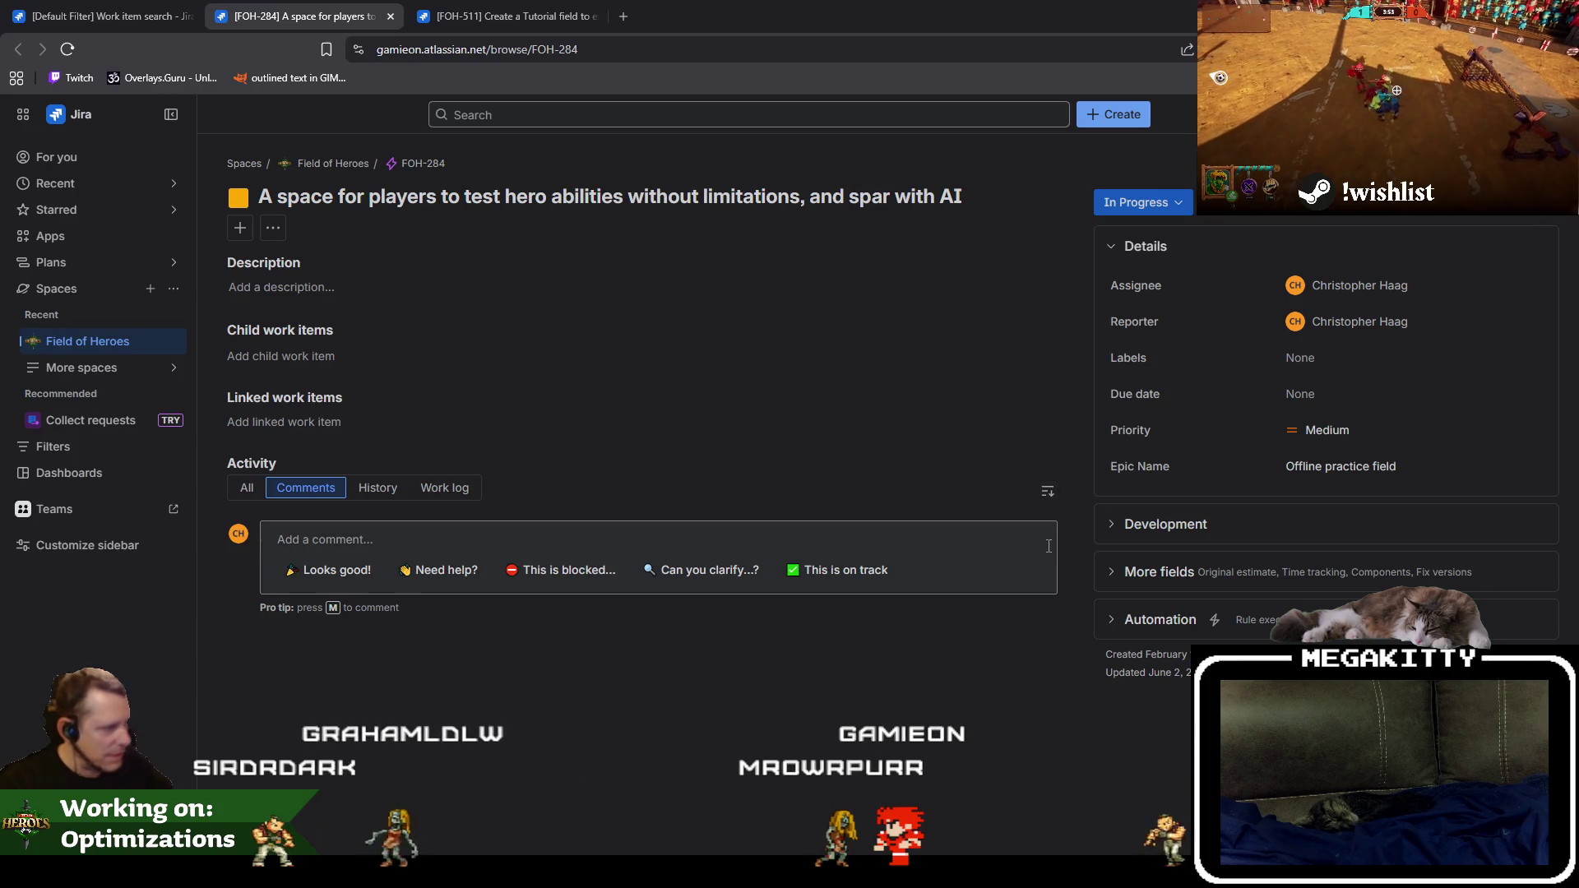
pyautogui.click(1112, 574)
pyautogui.click(1111, 574)
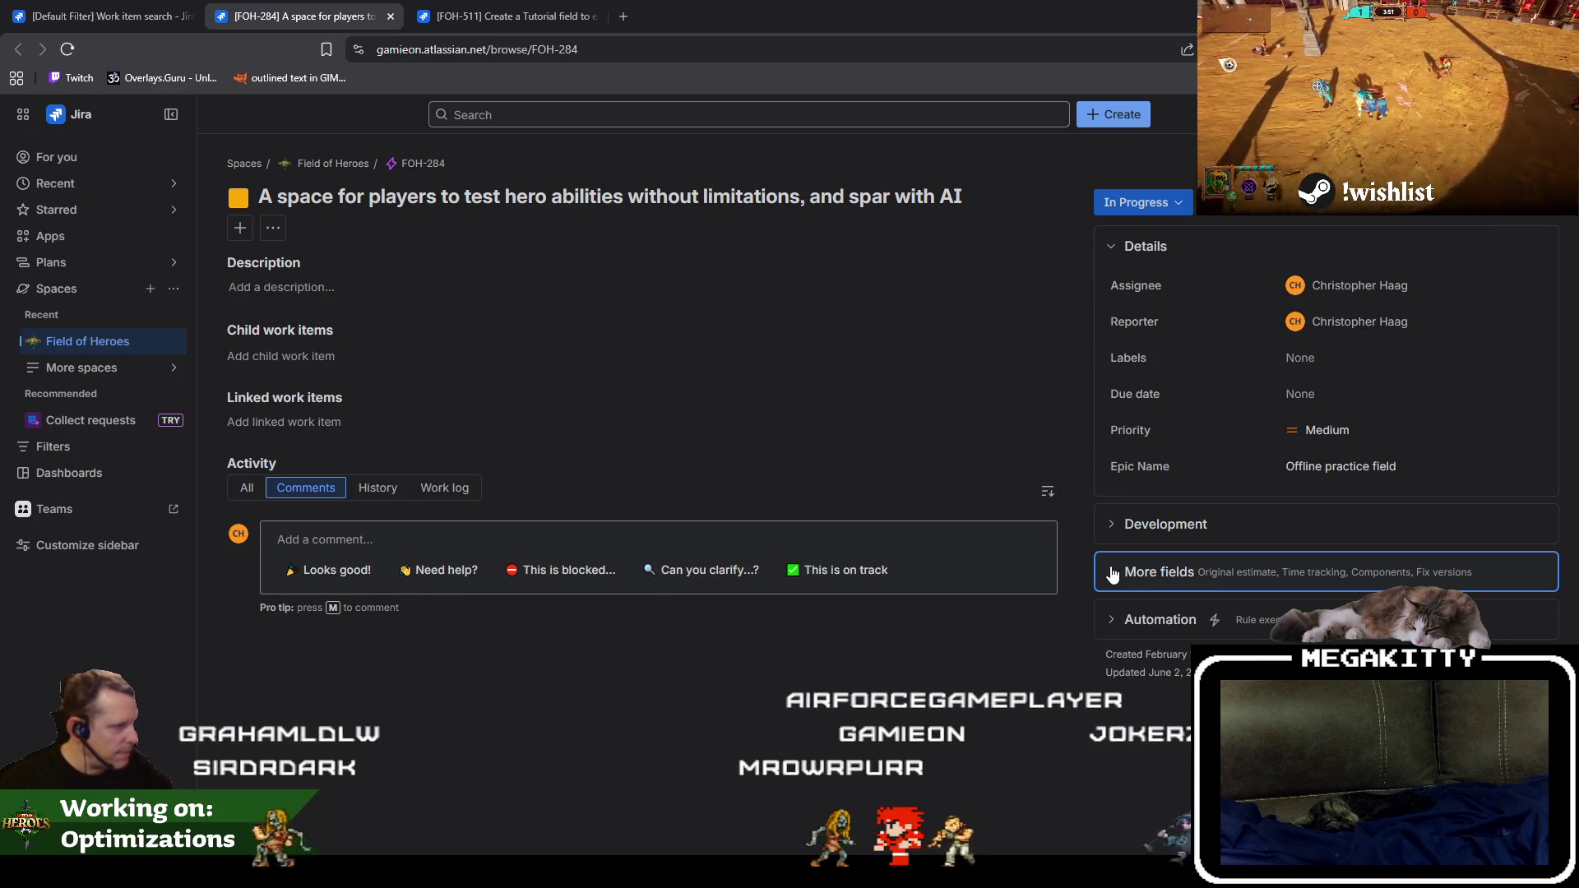
pyautogui.click(1111, 524)
pyautogui.click(1112, 523)
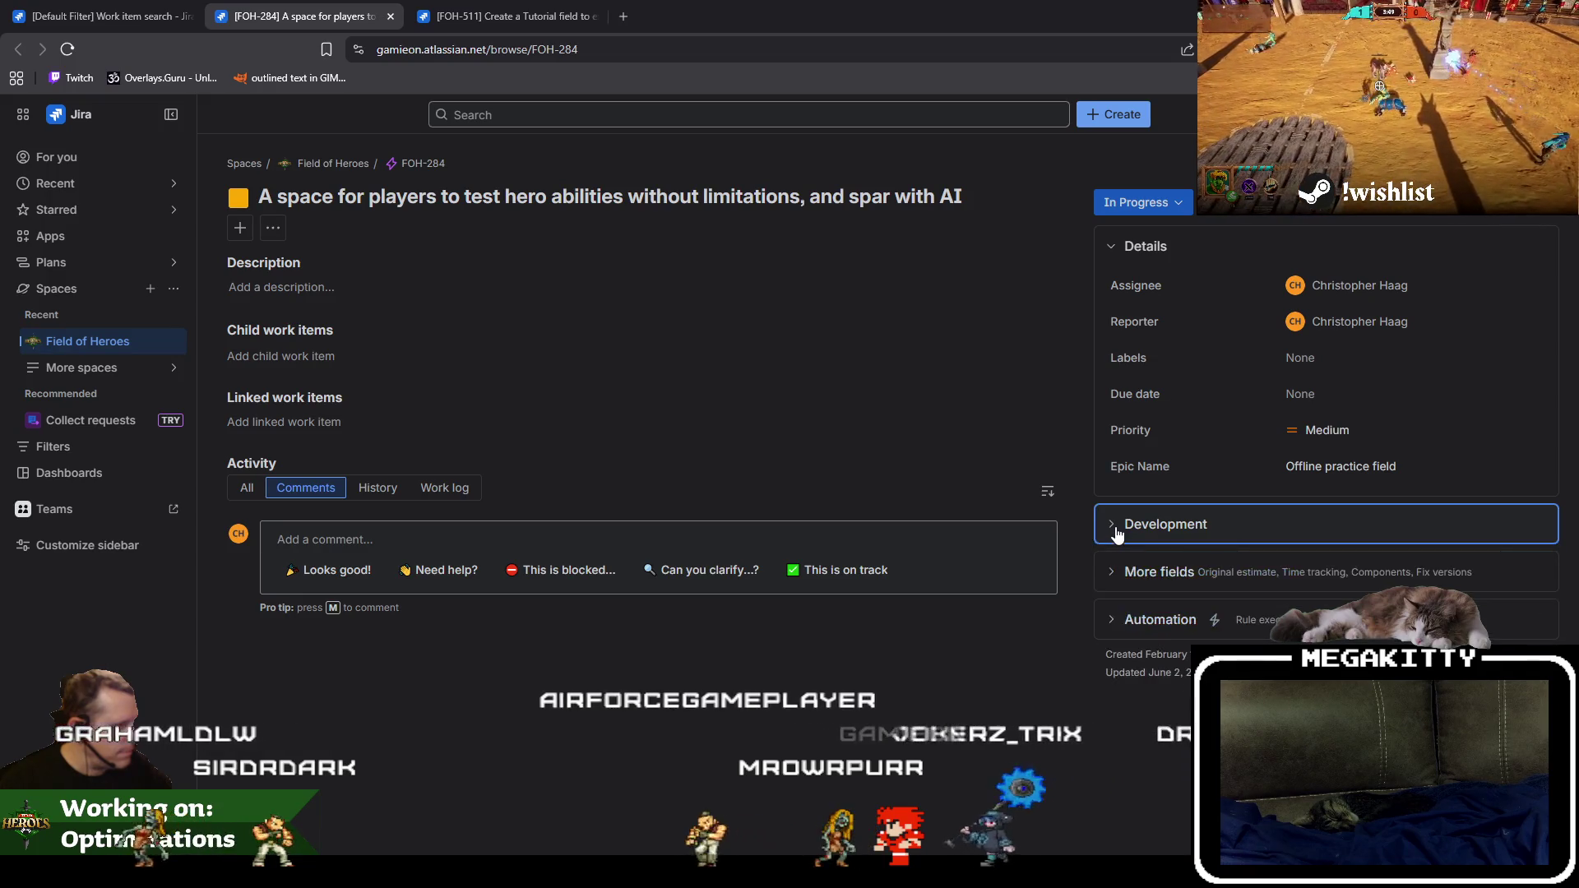
pyautogui.click(367, 535)
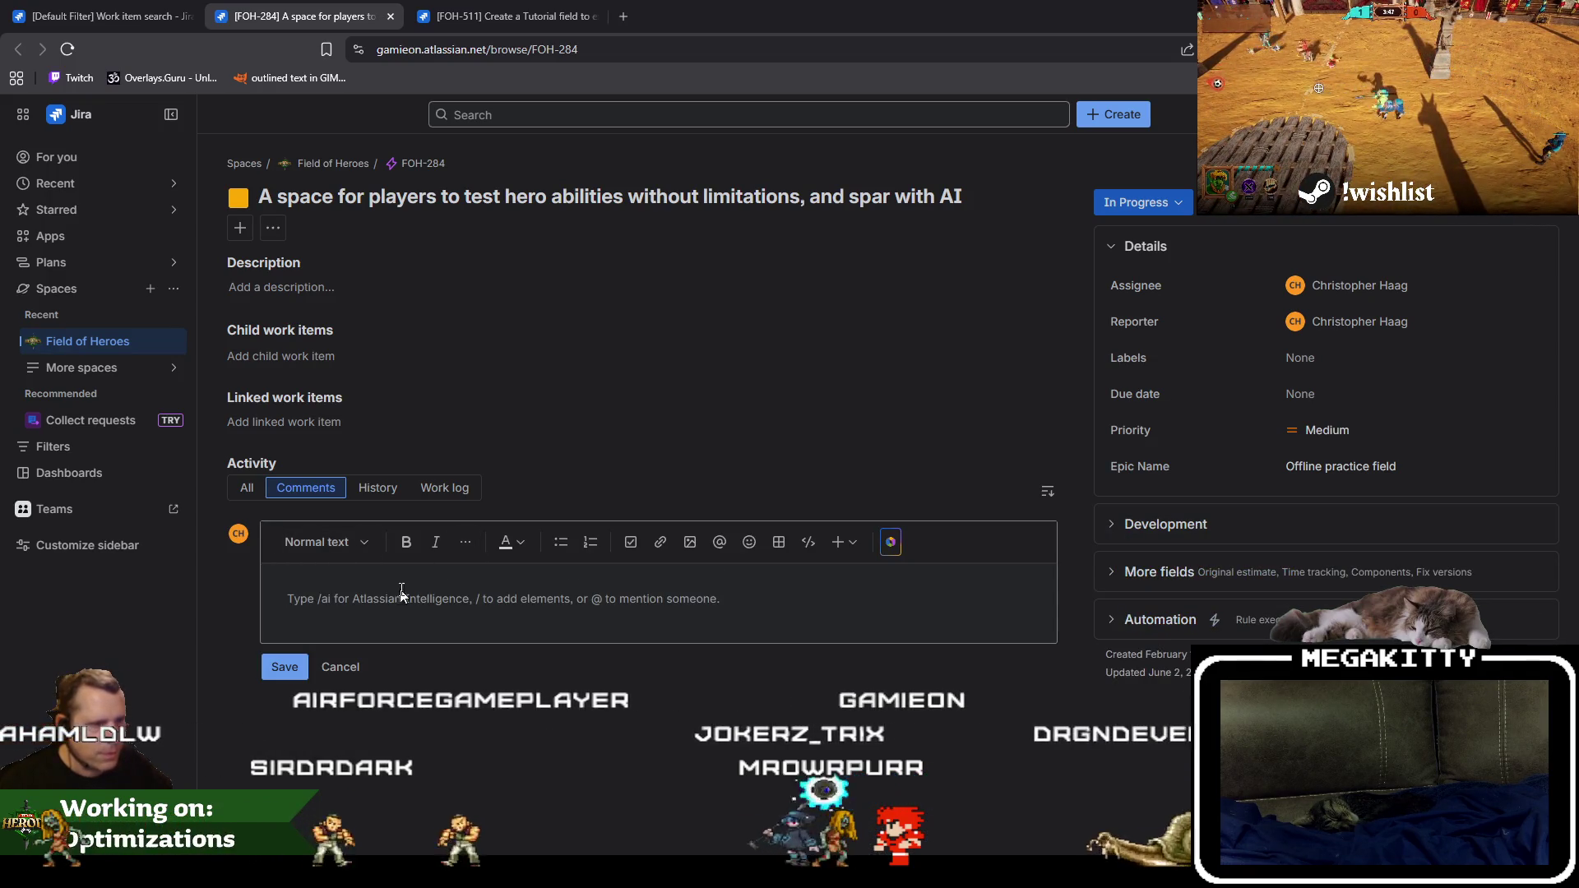
pyautogui.click(341, 668)
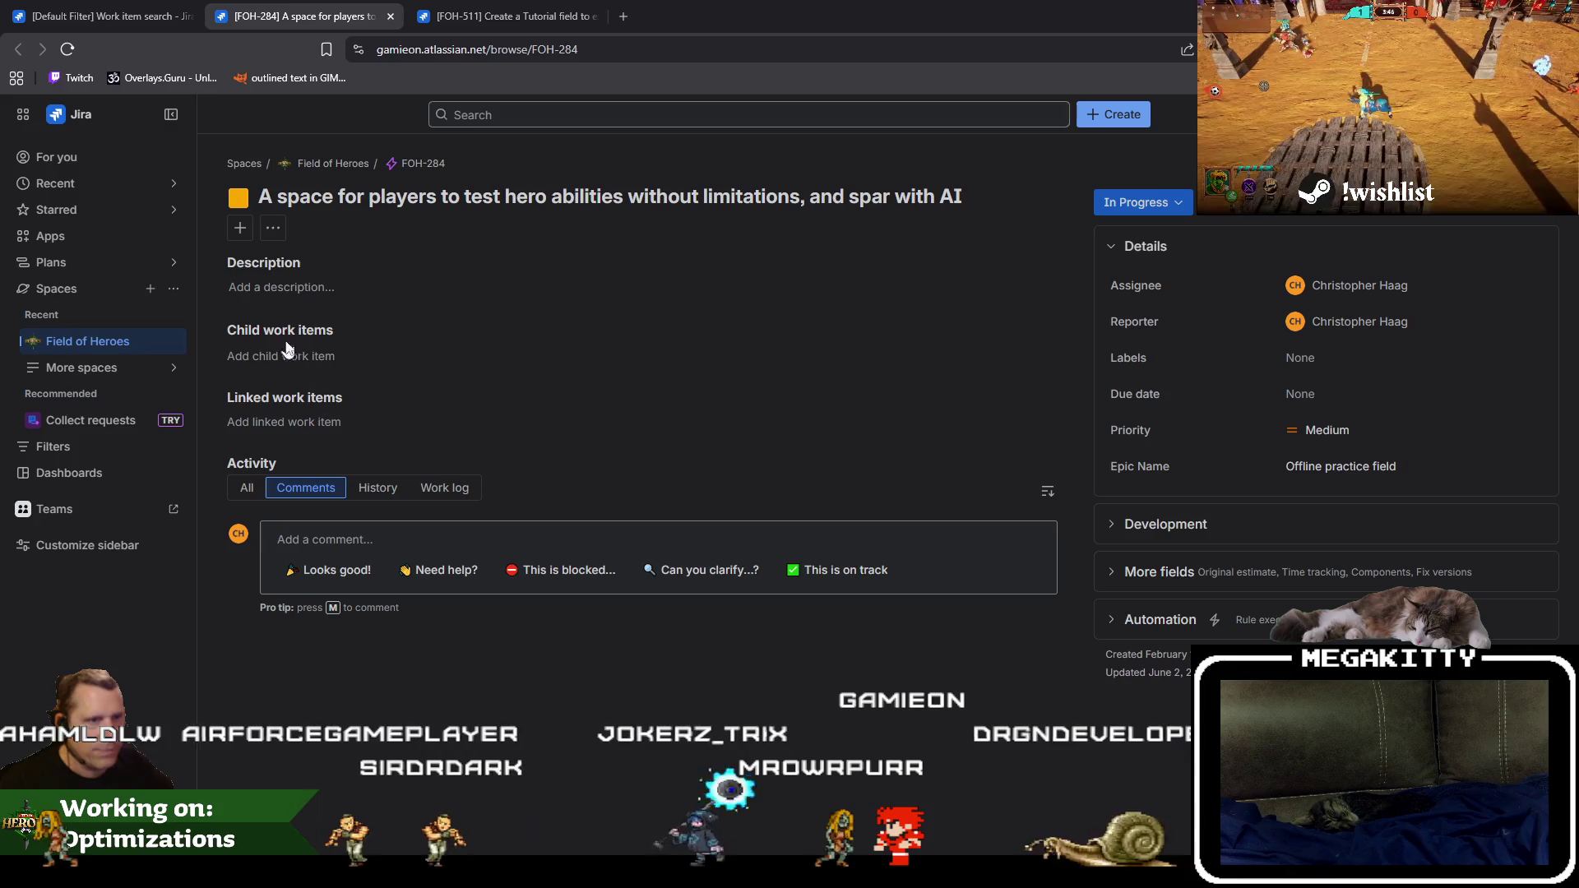
# Start linking FOH-511 to FOH-284 as 'duplicates', then cancel without saving the link.
pyautogui.click(305, 424)
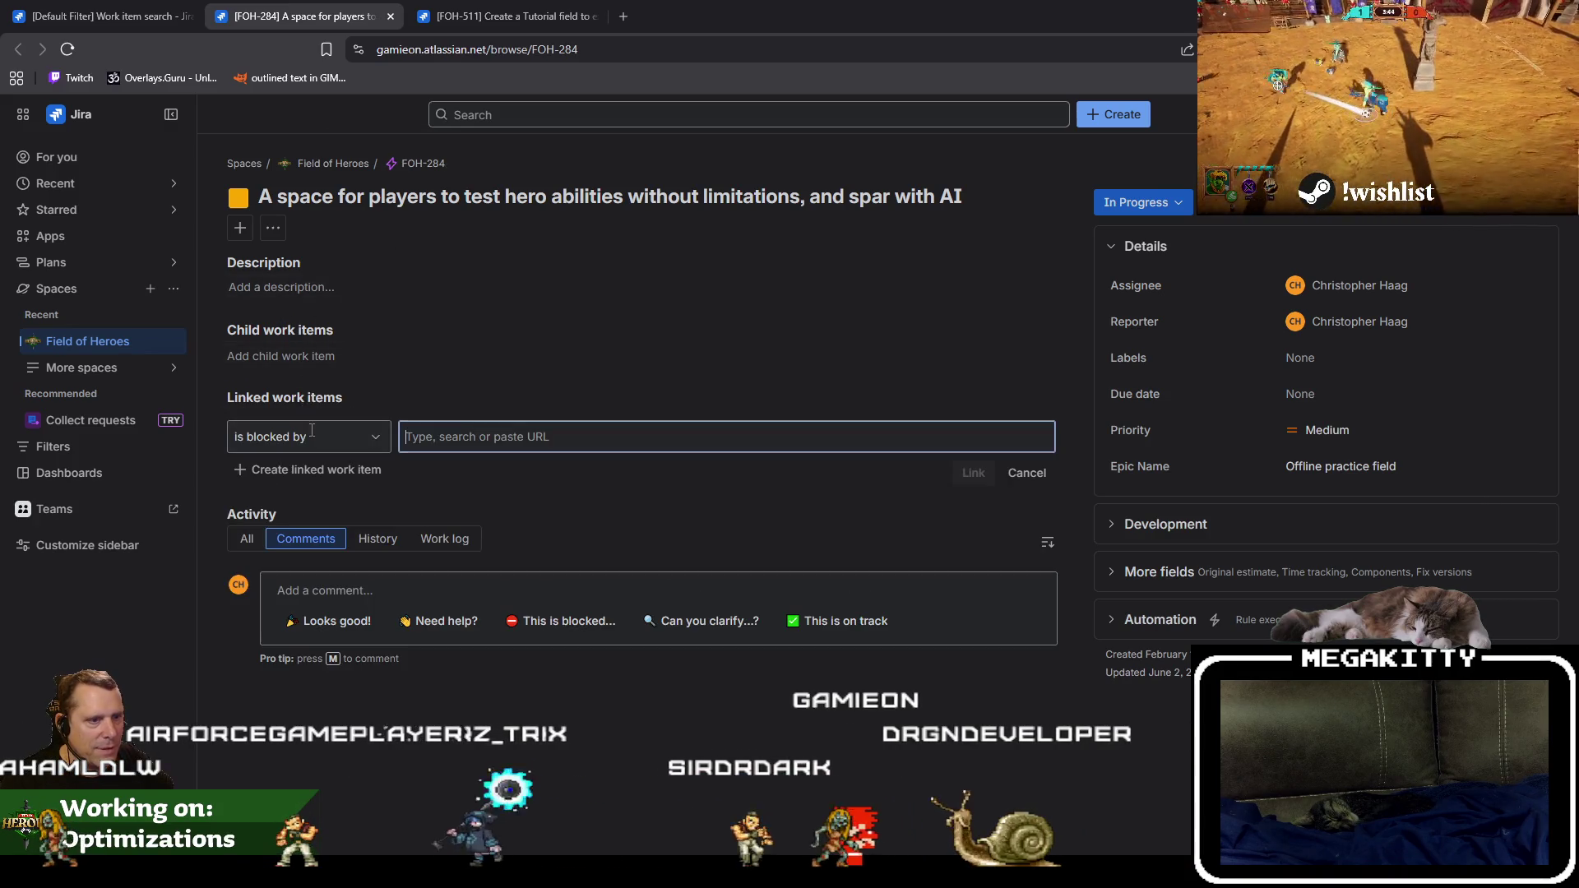
pyautogui.click(357, 430)
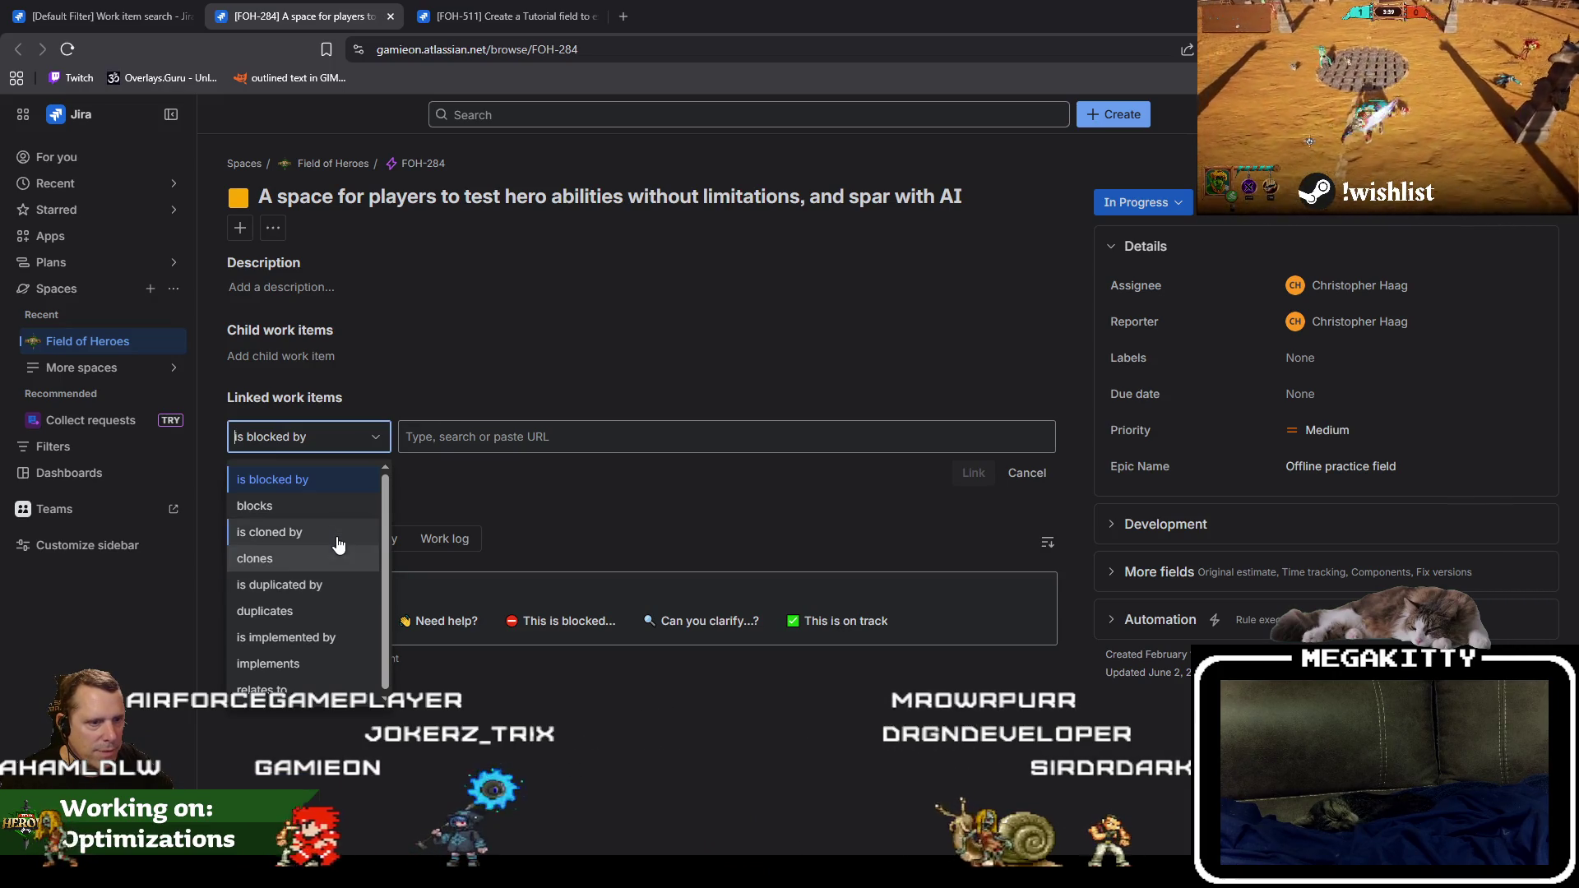
pyautogui.click(332, 557)
pyautogui.click(370, 438)
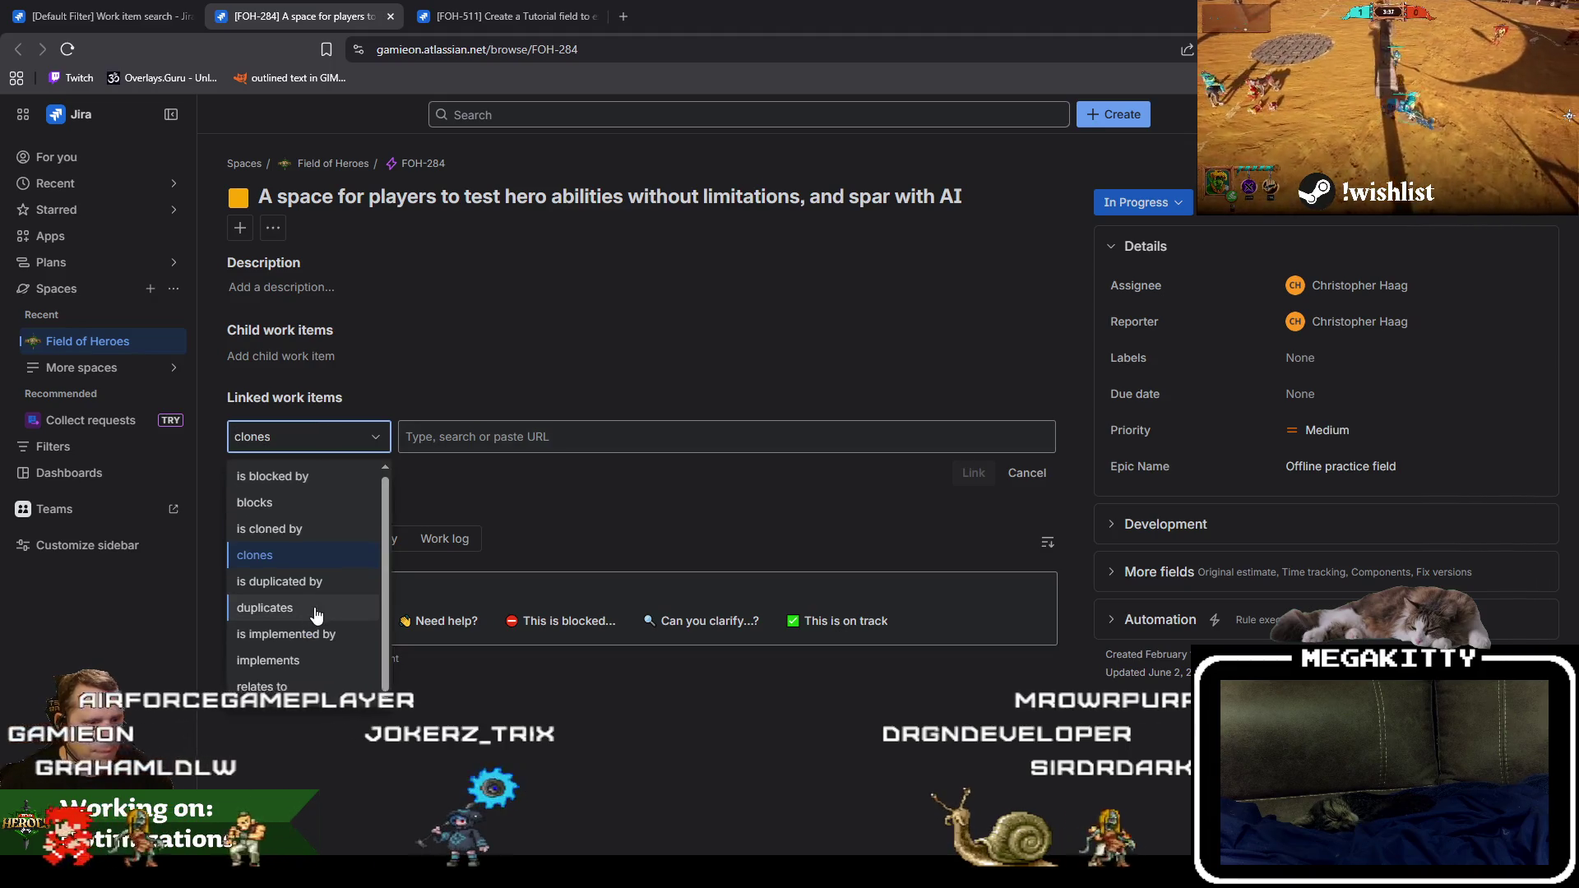
pyautogui.click(302, 688)
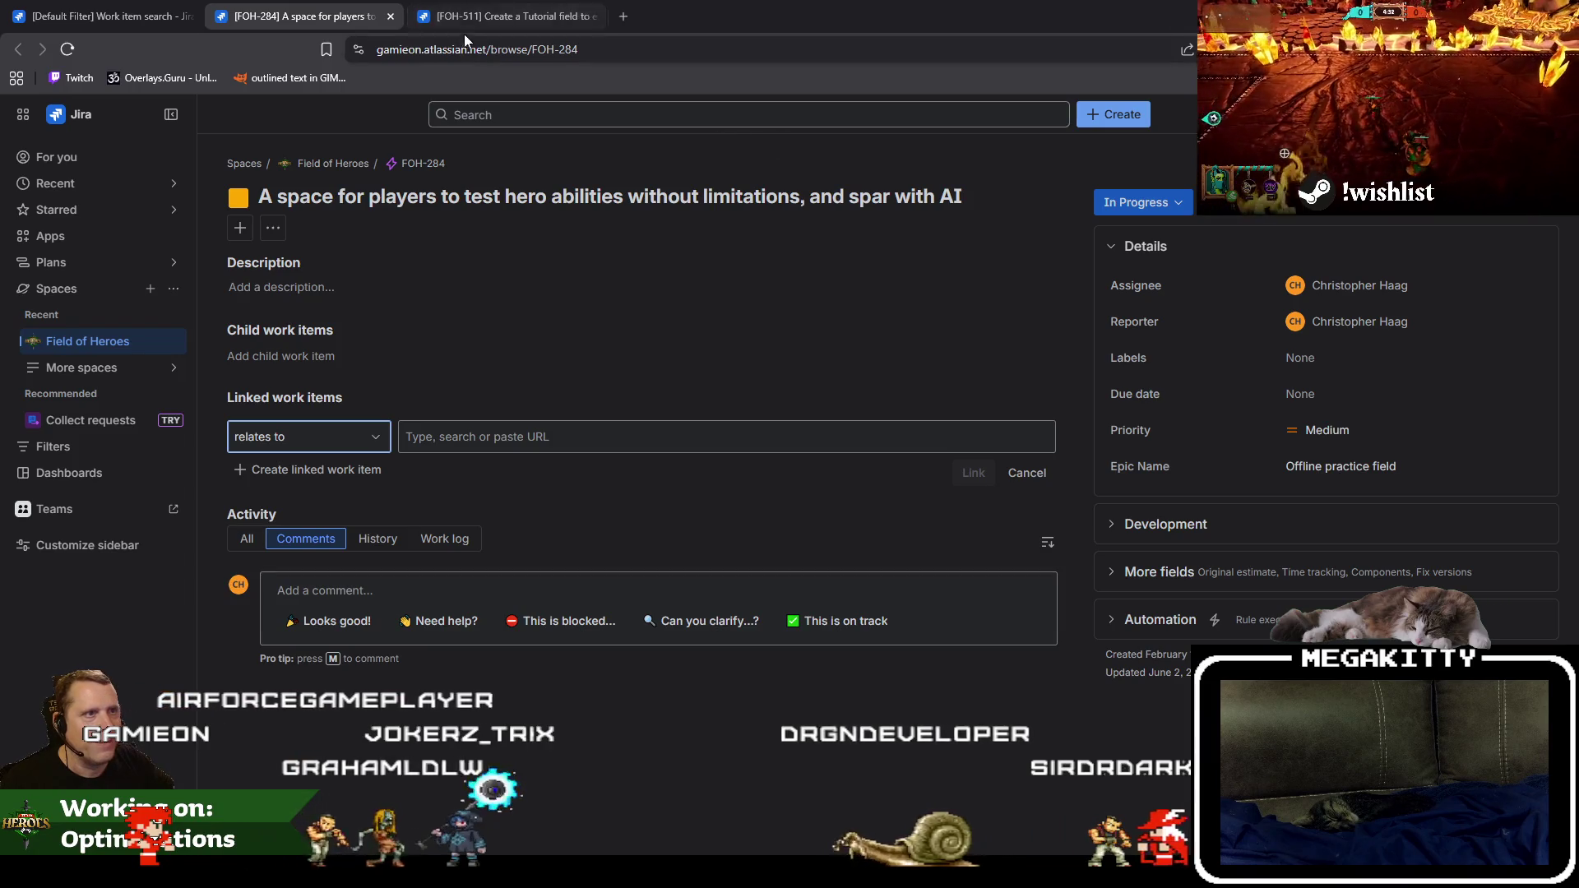
pyautogui.click(518, 432)
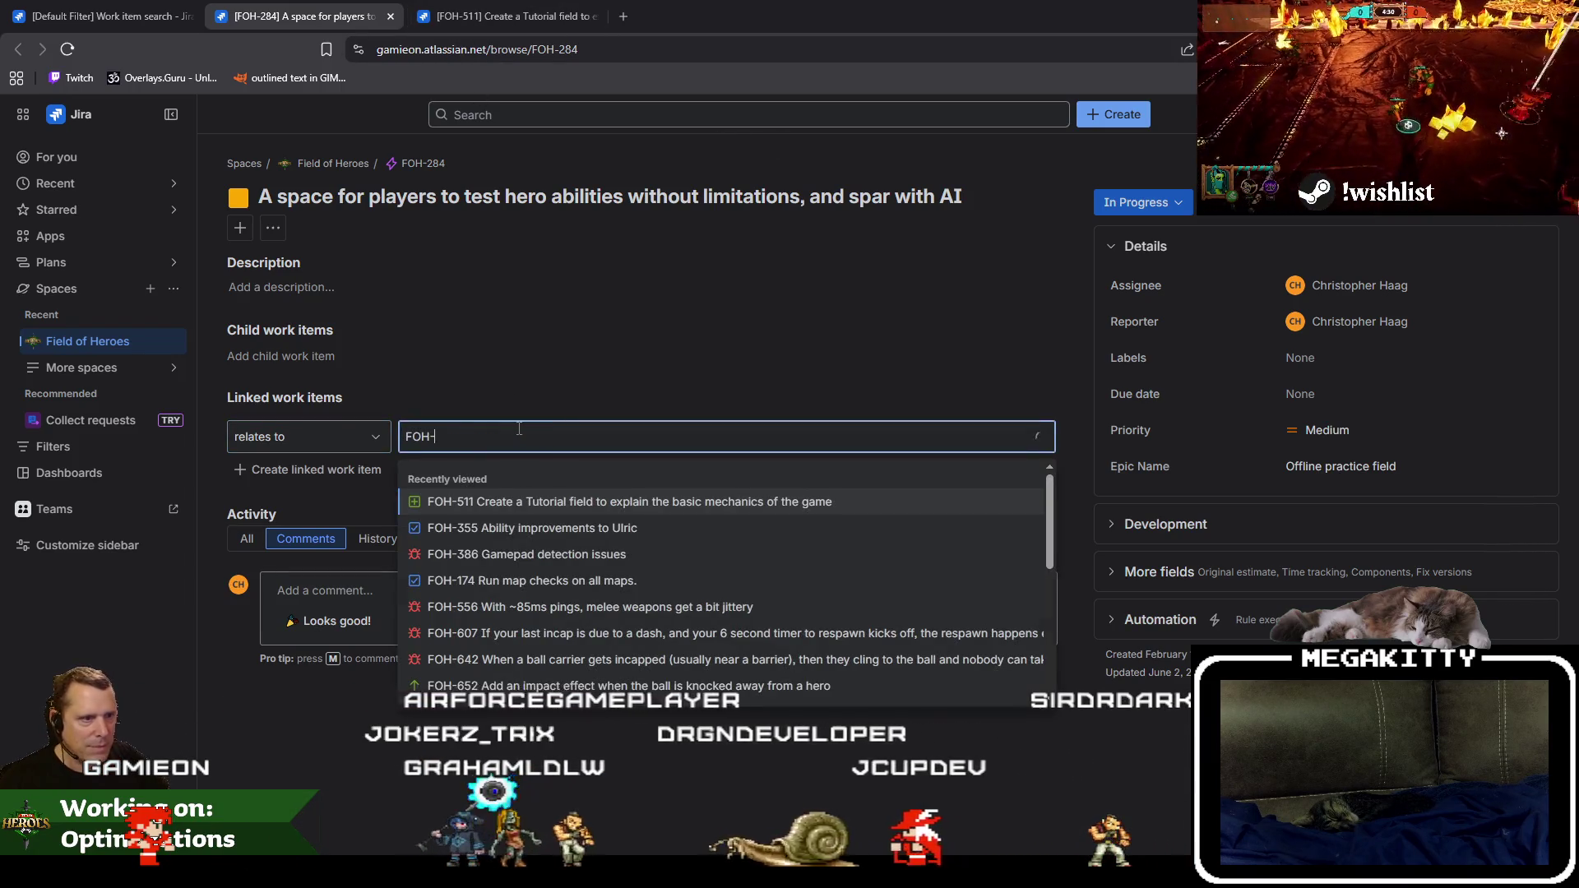
pyautogui.write('511')
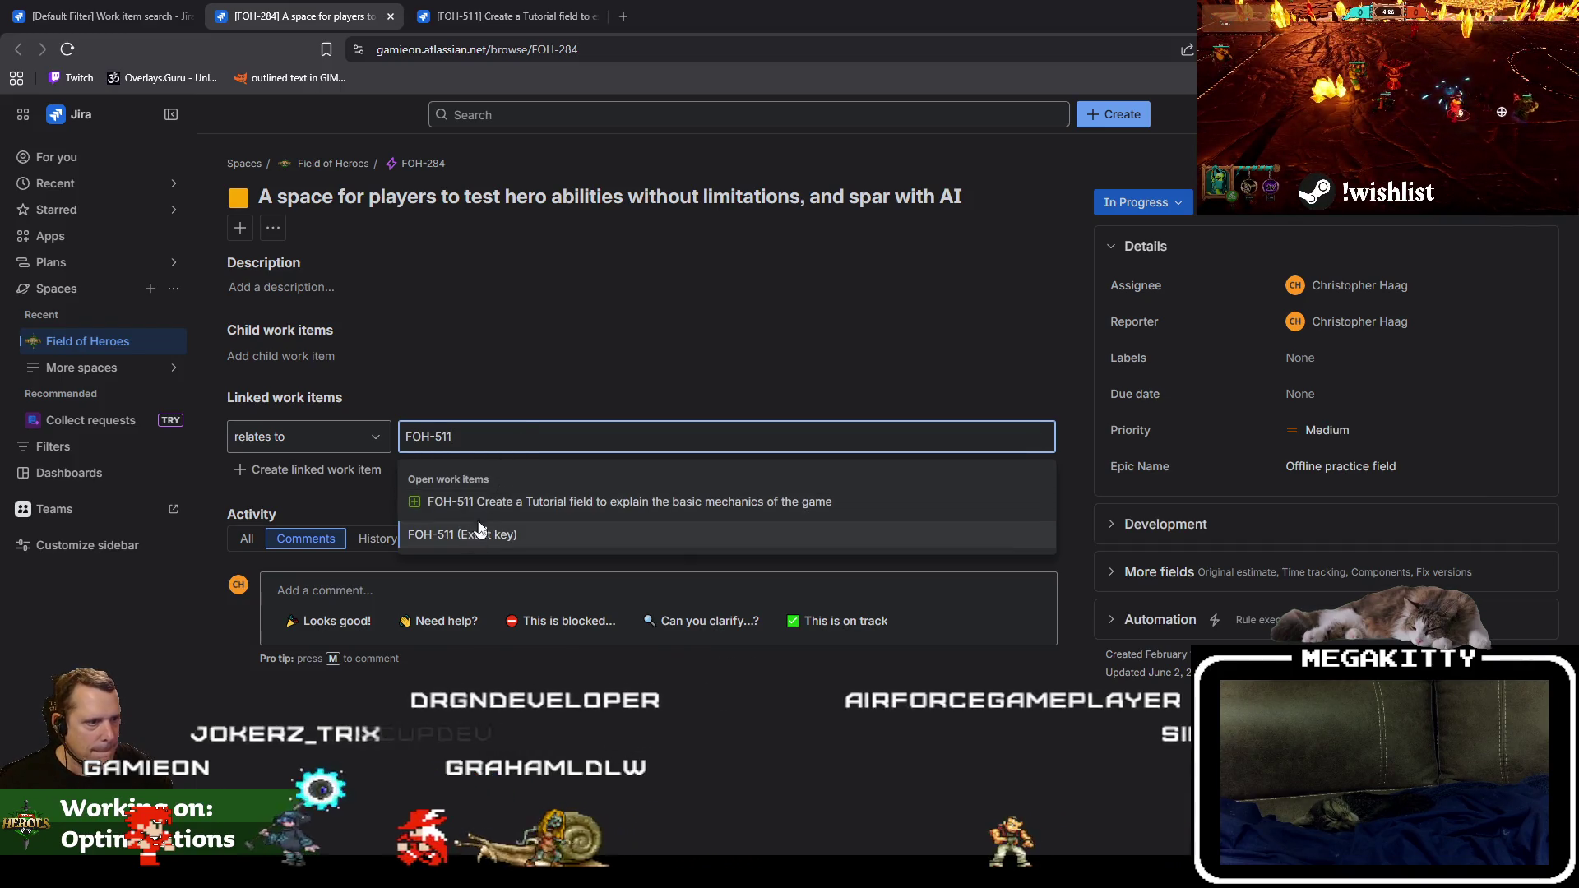
pyautogui.click(475, 535)
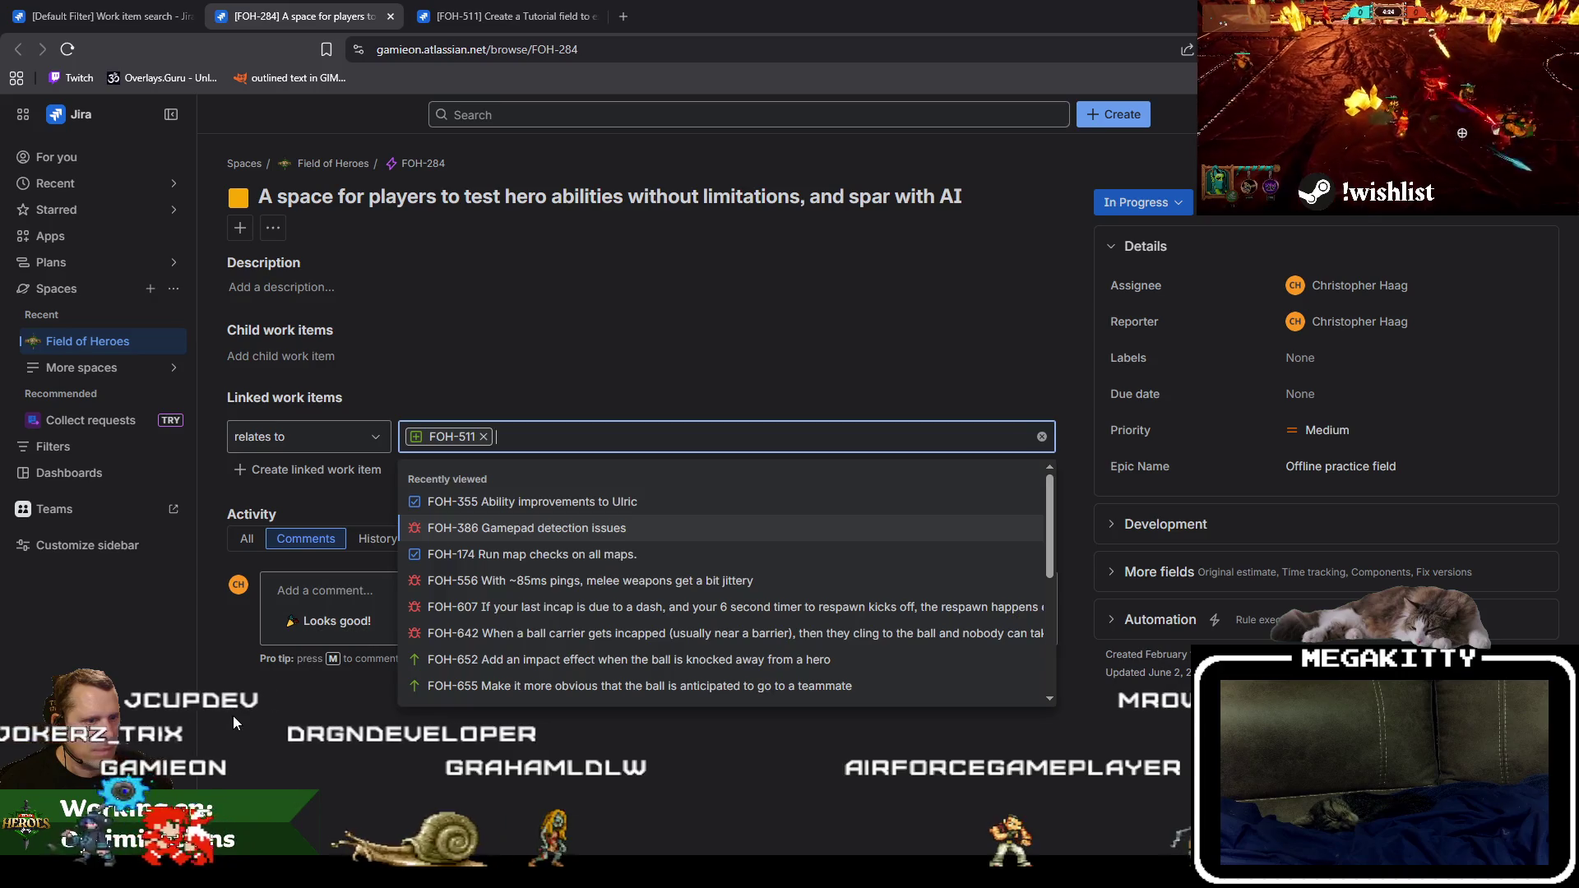
pyautogui.click(234, 722)
pyautogui.click(308, 436)
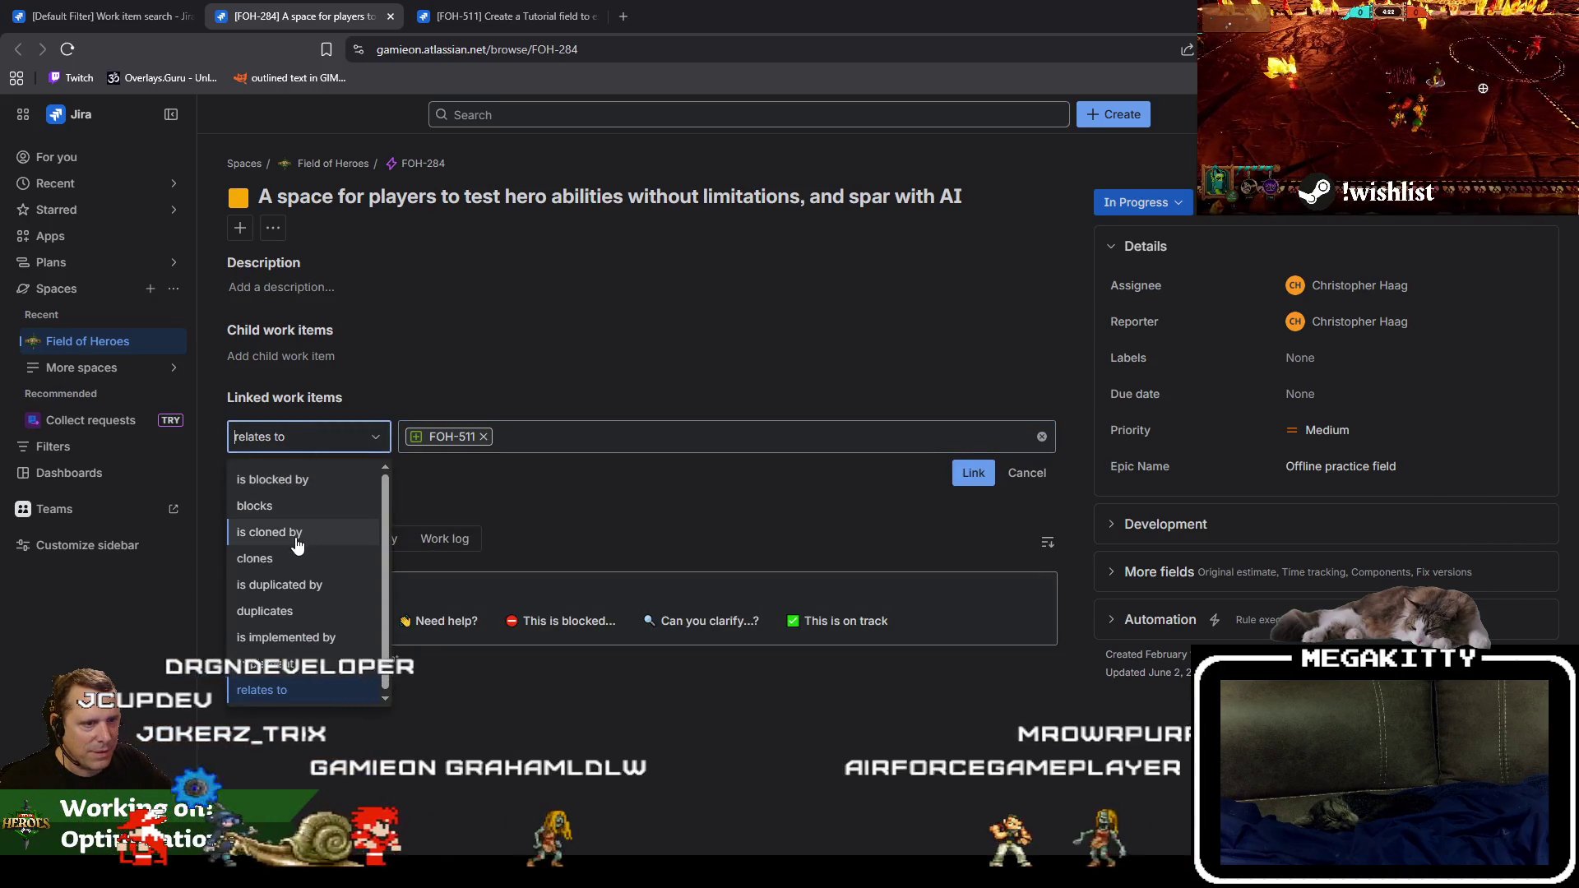
pyautogui.click(299, 610)
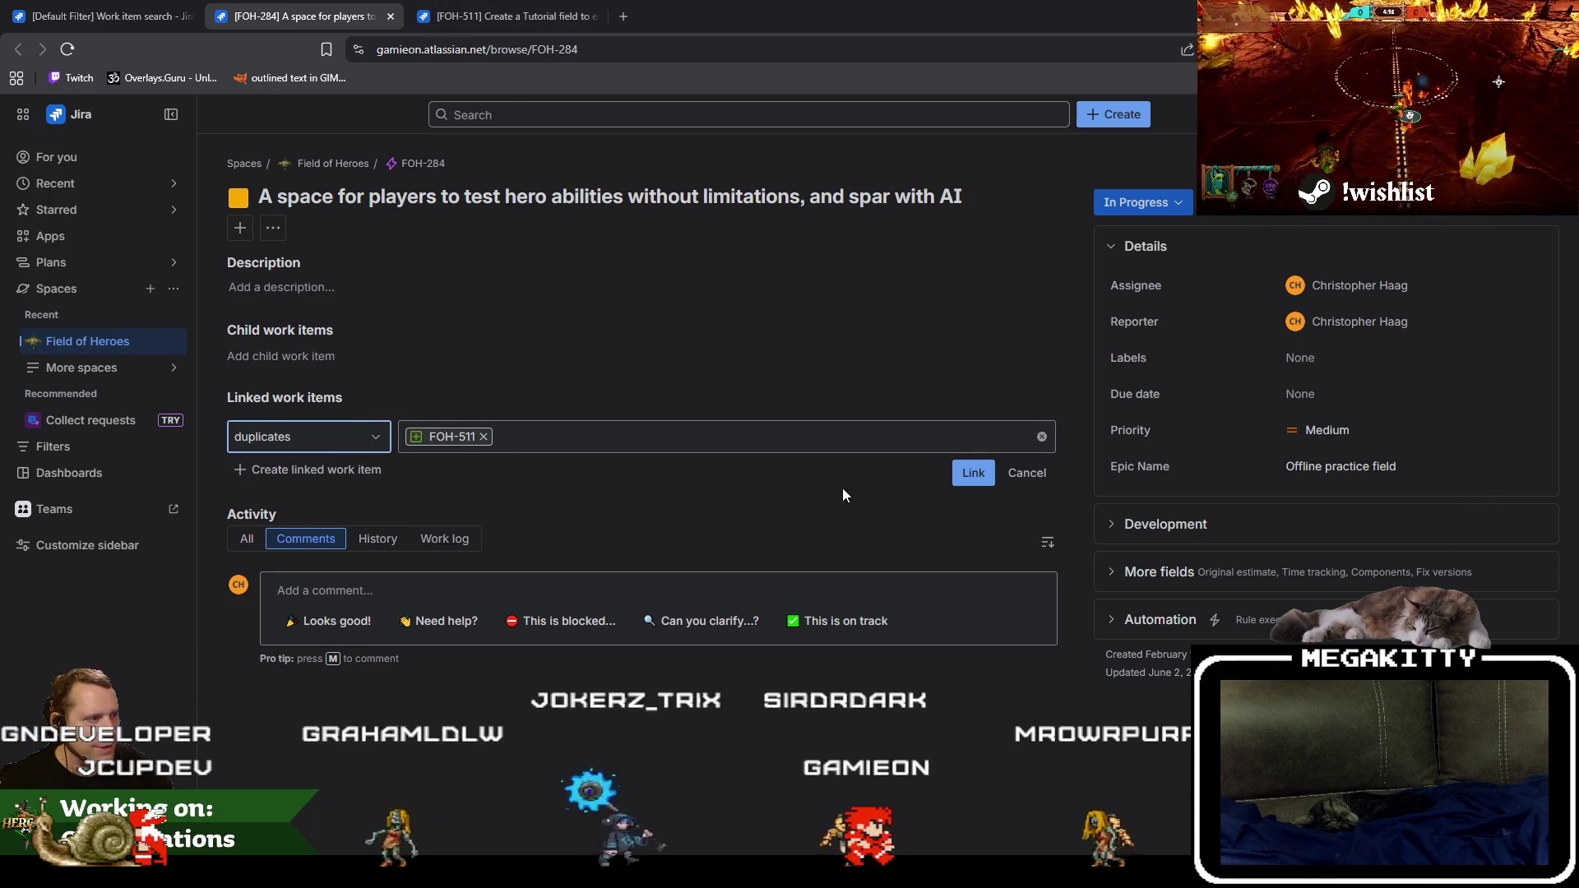
pyautogui.click(1028, 472)
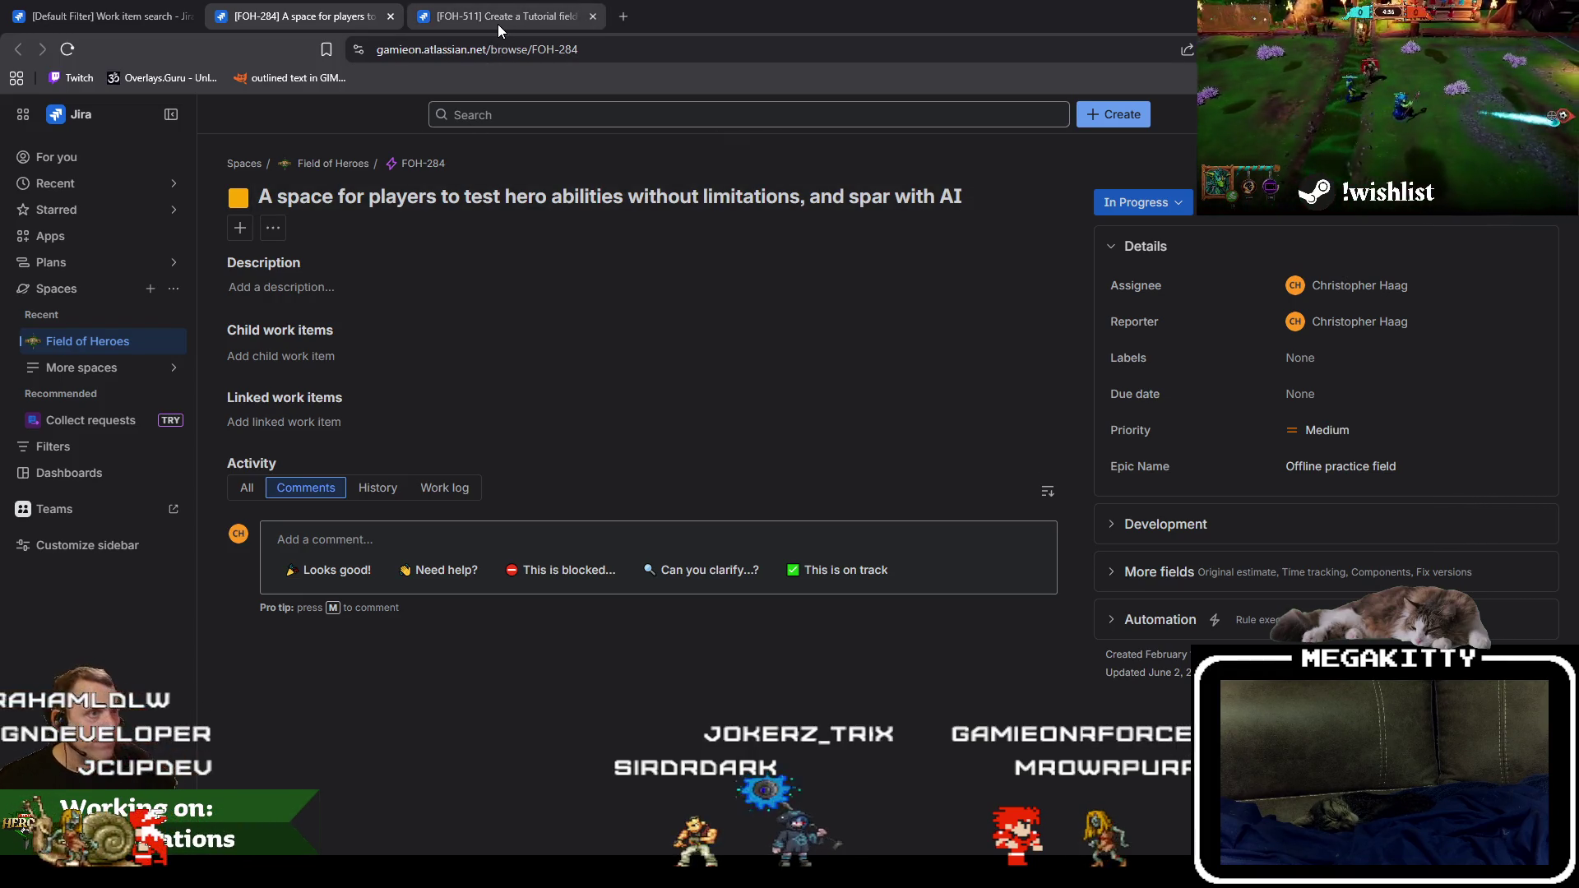
# On FOH-511, add a 'duplicates' link to FOH-284 and save it.
pyautogui.click(499, 27)
pyautogui.click(329, 423)
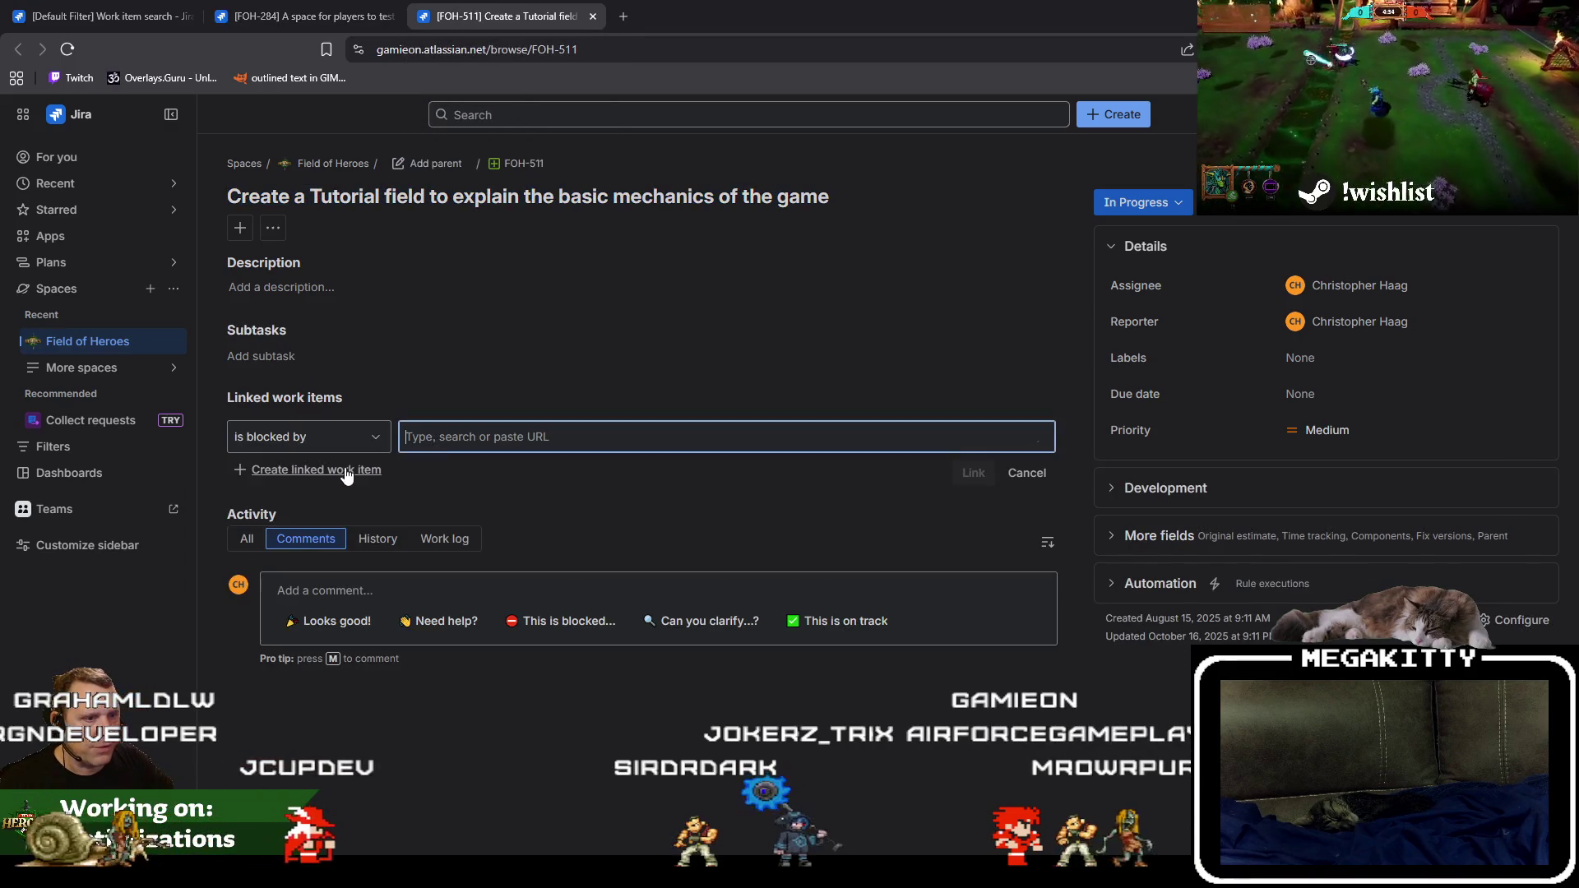
pyautogui.click(308, 437)
pyautogui.click(312, 611)
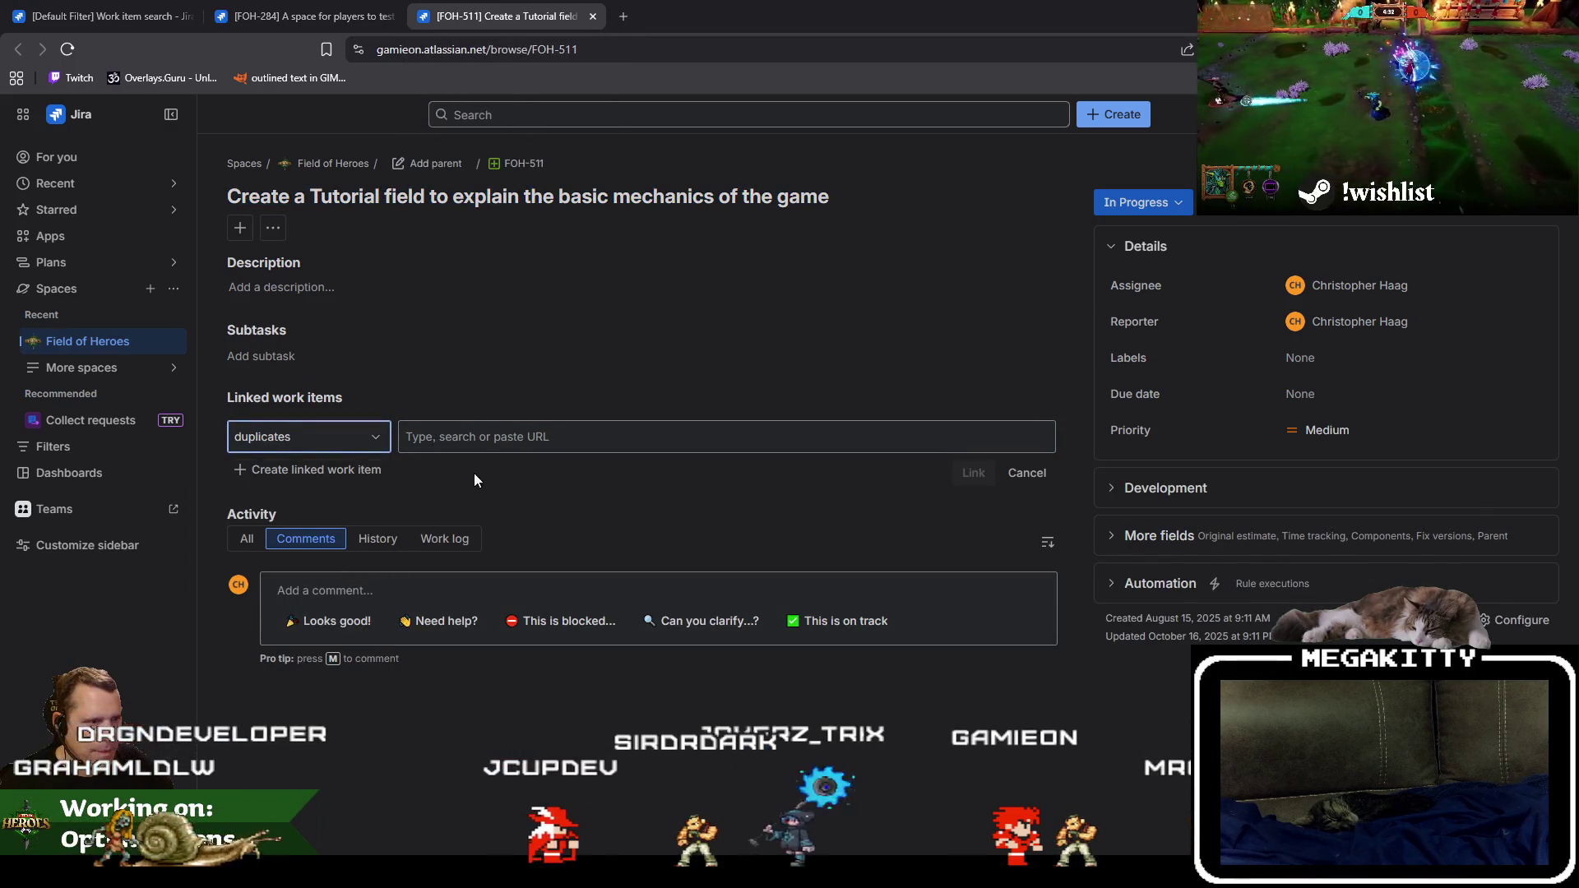
pyautogui.click(496, 442)
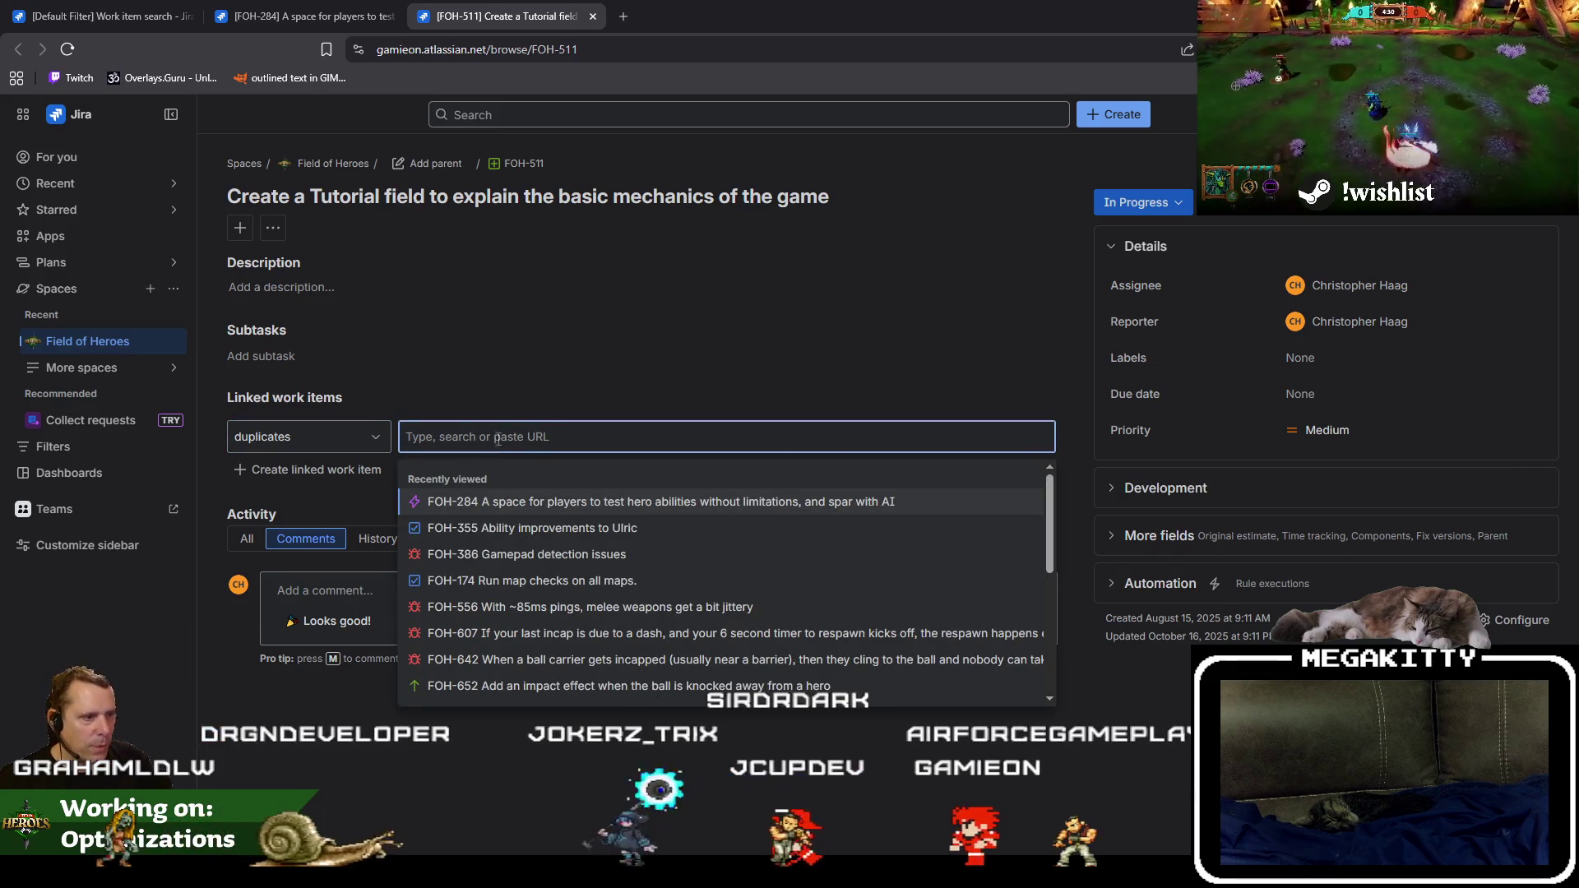
pyautogui.click(493, 501)
pyautogui.press('Escape')
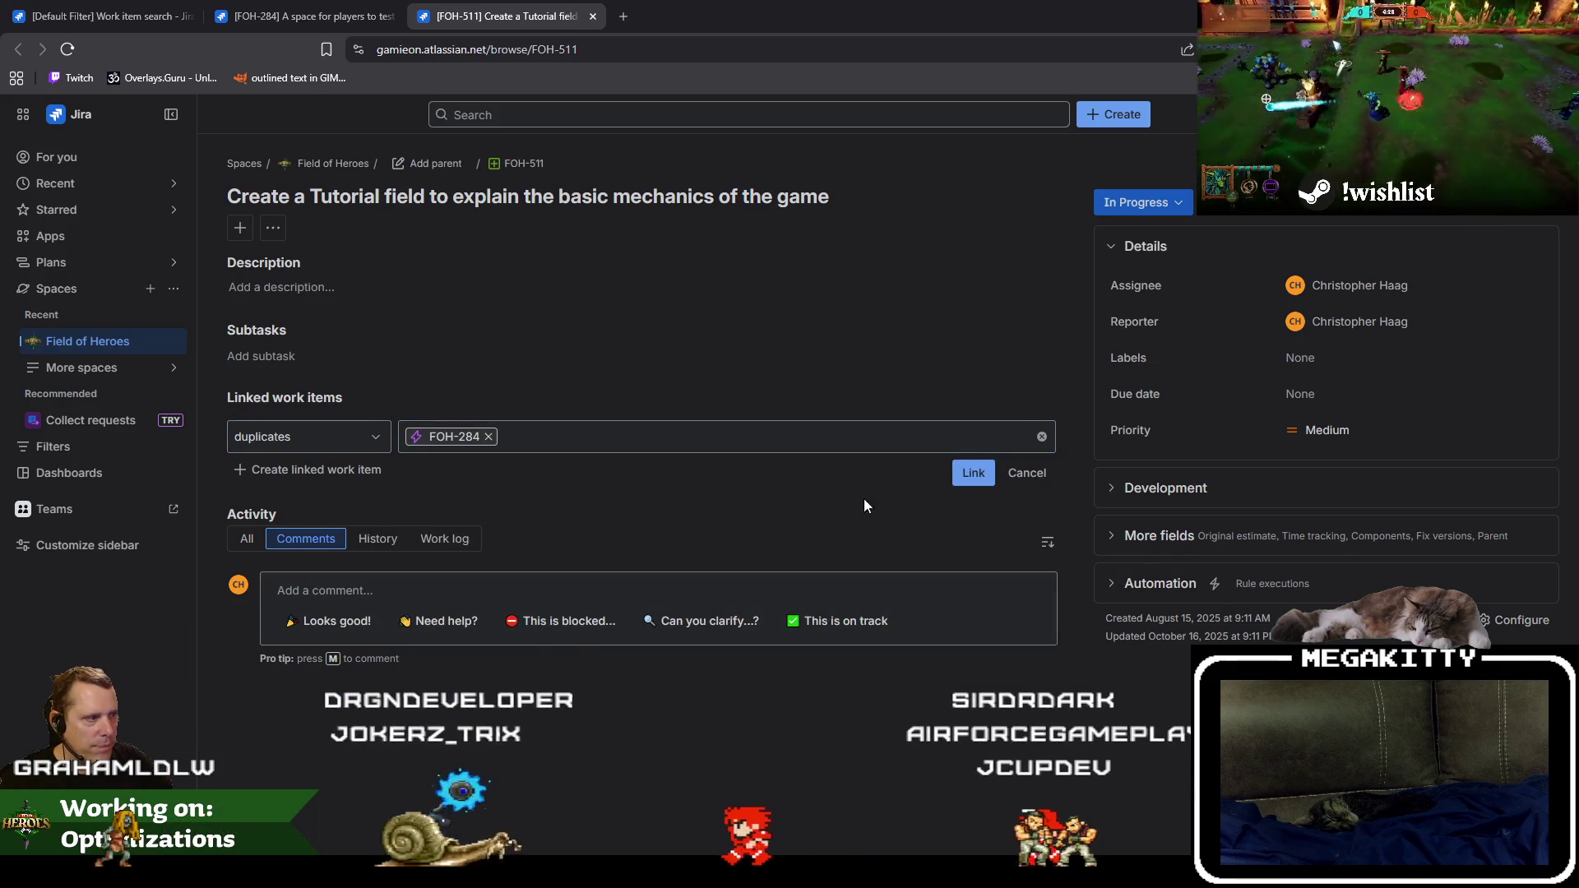
pyautogui.click(874, 469)
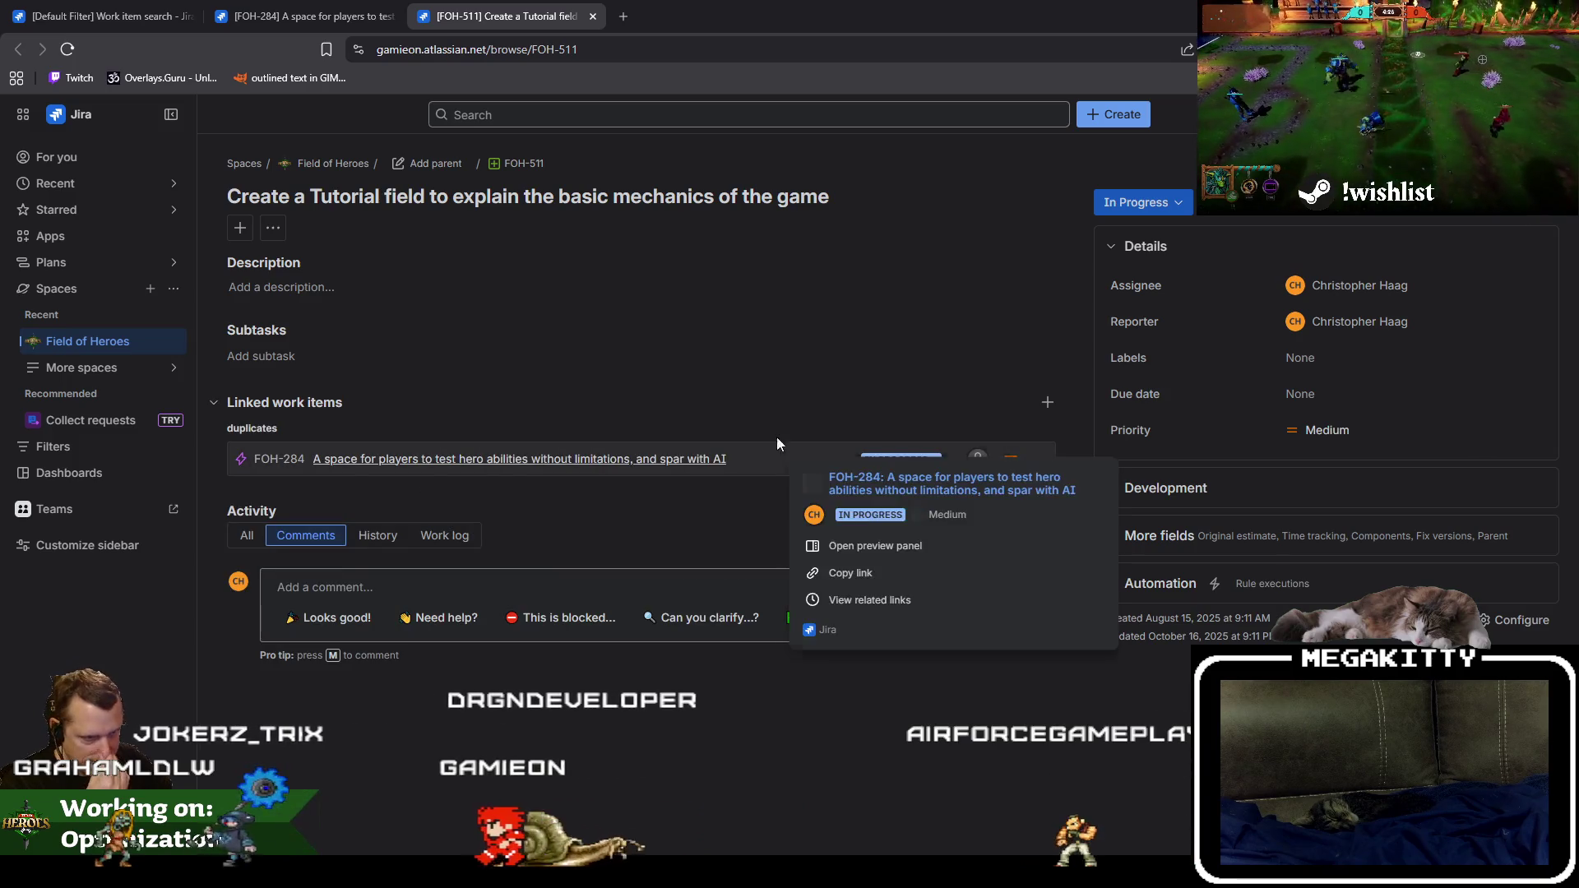
# Set FOH-511 to Won't Fix, reload FOH-284 to confirm the link, and close both tabs.
pyautogui.click(1143, 206)
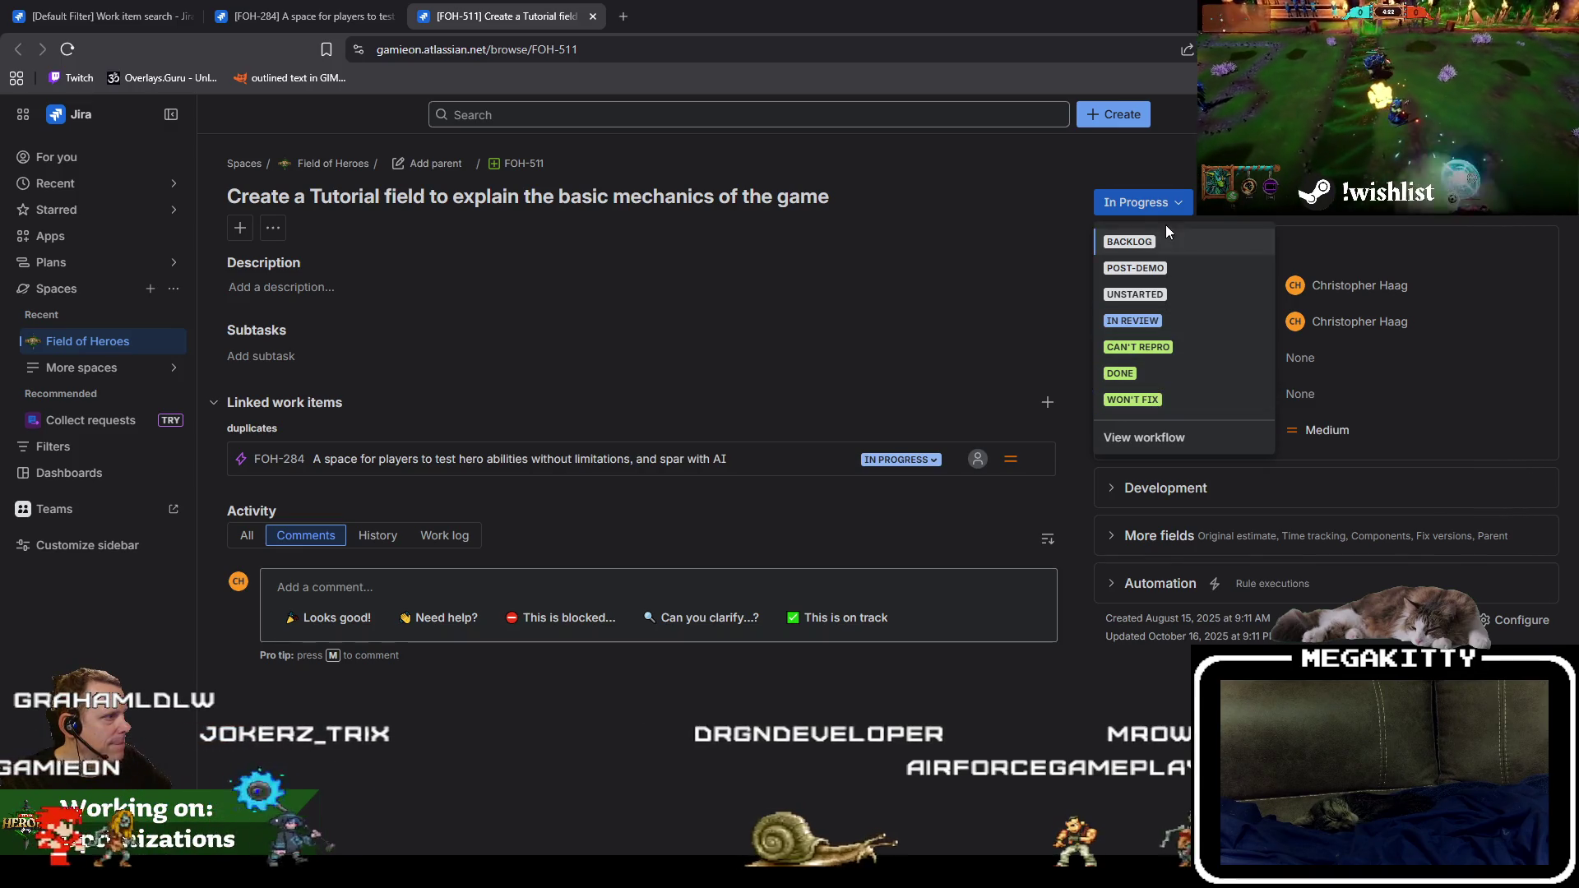
pyautogui.click(1158, 403)
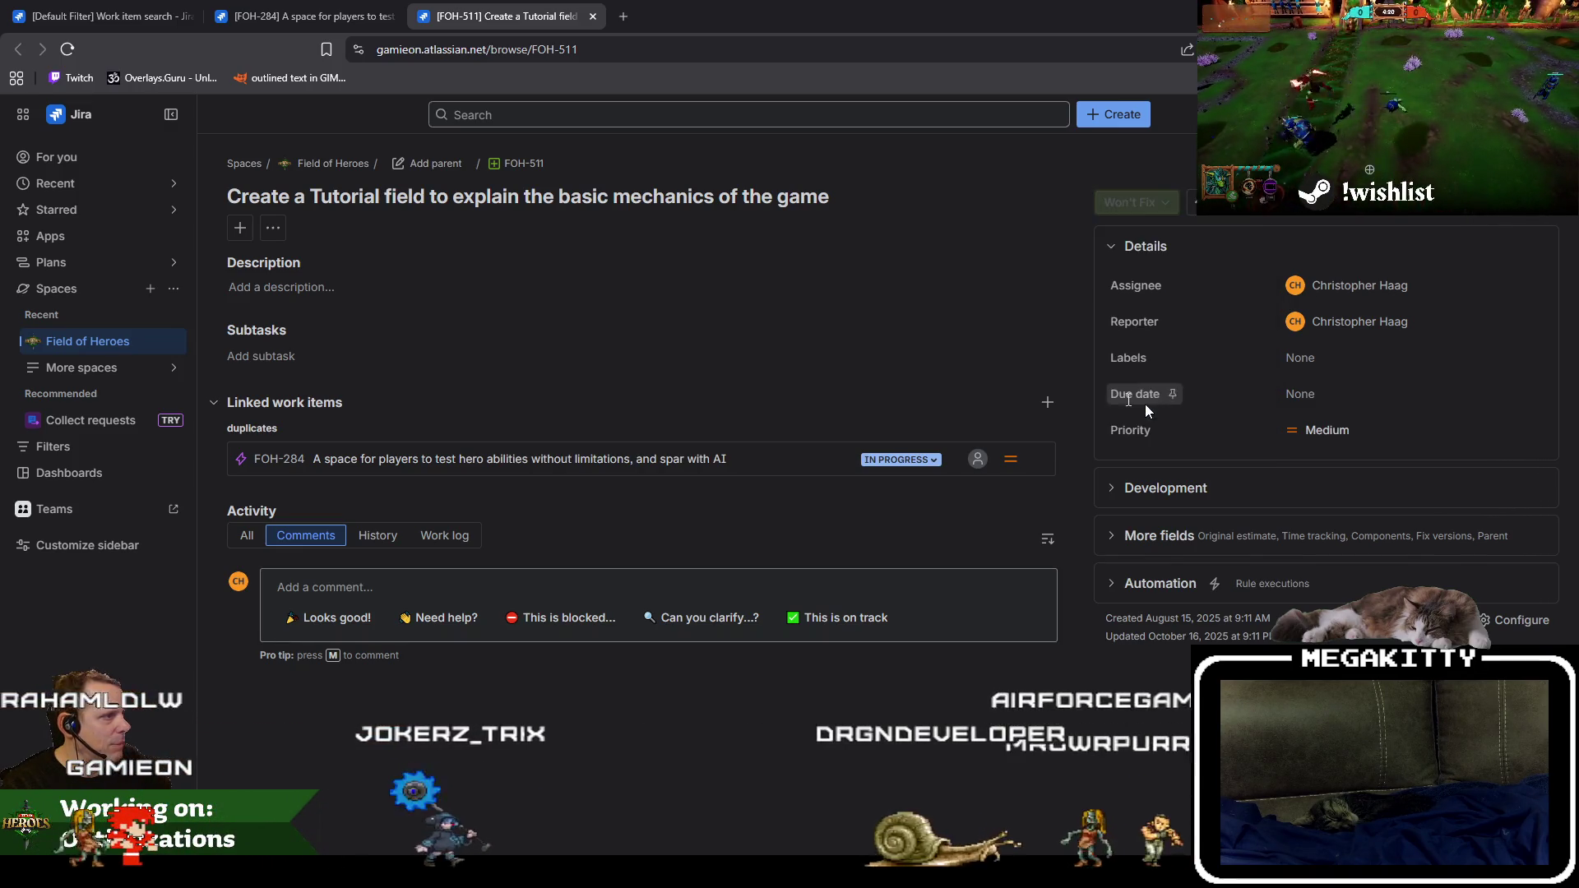
pyautogui.click(302, 18)
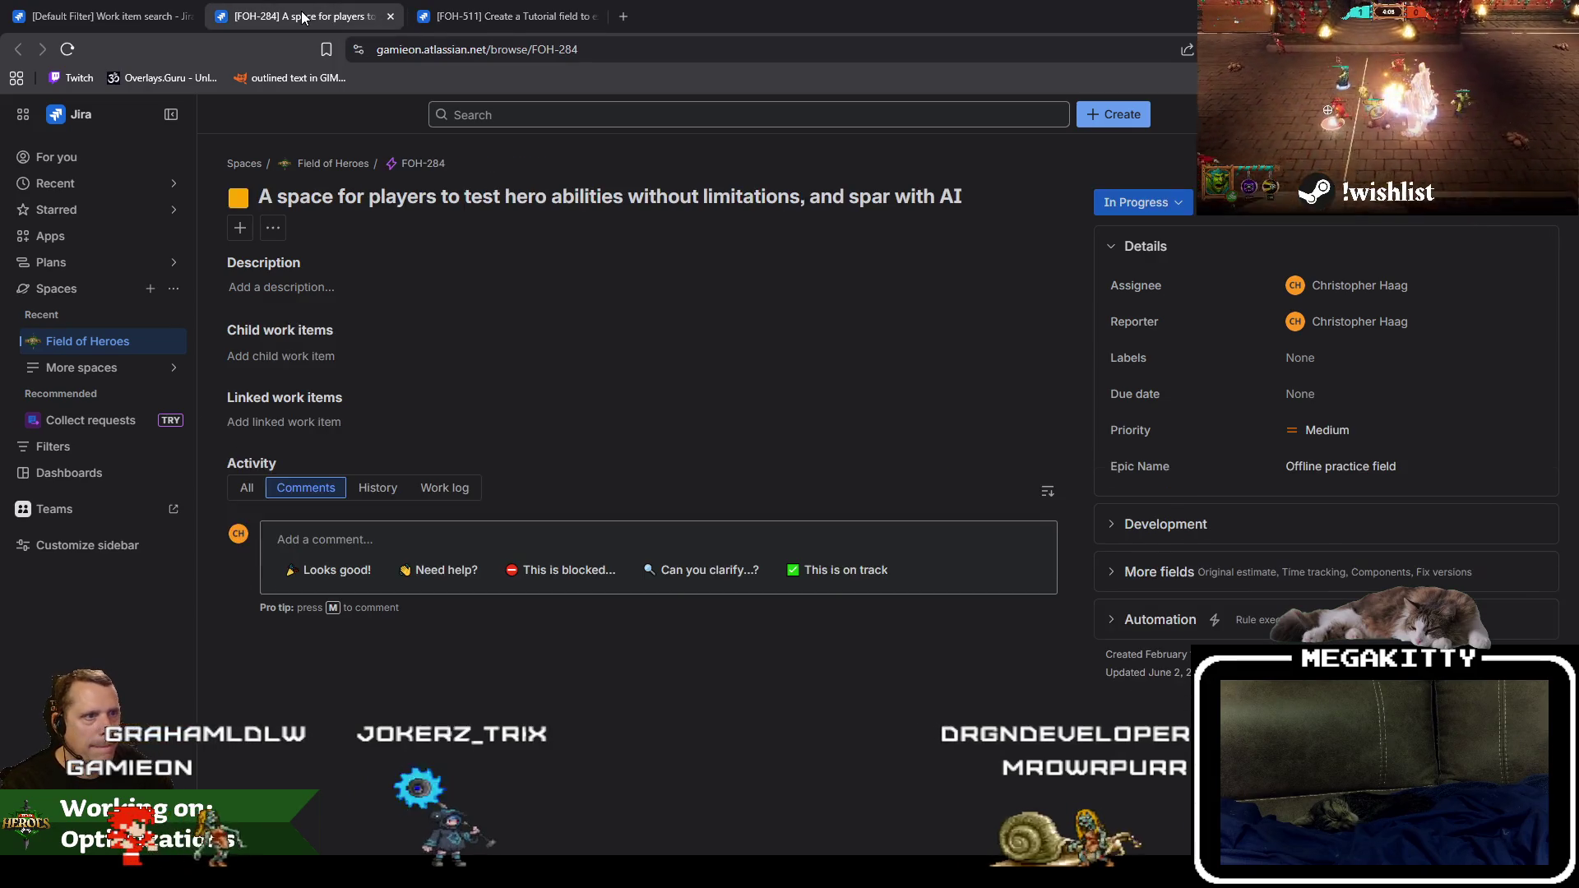
pyautogui.click(510, 16)
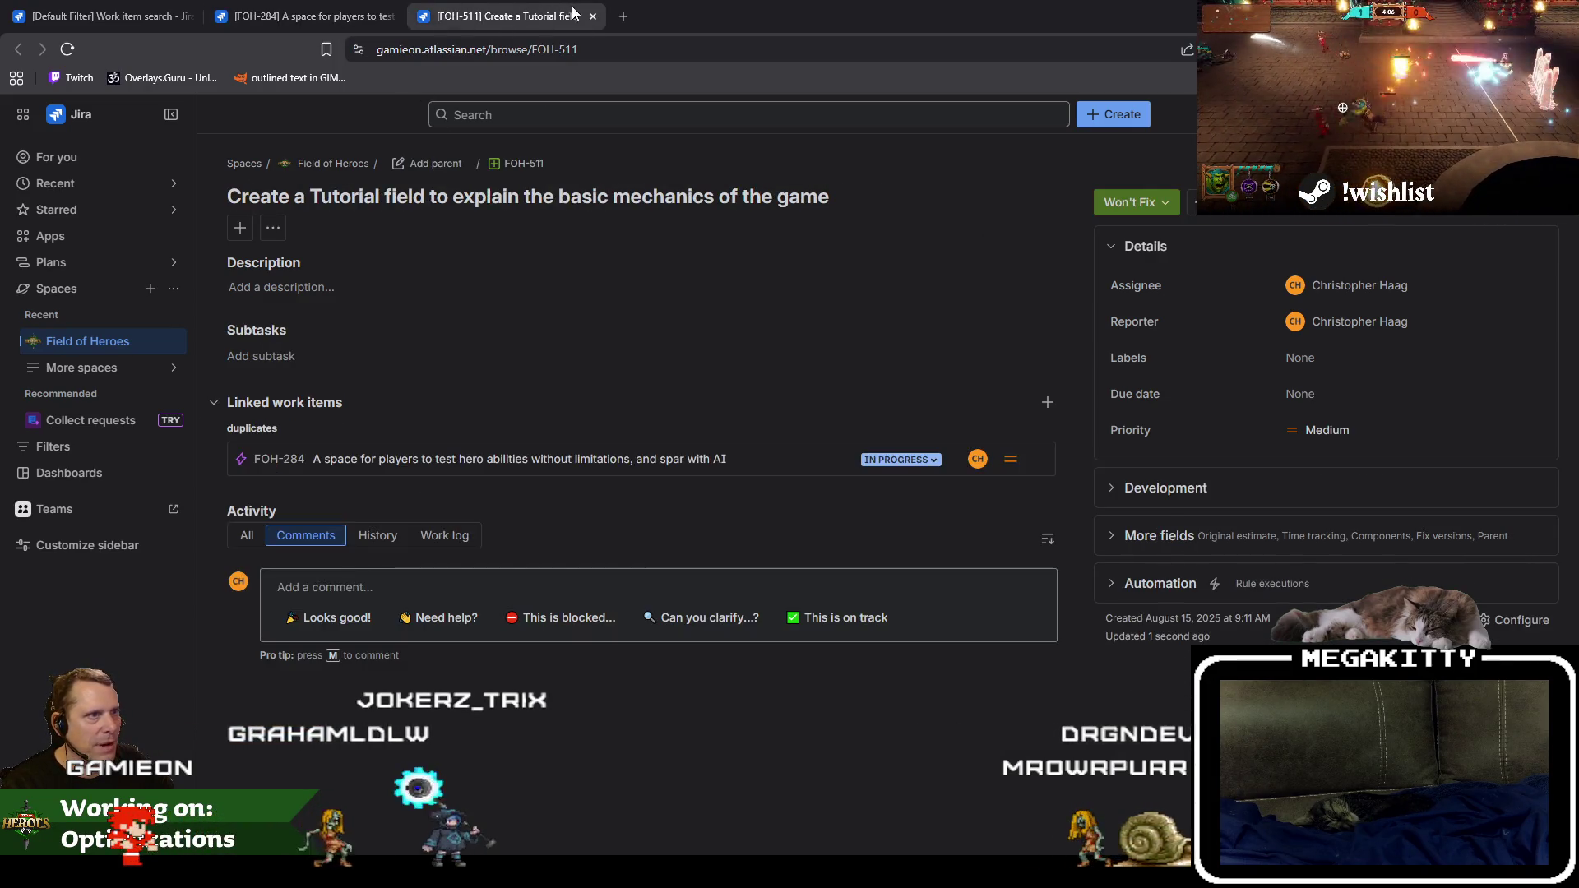
pyautogui.click(592, 17)
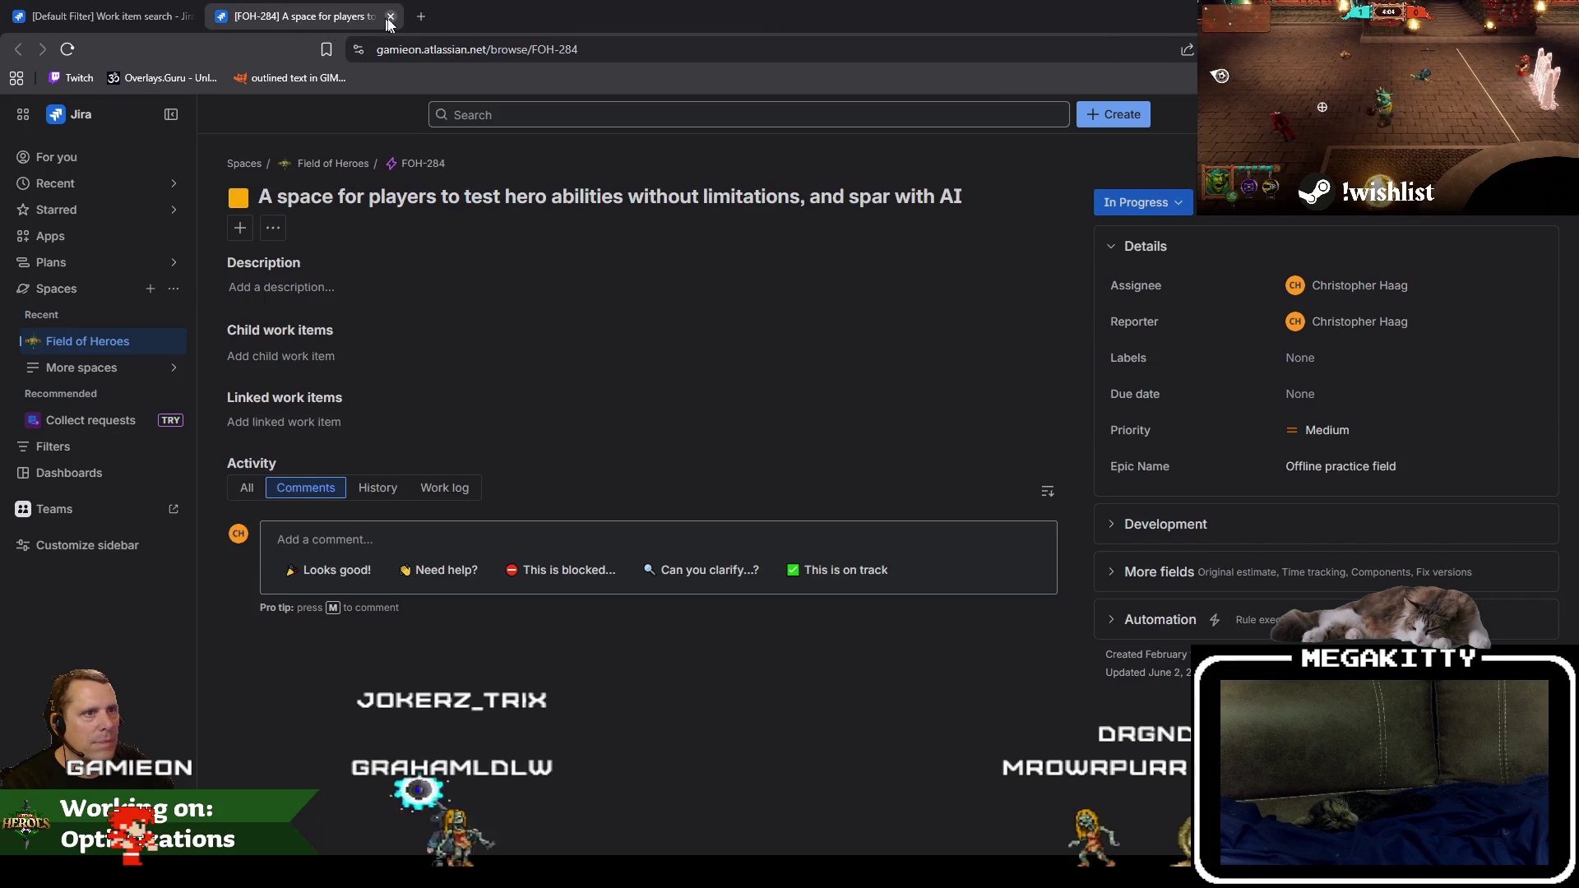
pyautogui.press('F5')
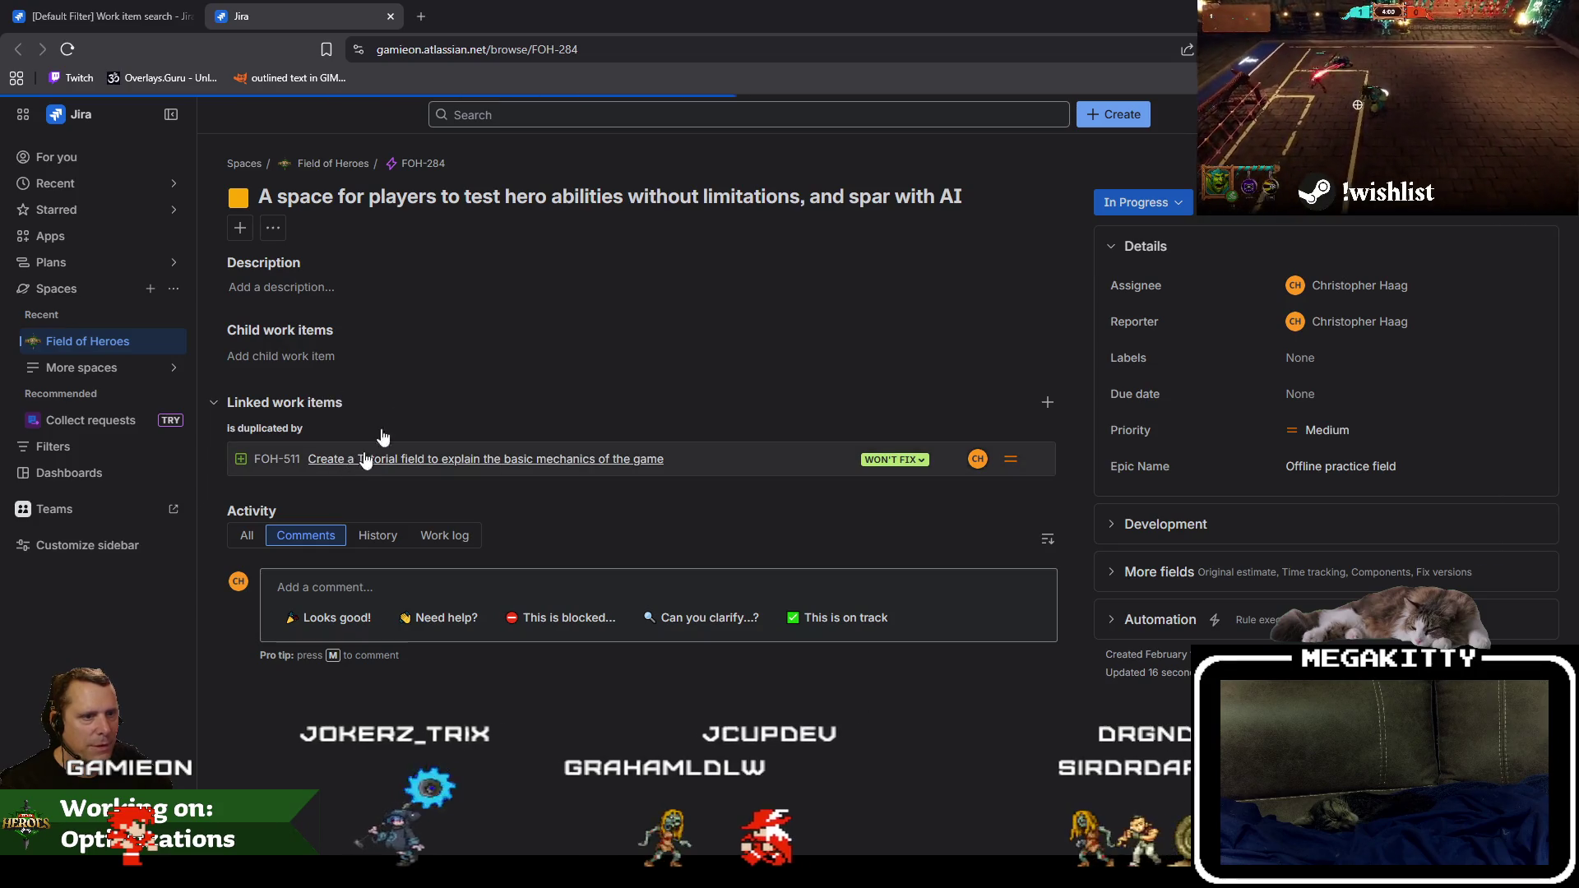
pyautogui.click(391, 17)
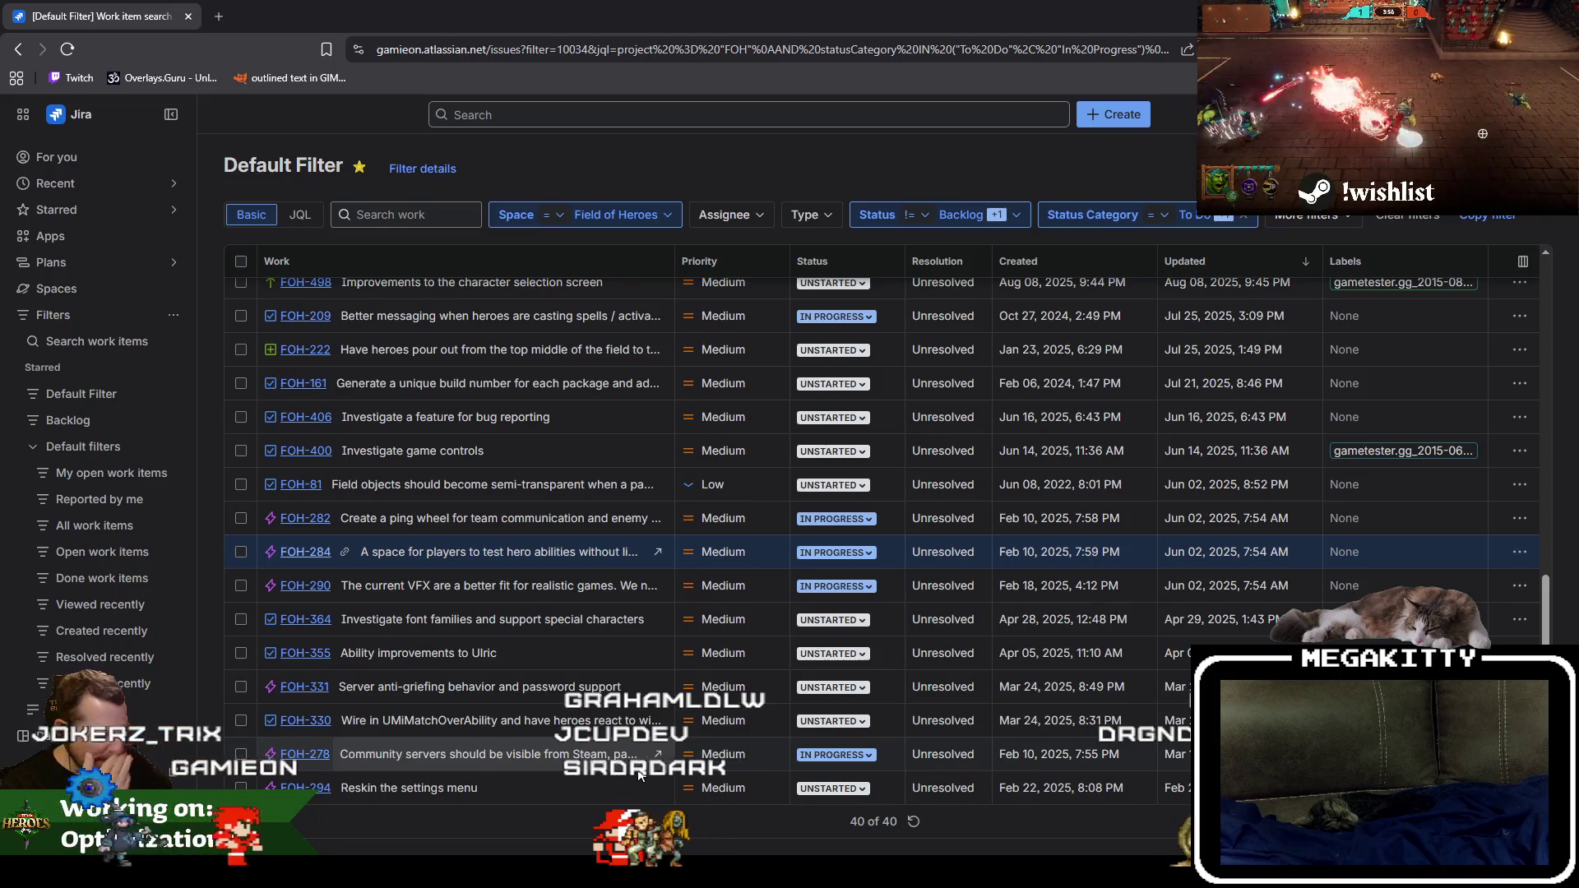
# Move FOH-81, field objects turning semi-transparent behind pawns, from Unstarted to Backlog.
pyautogui.scroll(1, 457, 603)
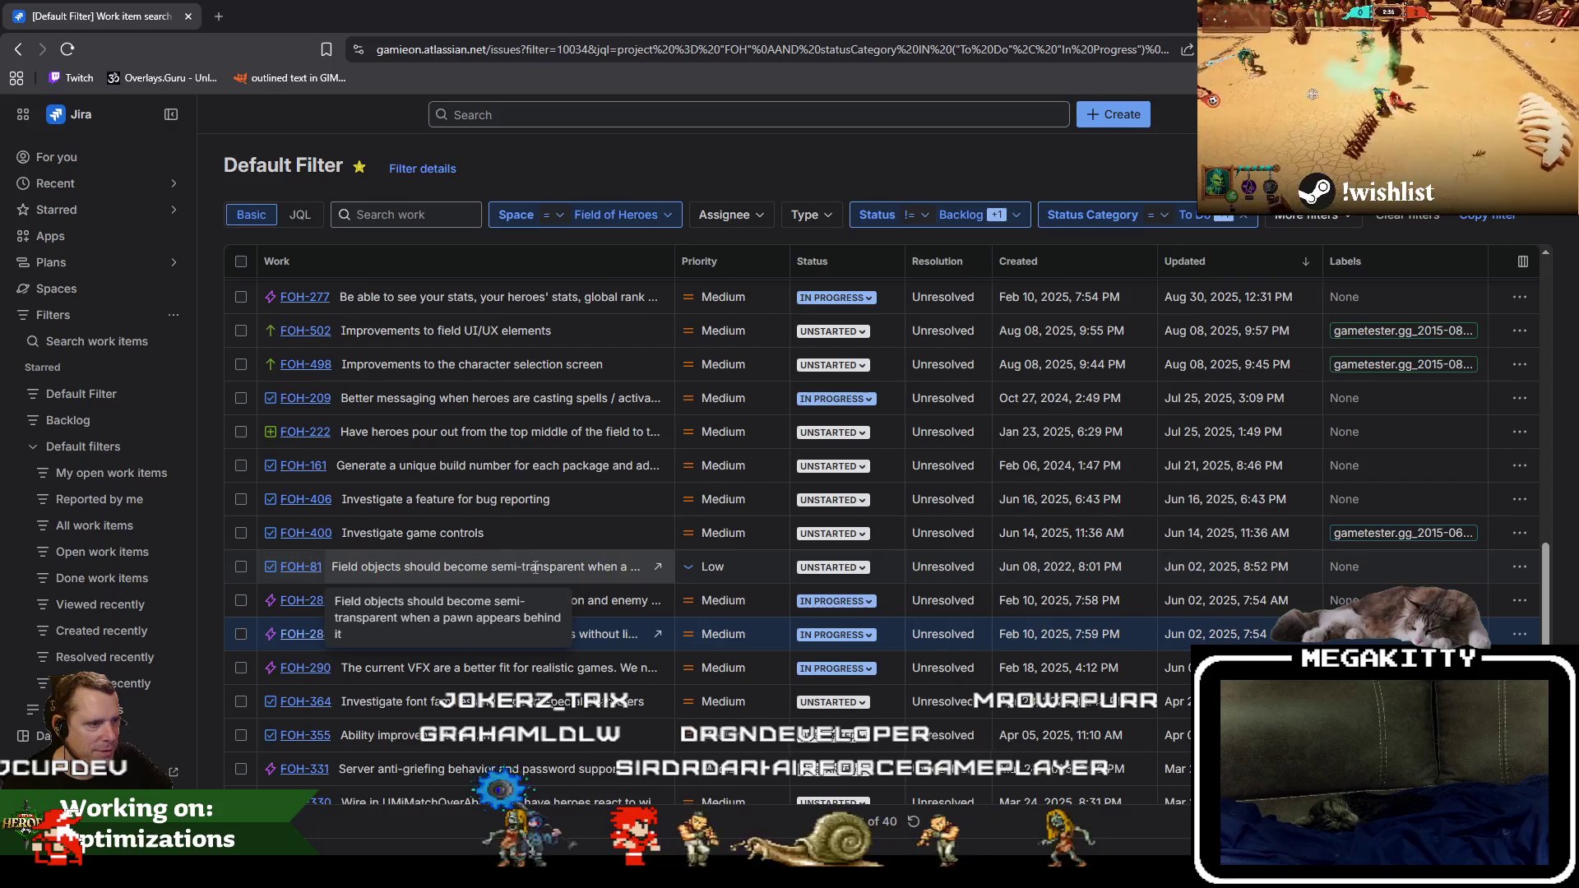
pyautogui.click(320, 573)
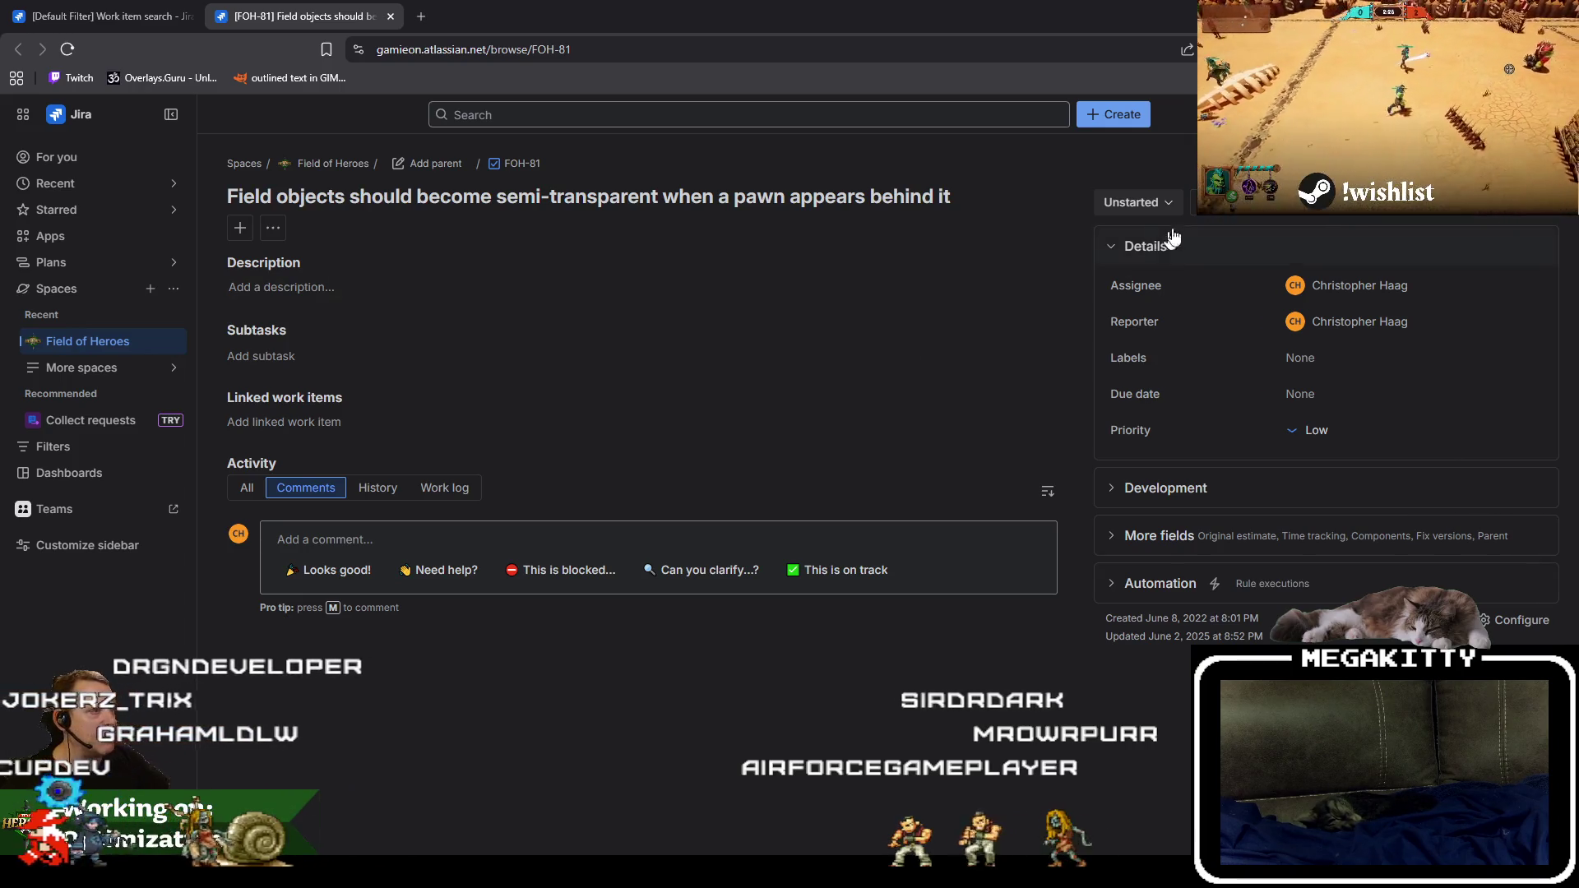
pyautogui.click(1171, 203)
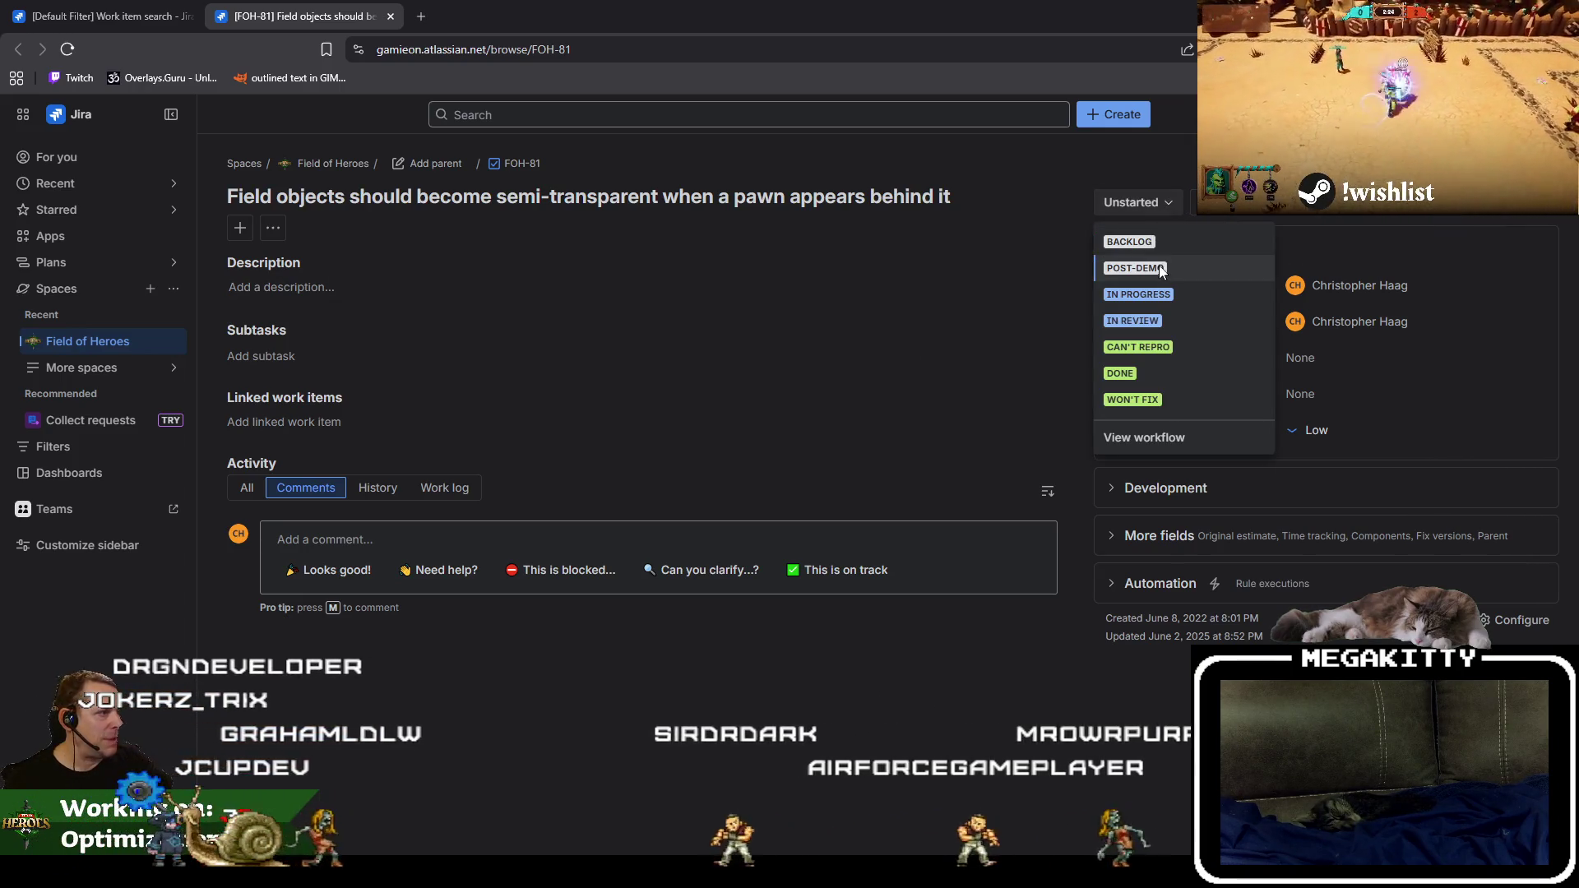
pyautogui.click(1156, 240)
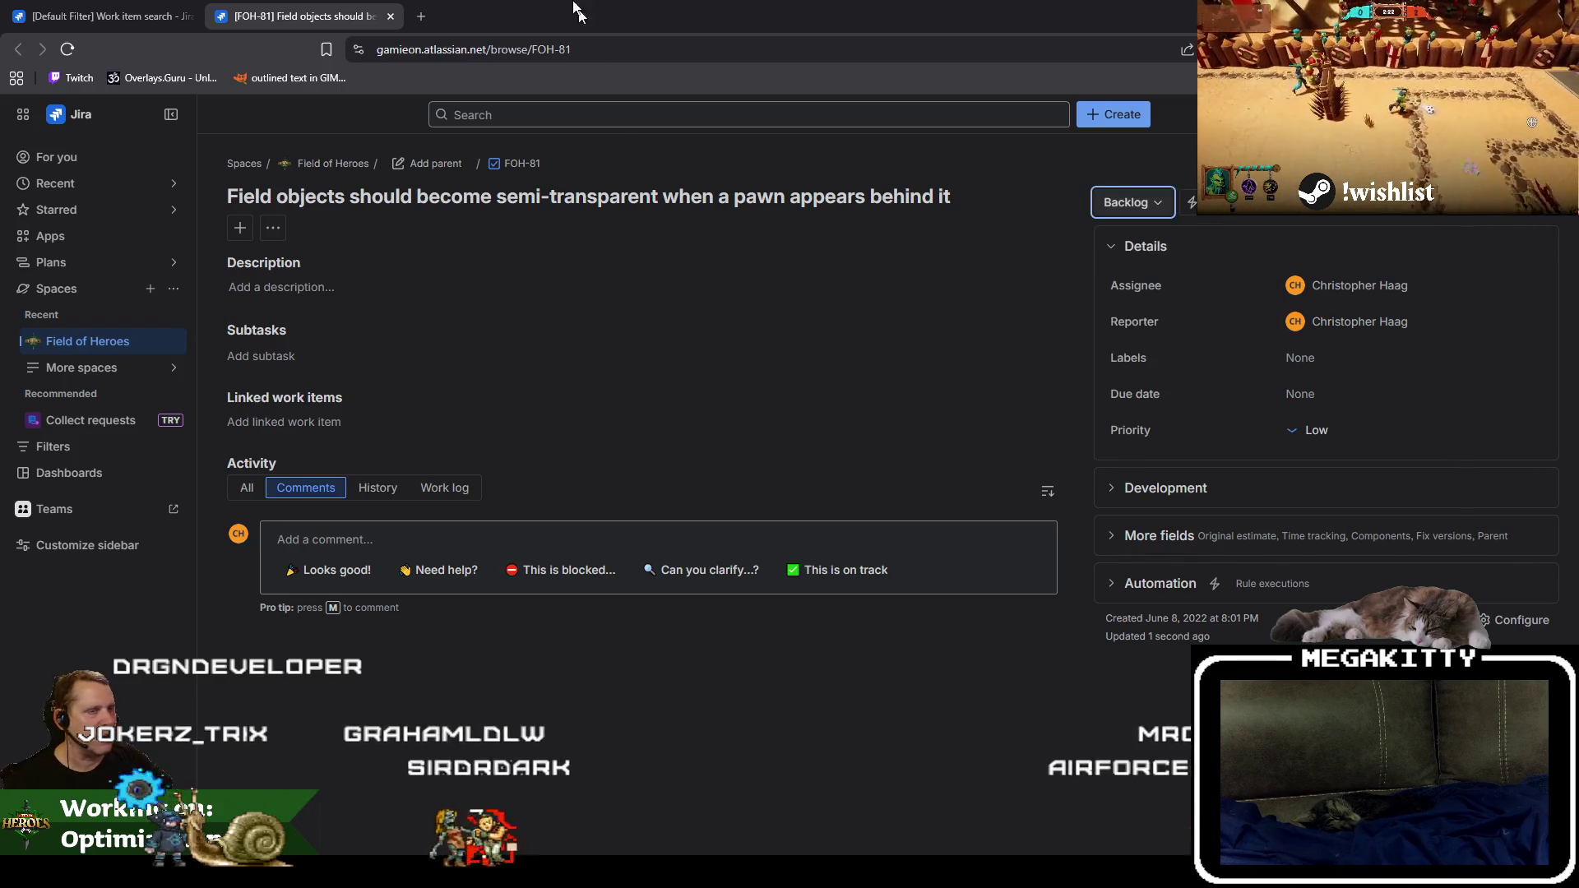
pyautogui.click(390, 17)
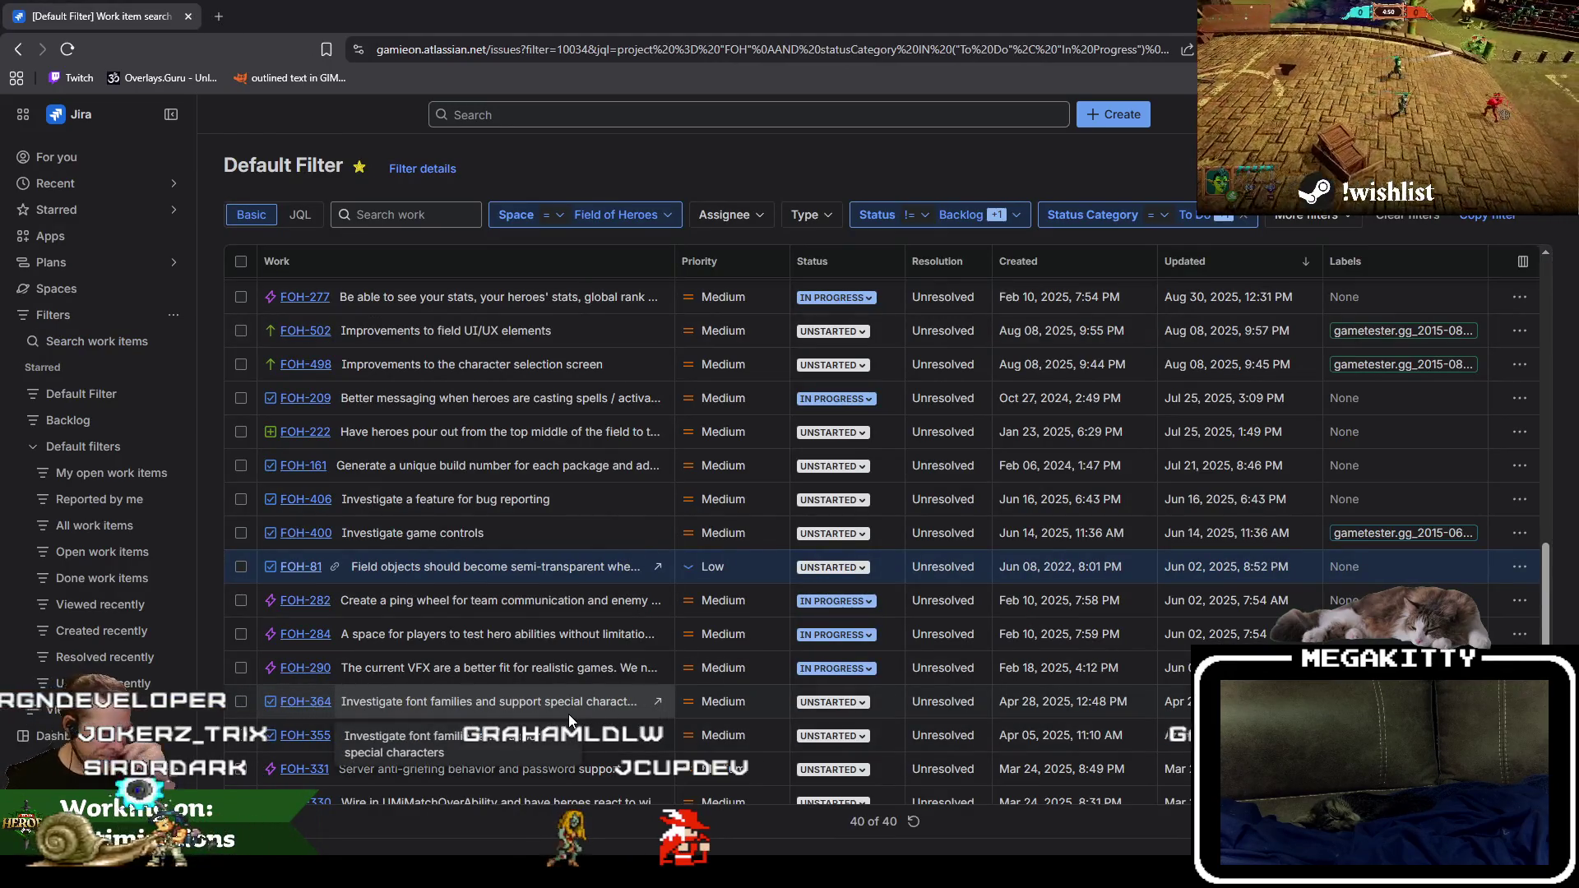
# Search the Default Filter for 'tips' to check for an existing tips ticket.
pyautogui.scroll(1, 523, 630)
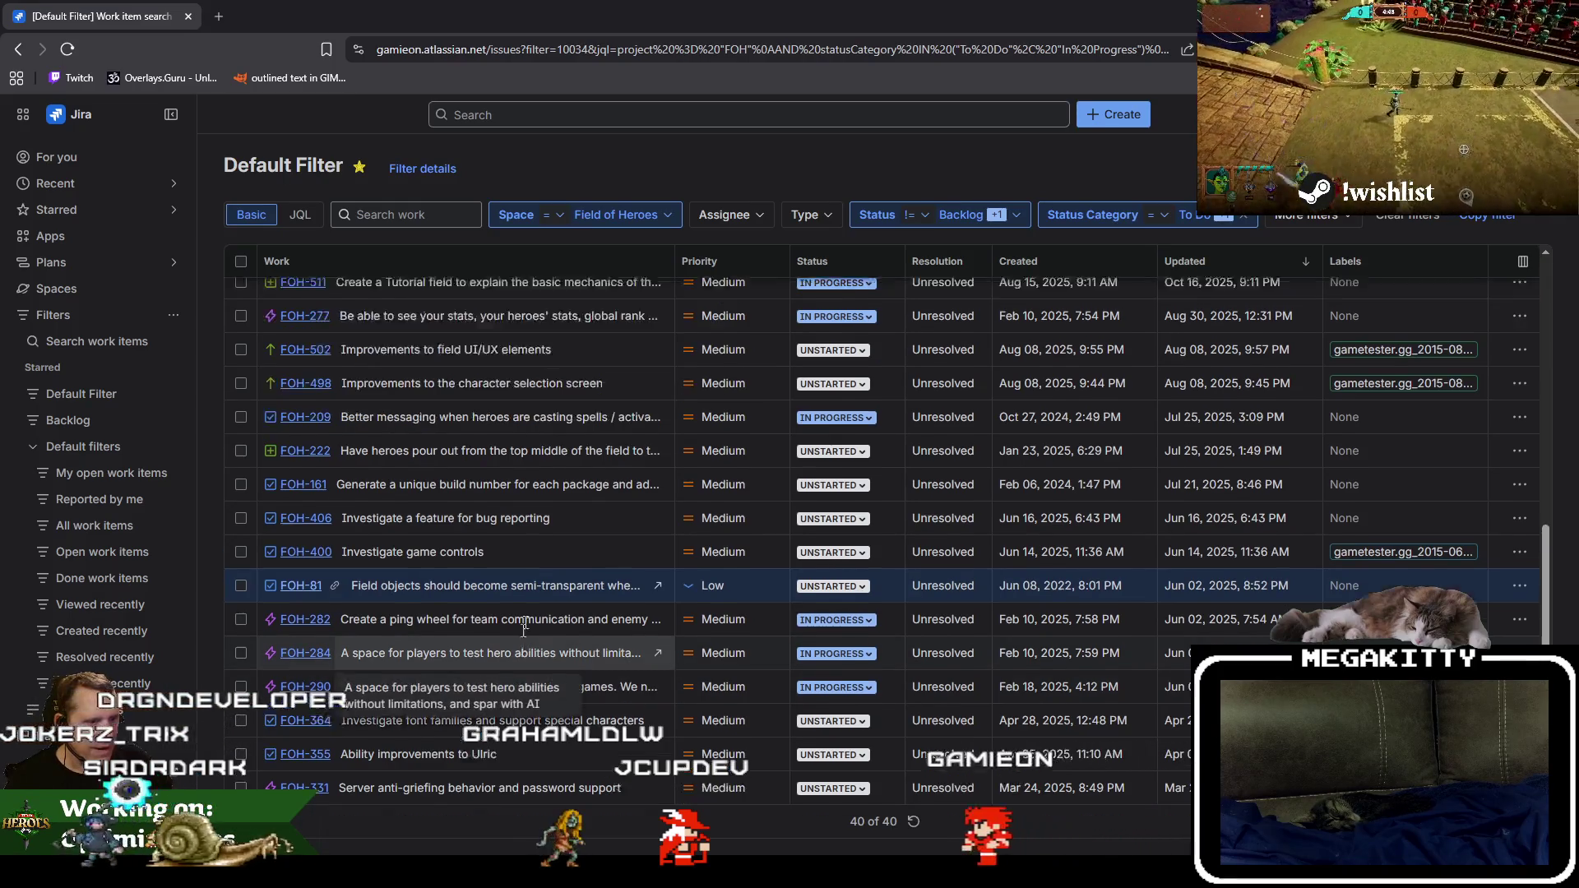
pyautogui.scroll(5, 523, 631)
pyautogui.write('tips')
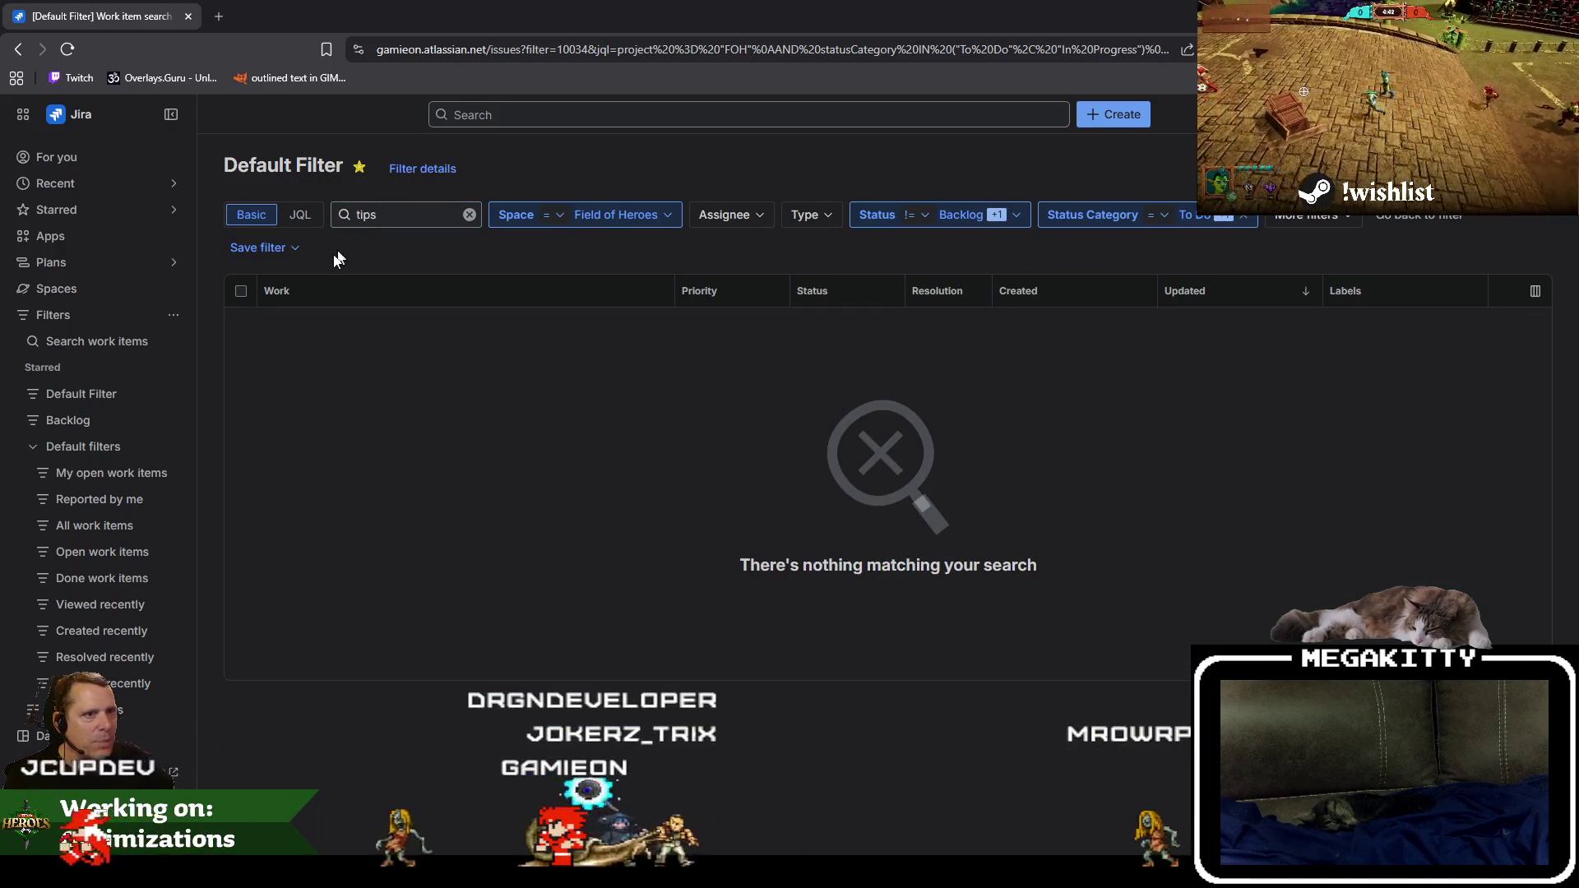
# Create improvement FOH-659 'Restore the "Tips" for new players', then clear the search.
pyautogui.click(1116, 114)
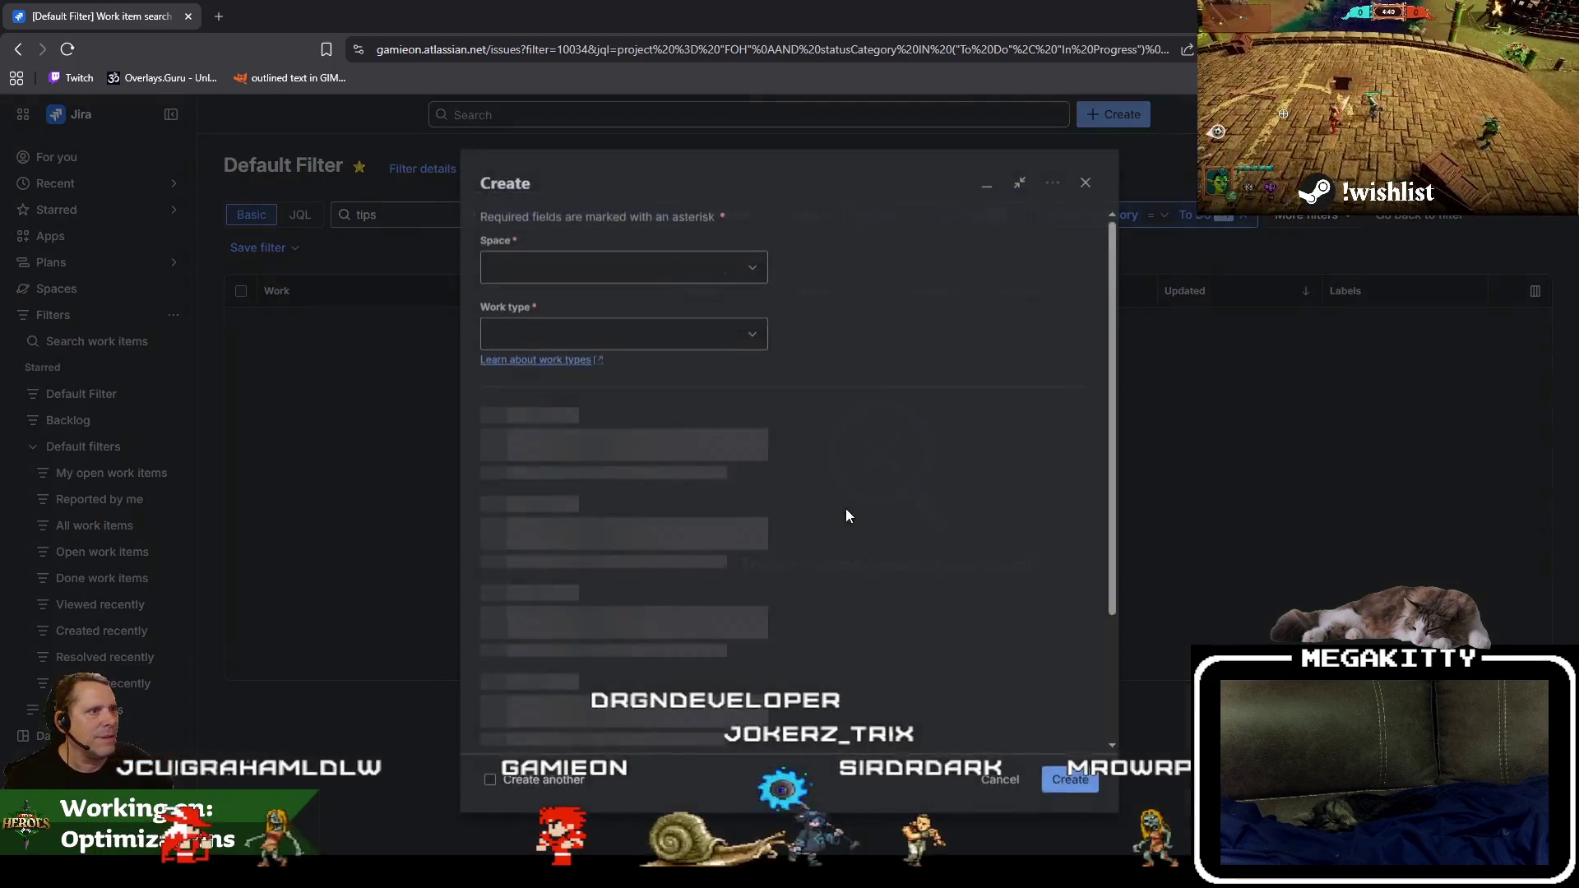
pyautogui.write('Restore the "')
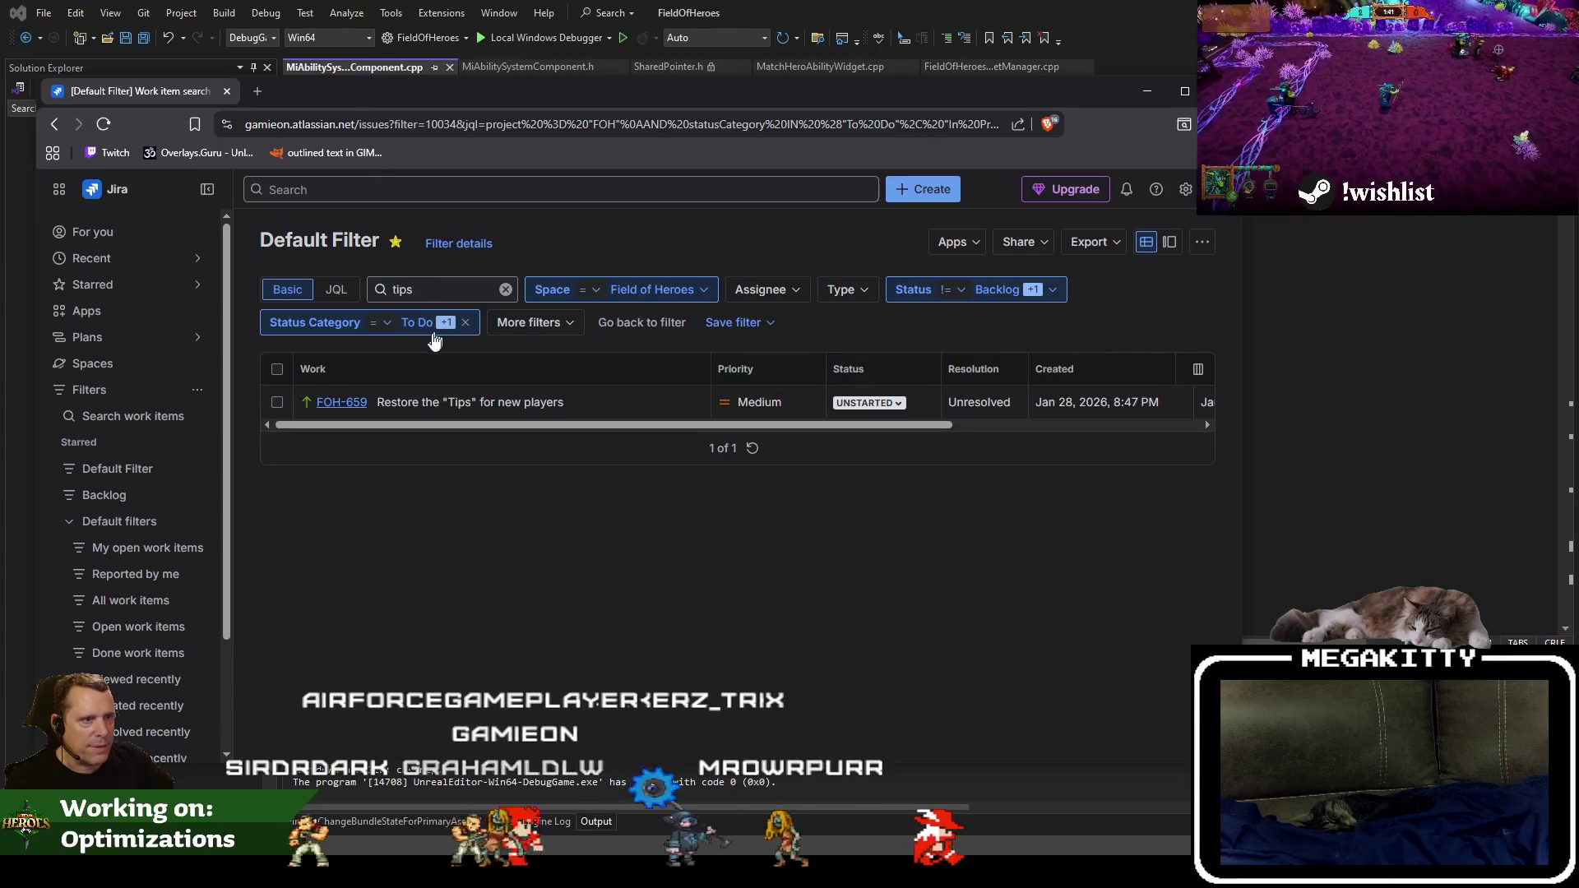
pyautogui.click(505, 289)
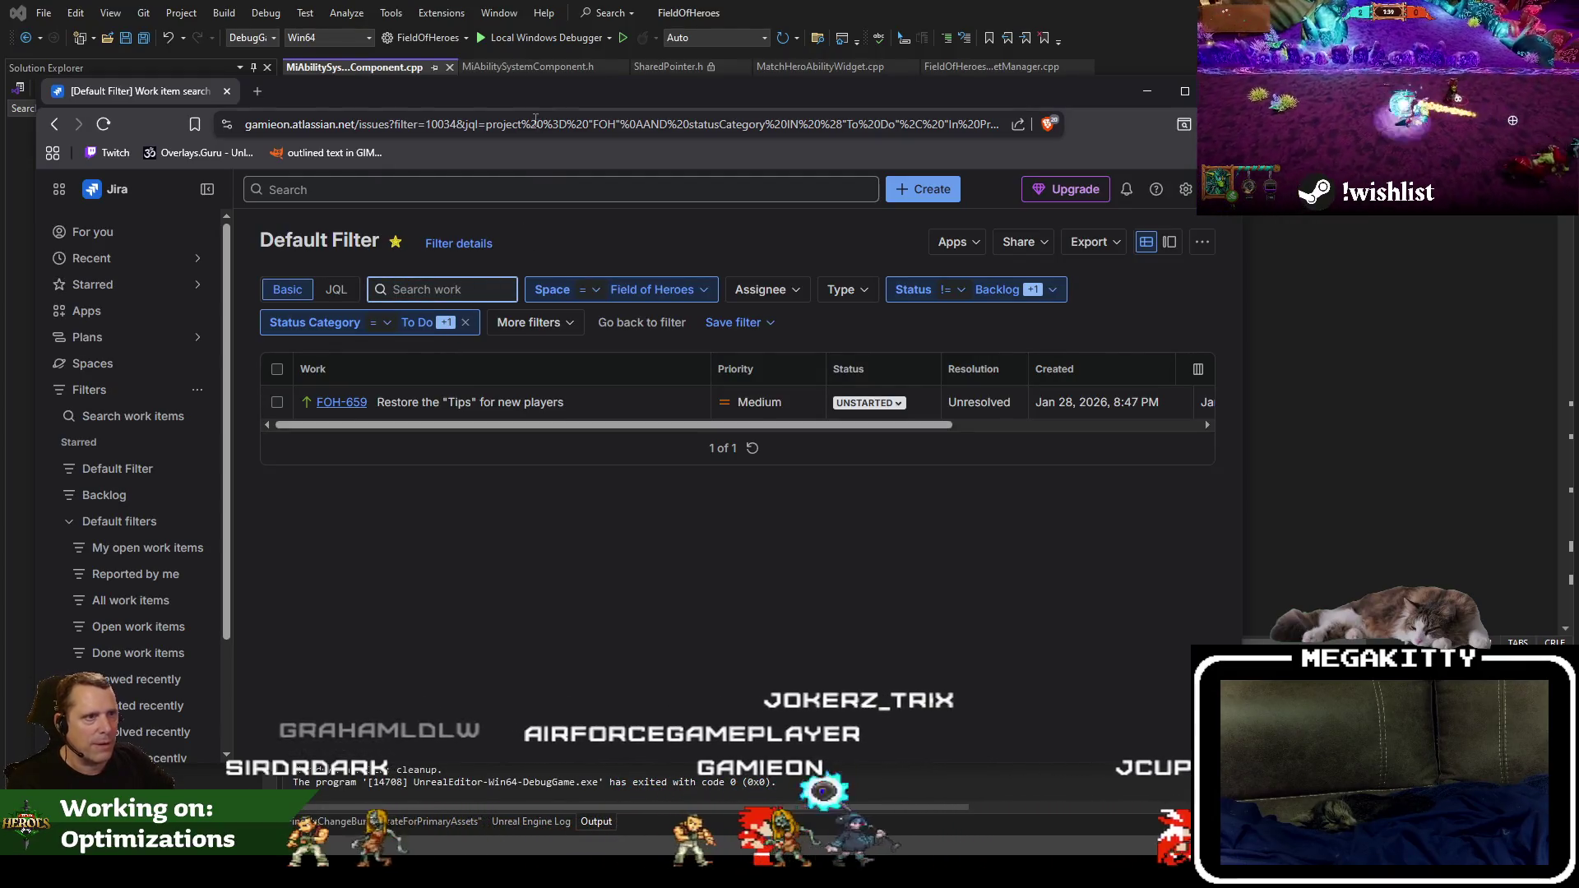
pyautogui.doubleClick(545, 92)
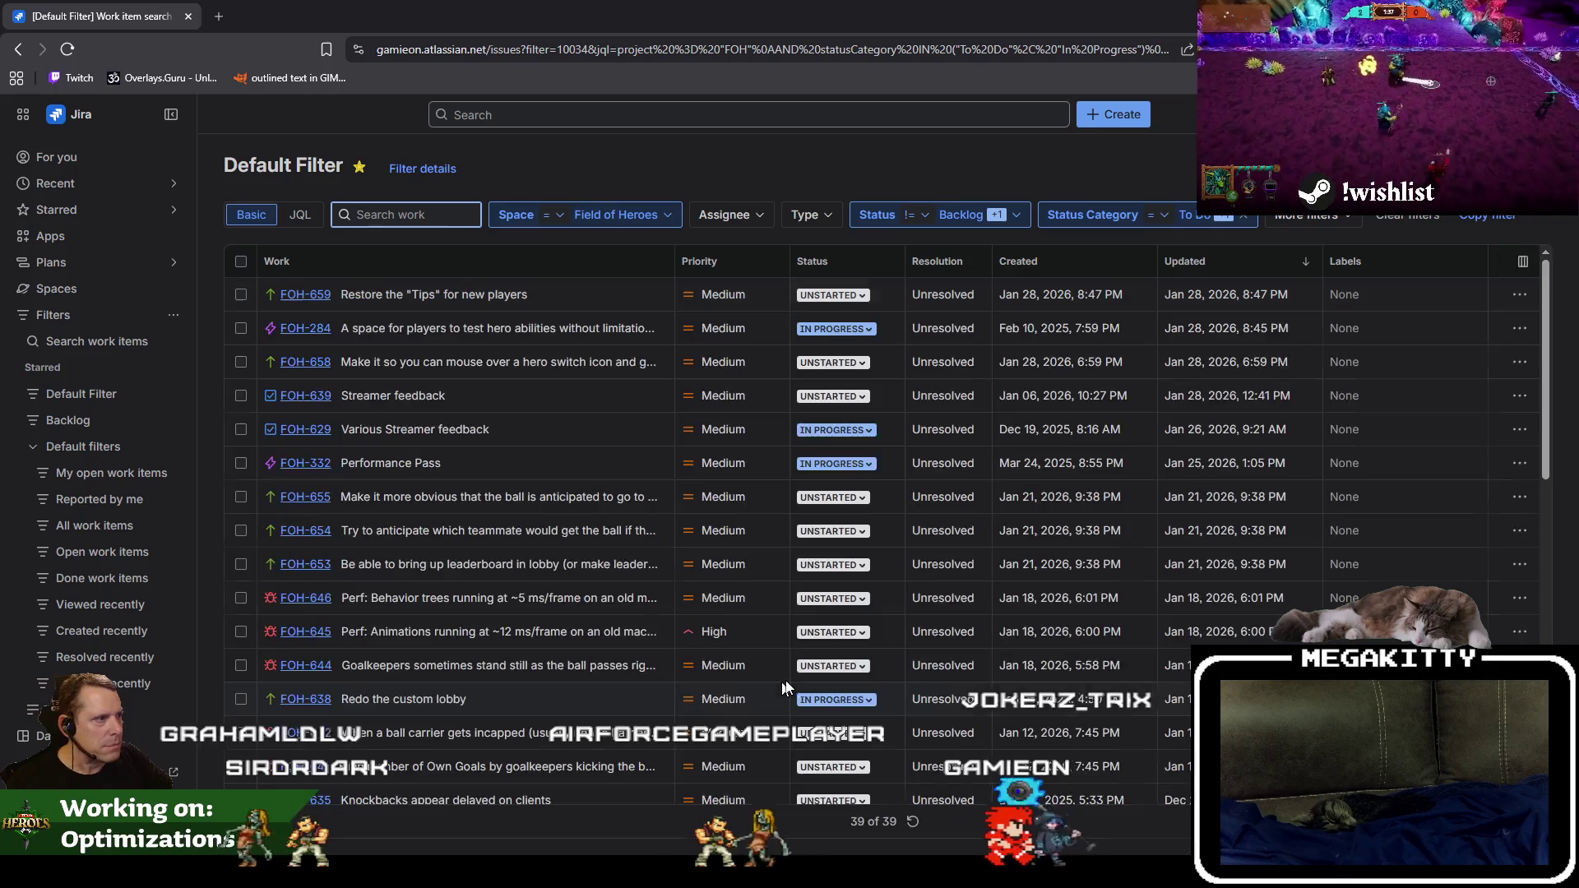
pyautogui.scroll(-6, 765, 668)
pyautogui.scroll(-4, 748, 664)
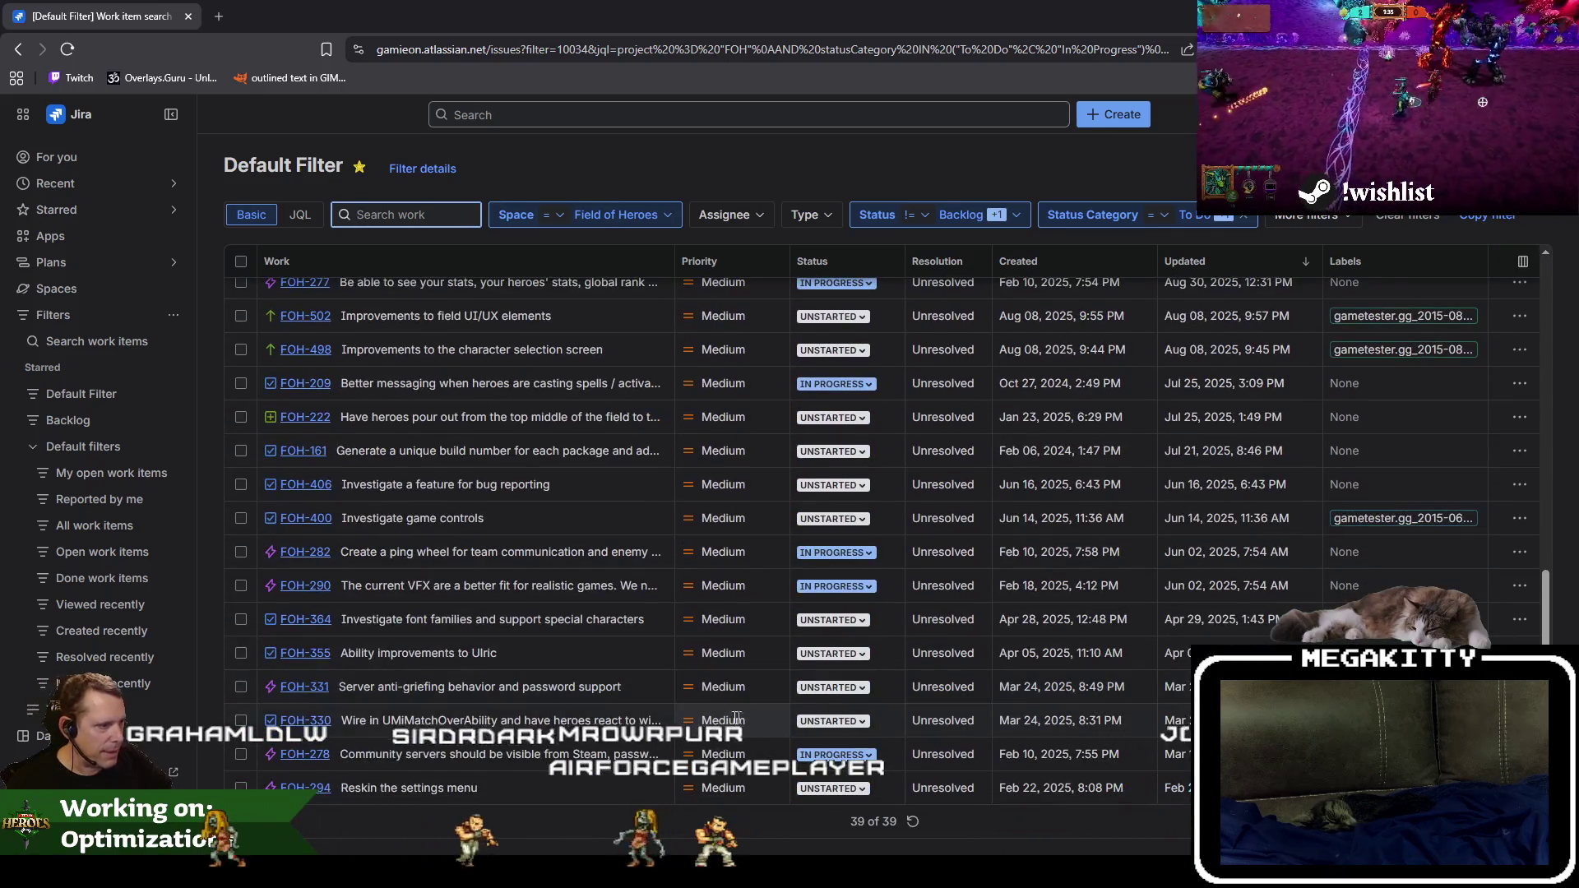
pyautogui.scroll(10, 729, 719)
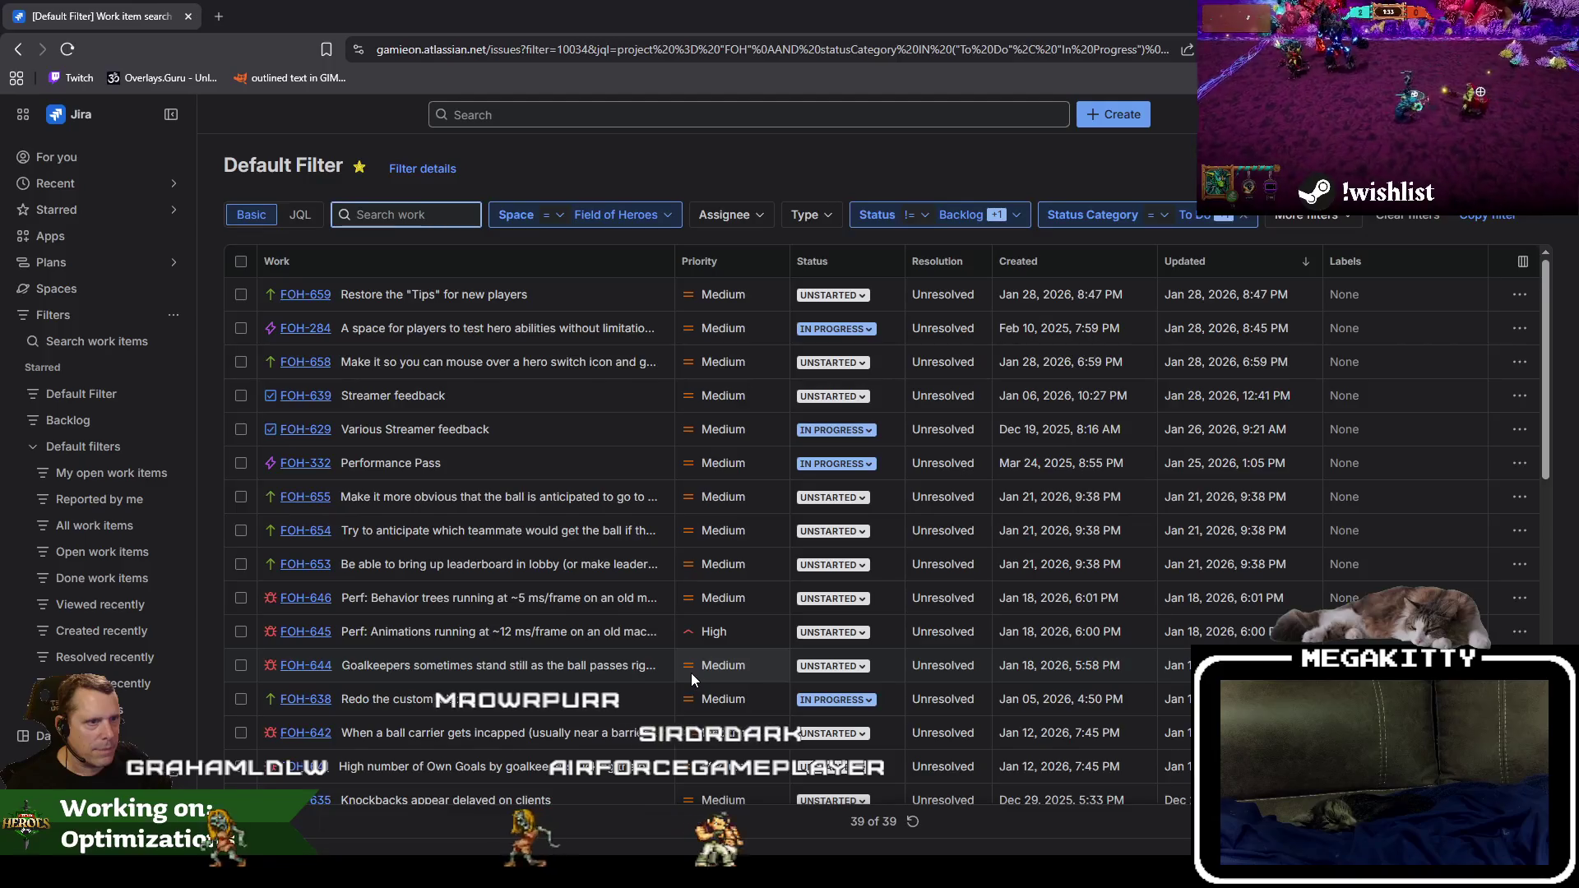
pyautogui.scroll(-9, 624, 618)
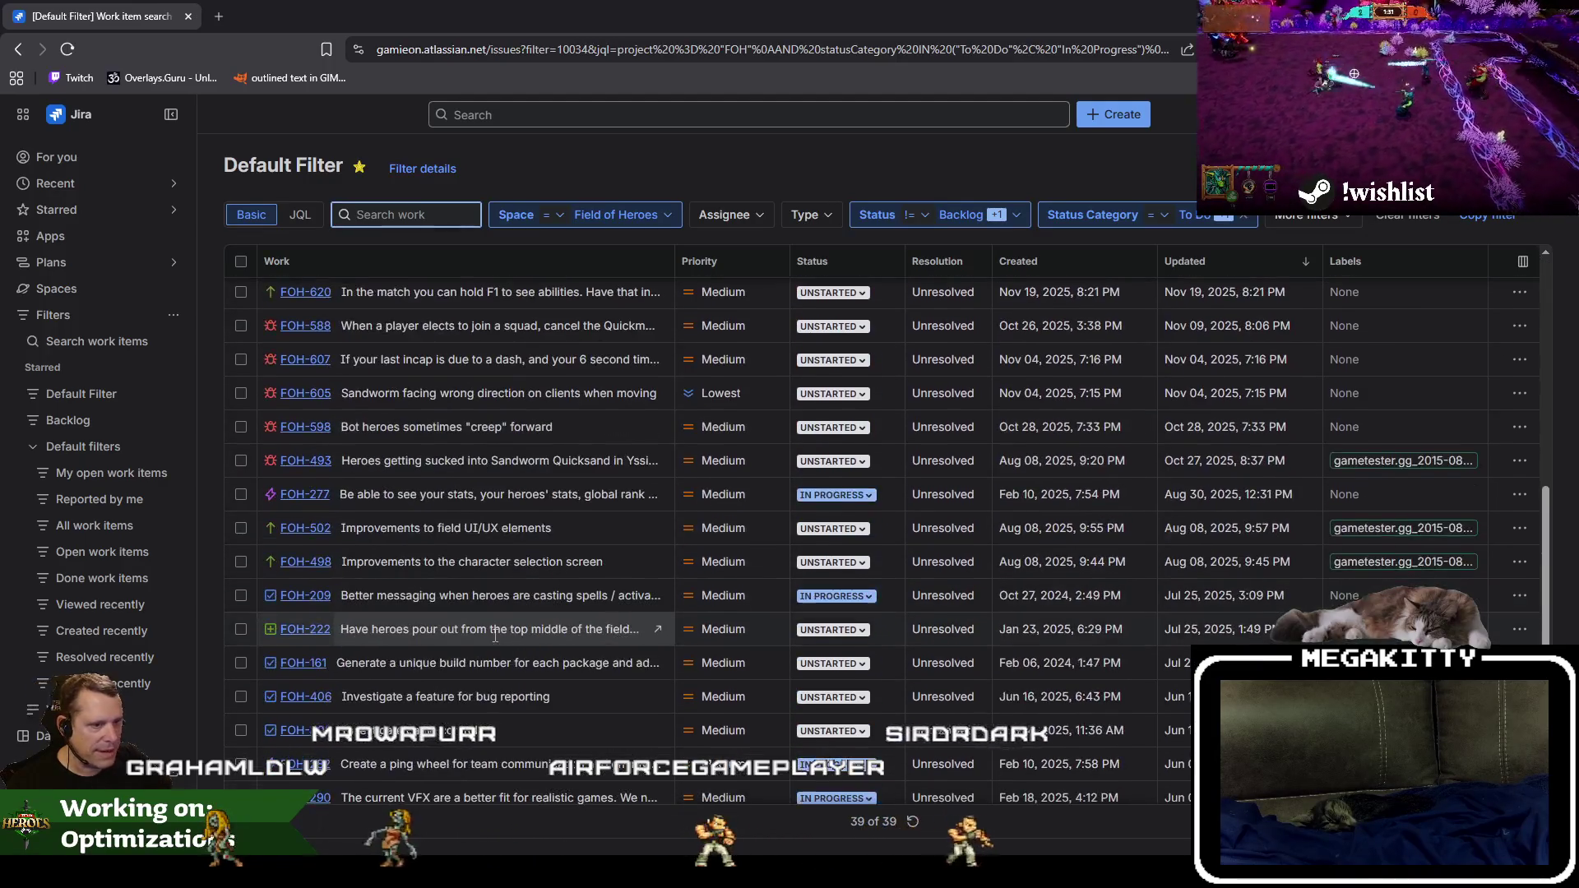
pyautogui.scroll(3, 412, 606)
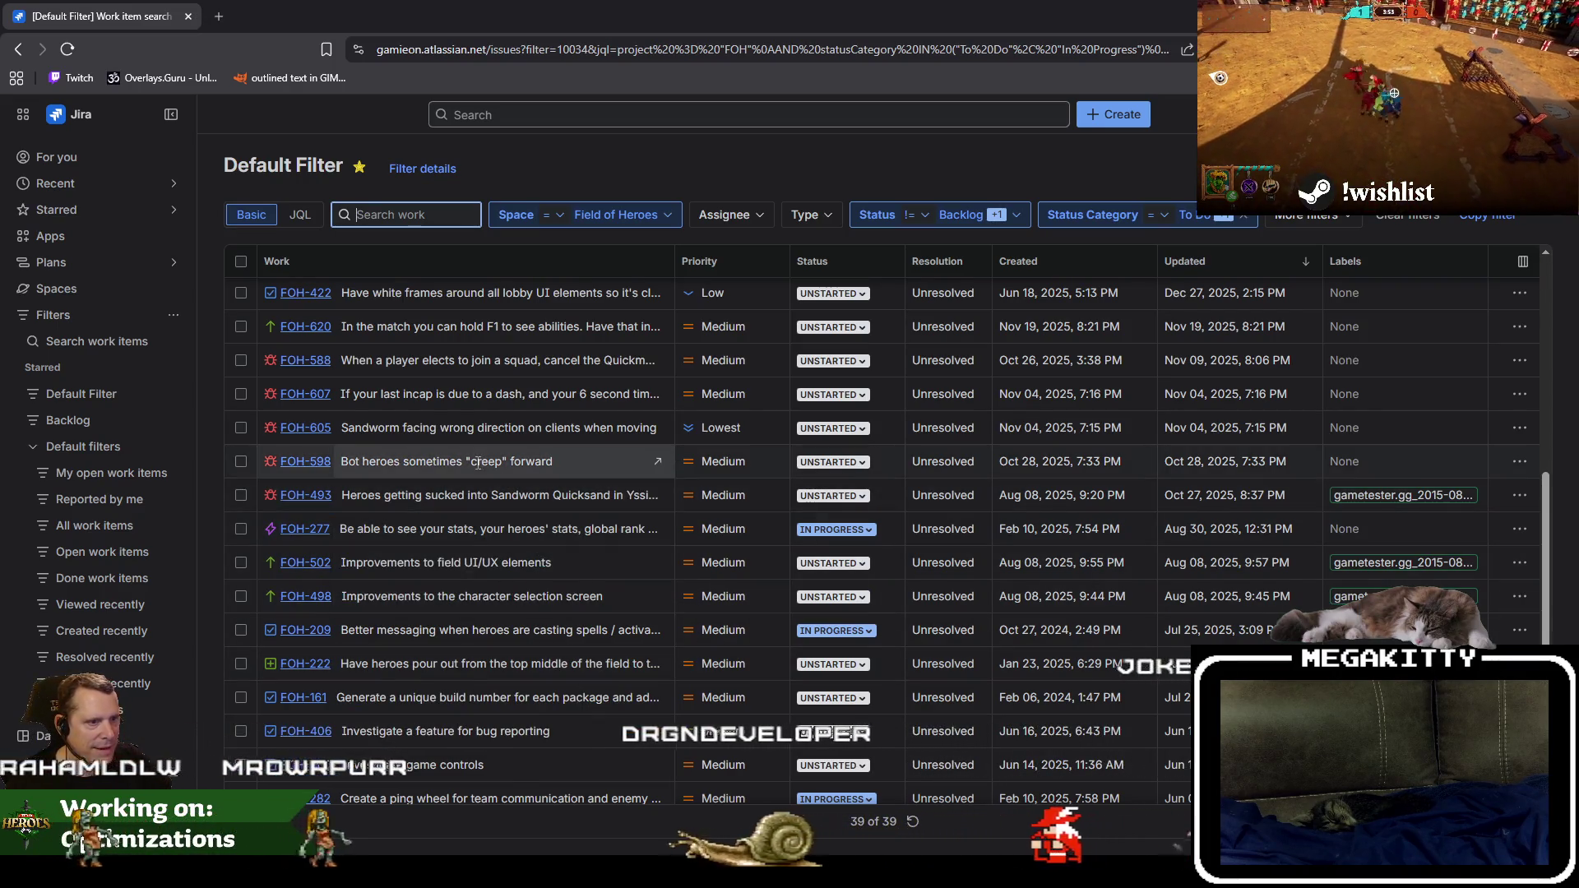
pyautogui.scroll(1, 491, 502)
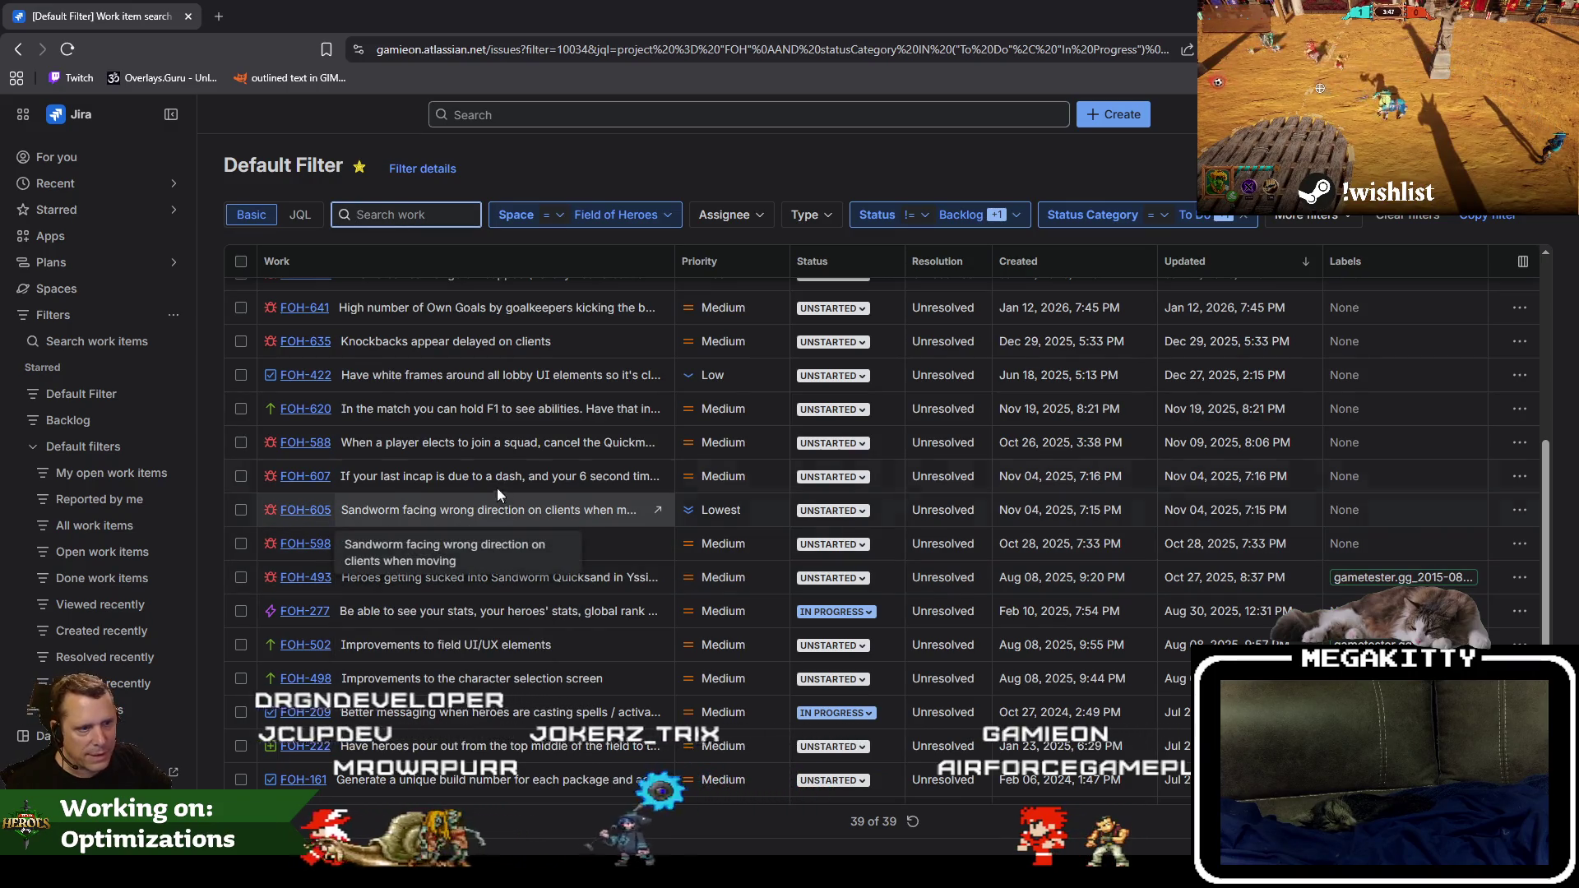
pyautogui.scroll(1, 487, 484)
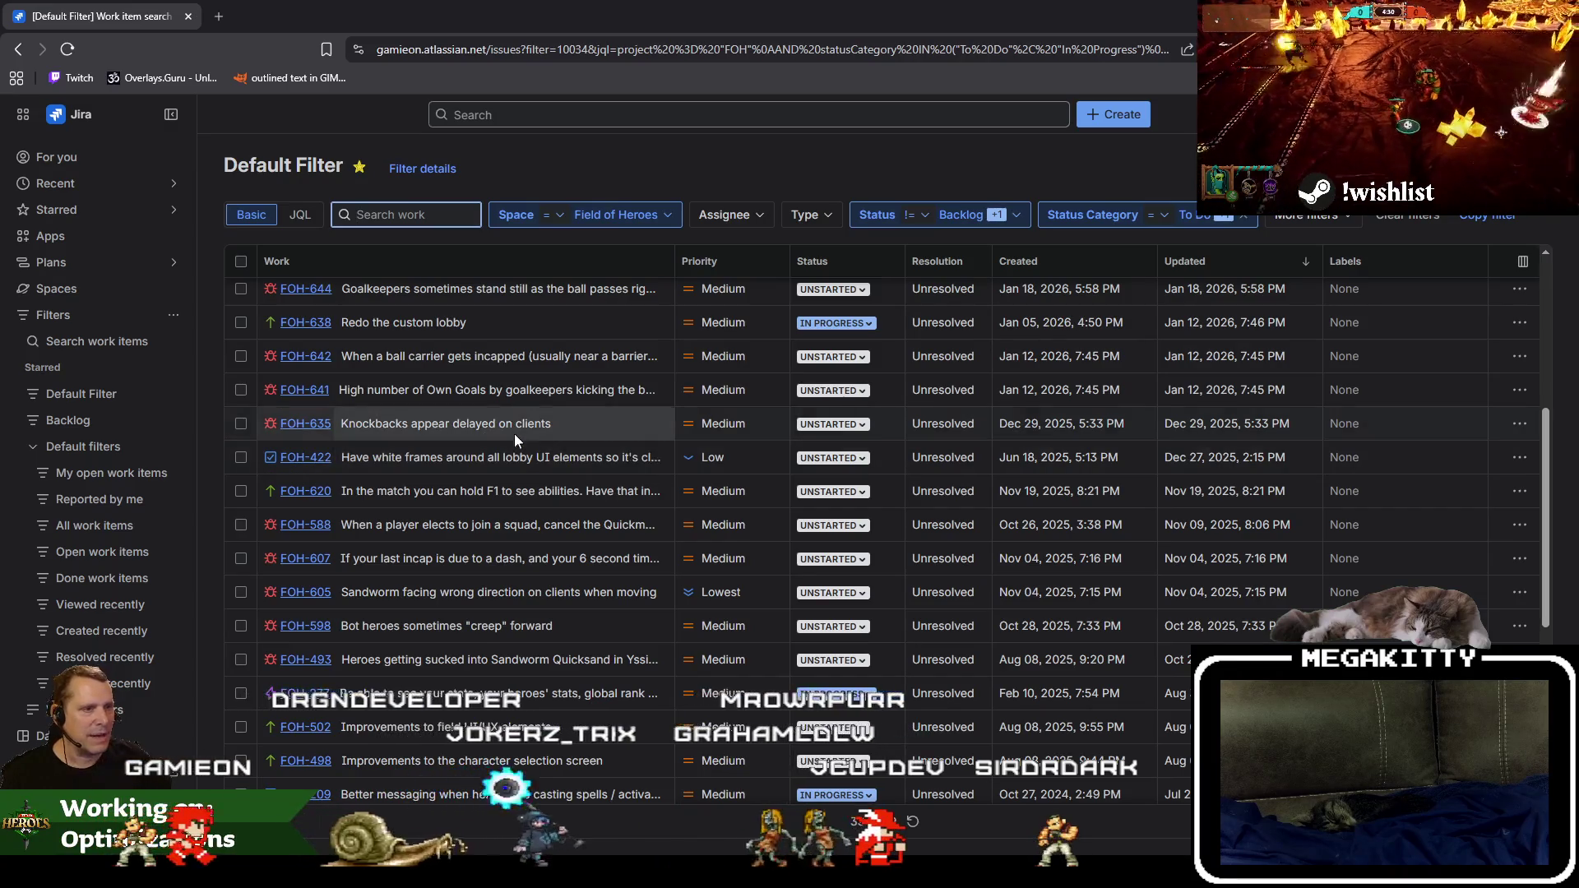
pyautogui.scroll(1, 466, 512)
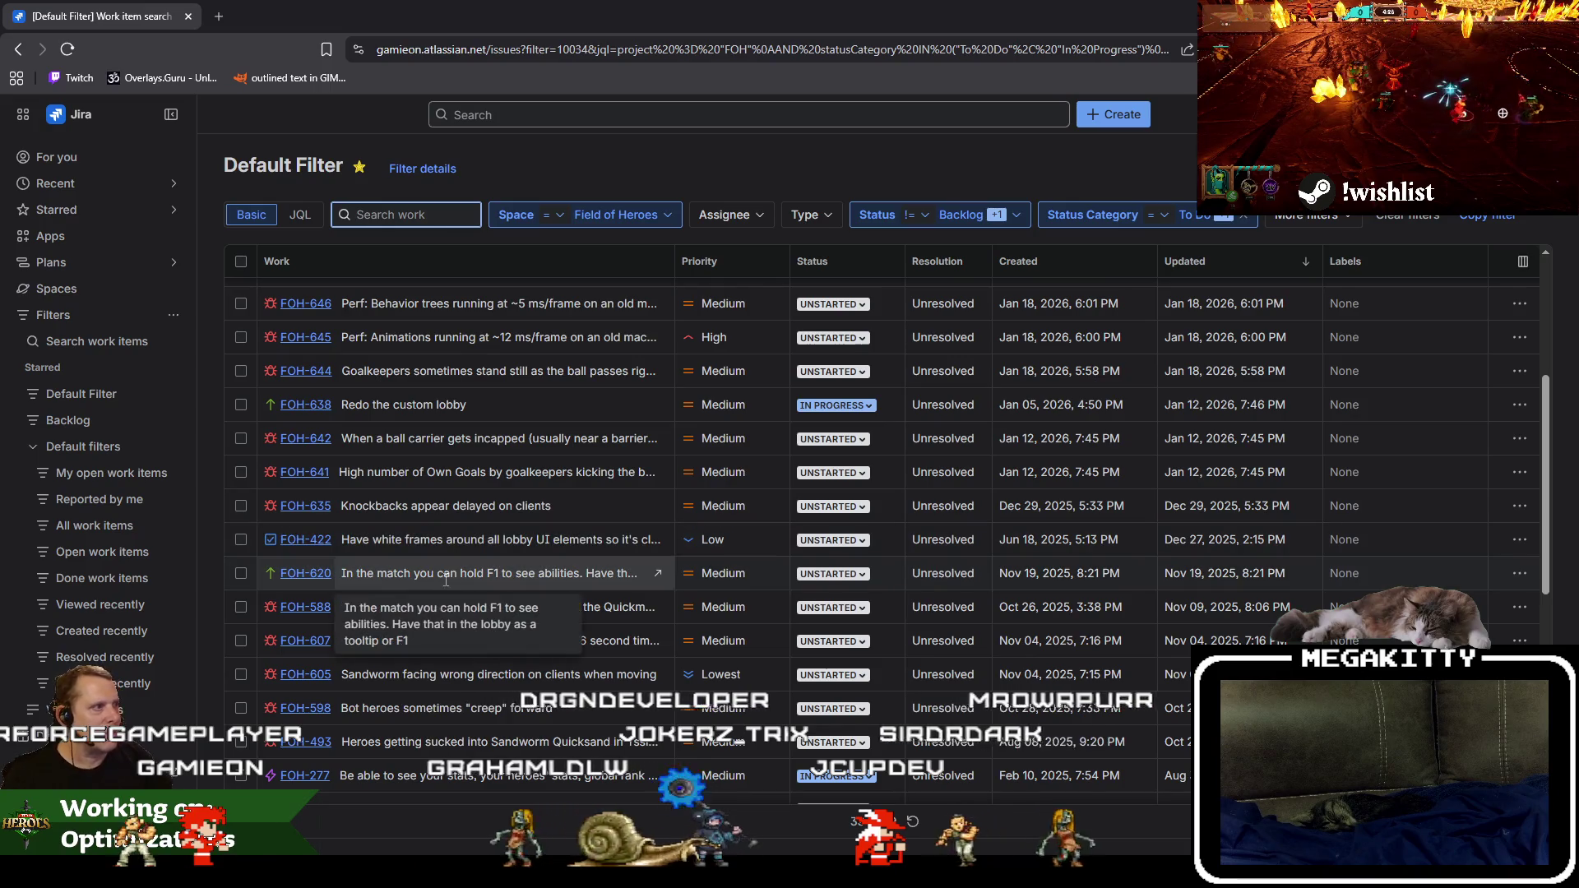
pyautogui.moveTo(269, 8)
pyautogui.mouseDown()
pyautogui.moveTo(689, 193)
pyautogui.moveTo(682, 91)
pyautogui.moveTo(4, 91)
pyautogui.mouseUp()
# Minimize the browser to reveal MiAbilitySystemComponent.cpp in Visual Studio.
pyautogui.press('super+Down')
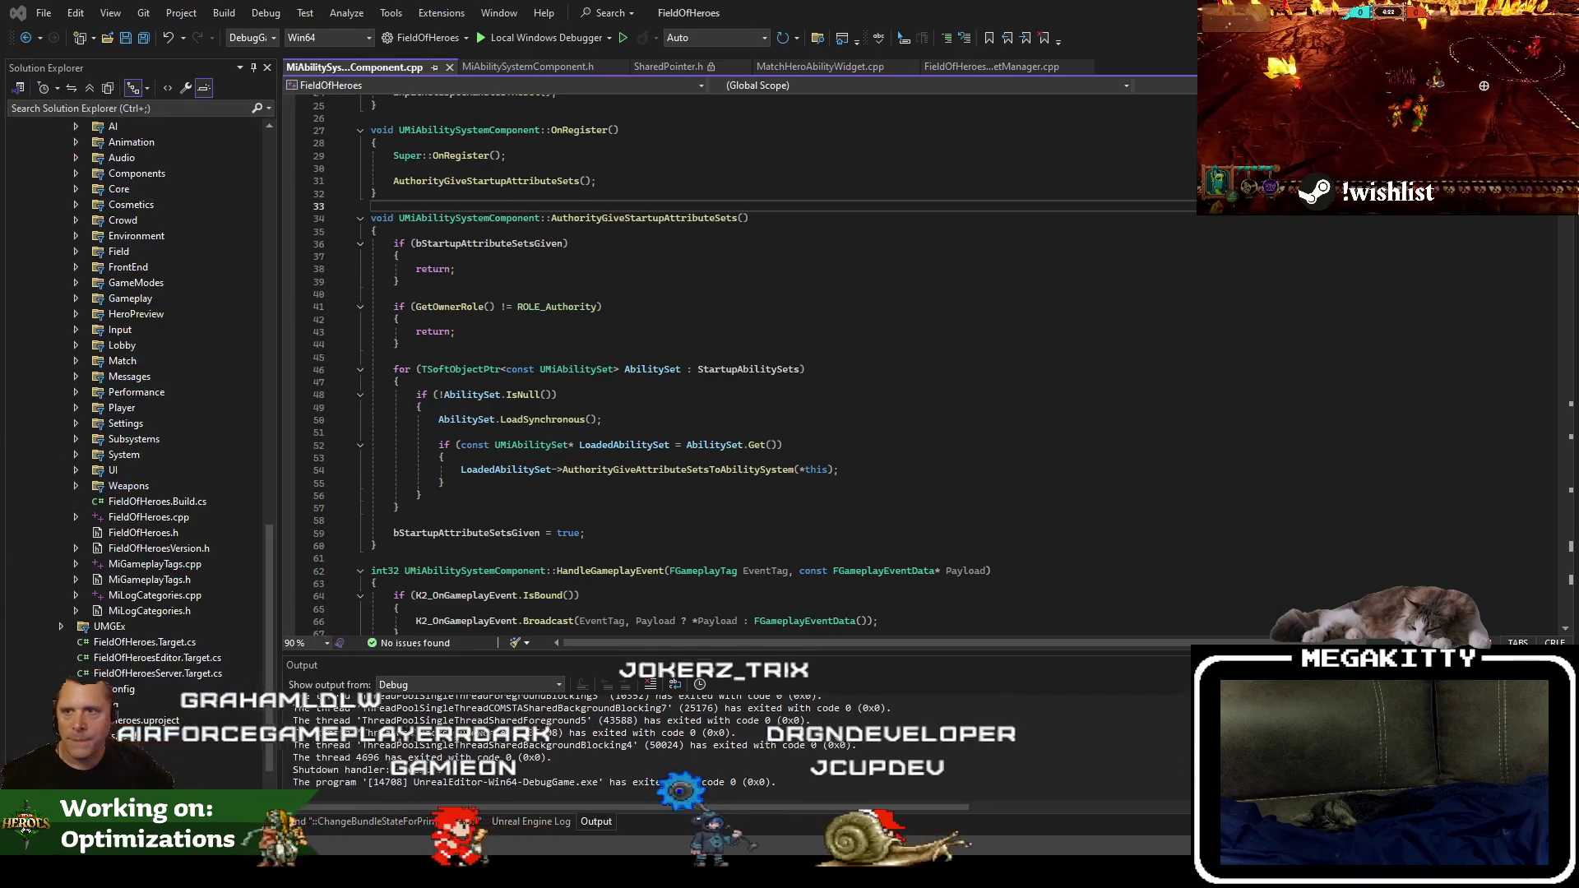